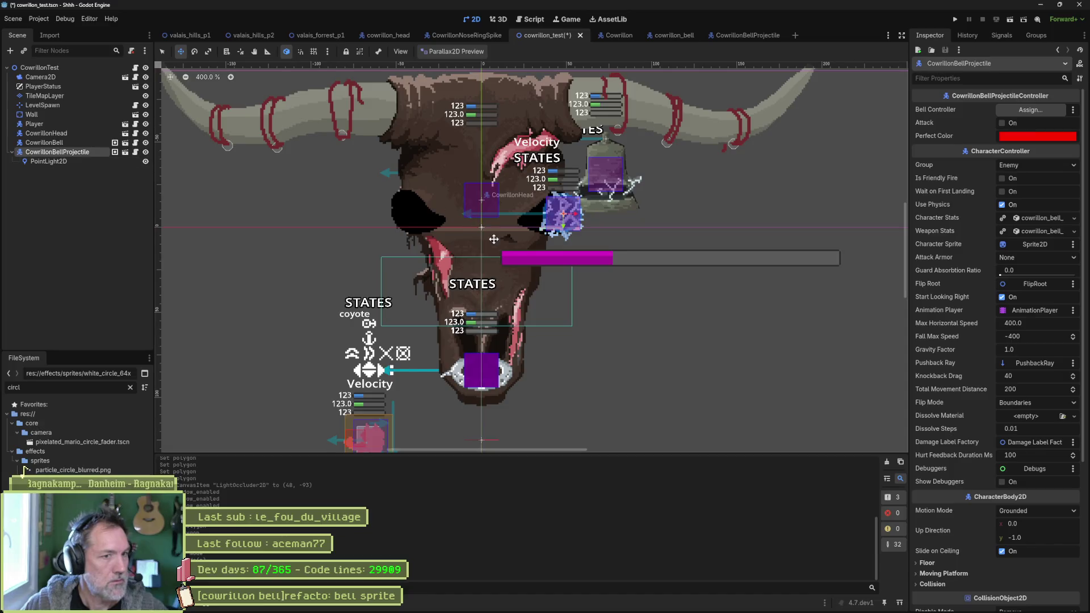
# - Nudge the bell projectile and the point light slightly down-left
pyautogui.moveTo(472, 229)
pyautogui.mouseDown()
pyautogui.moveTo(415, 255)
pyautogui.moveTo(513, 258)
pyautogui.moveTo(470, 241)
pyautogui.moveTo(493, 226)
pyautogui.moveTo(478, 248)
pyautogui.mouseUp()
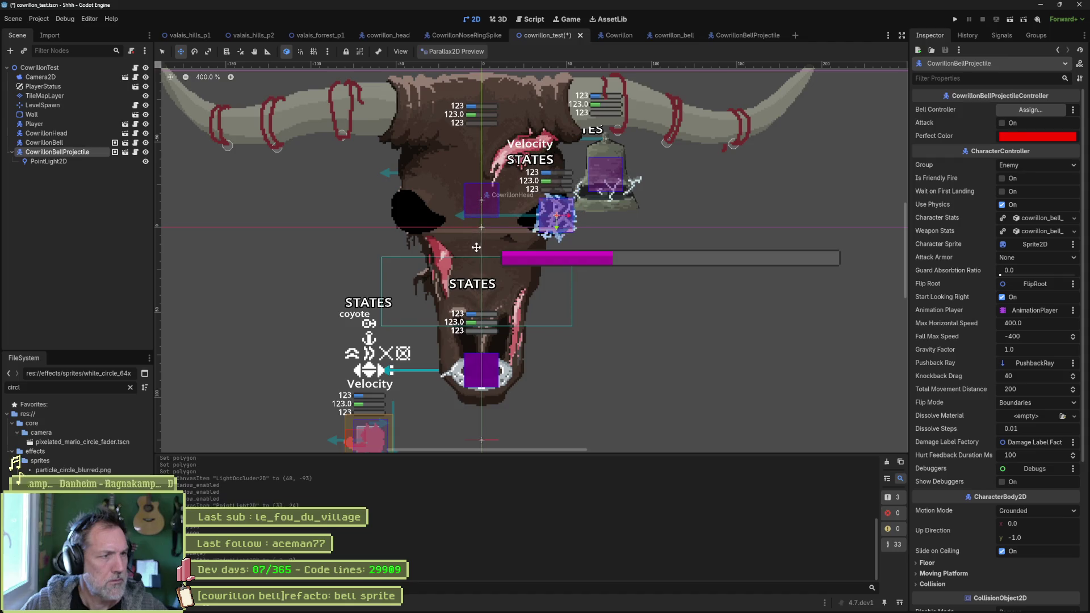
pyautogui.click(48, 161)
pyautogui.moveTo(510, 173)
pyautogui.mouseDown()
pyautogui.moveTo(495, 194)
pyautogui.moveTo(526, 177)
pyautogui.moveTo(515, 162)
pyautogui.mouseUp()
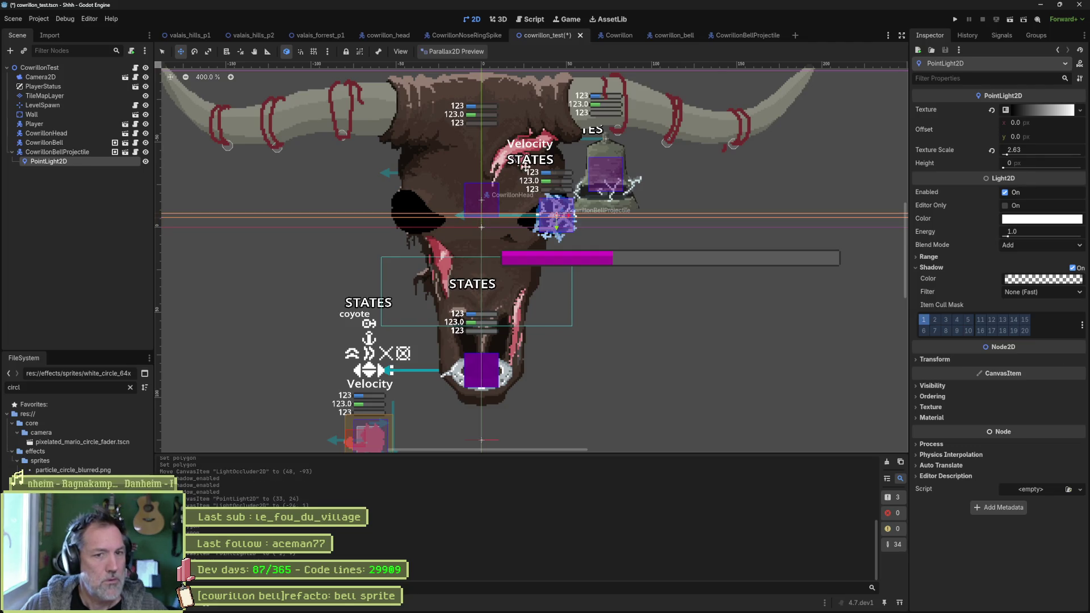
pyautogui.scroll(-5, 557, 206)
pyautogui.scroll(4, 560, 209)
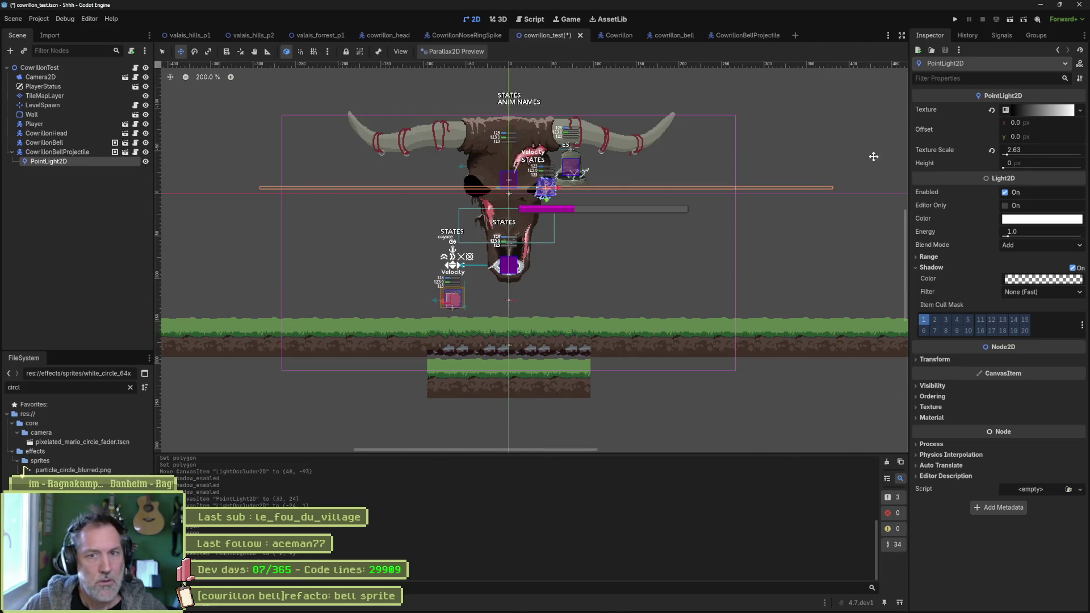
# - Lower the point light's texture scale to 2.36
pyautogui.click(1042, 111)
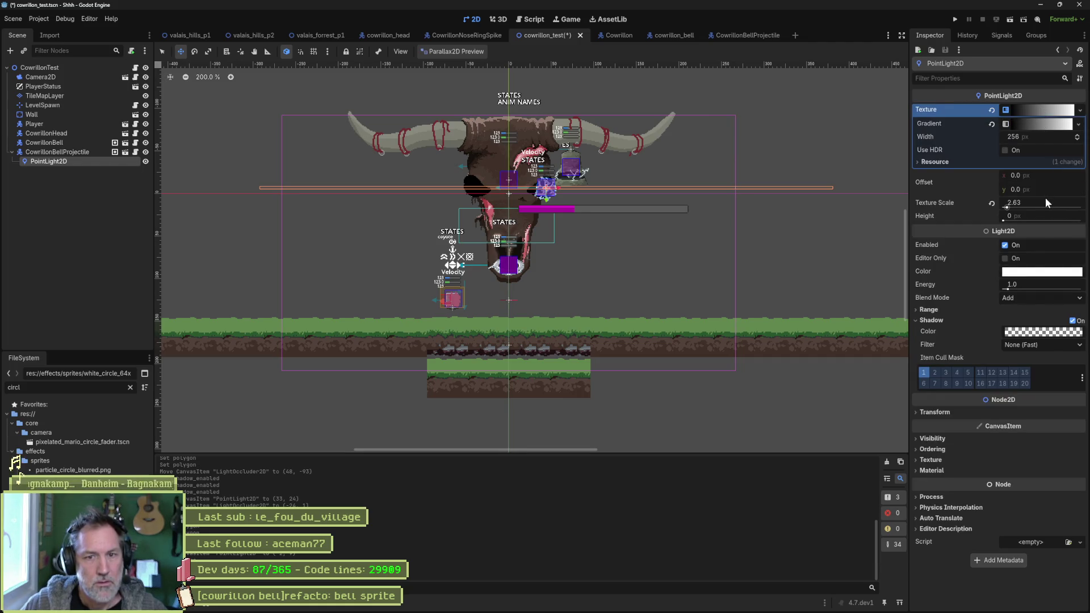
pyautogui.moveTo(1007, 219)
pyautogui.mouseDown()
pyautogui.moveTo(998, 223)
pyautogui.moveTo(1008, 211)
pyautogui.mouseUp()
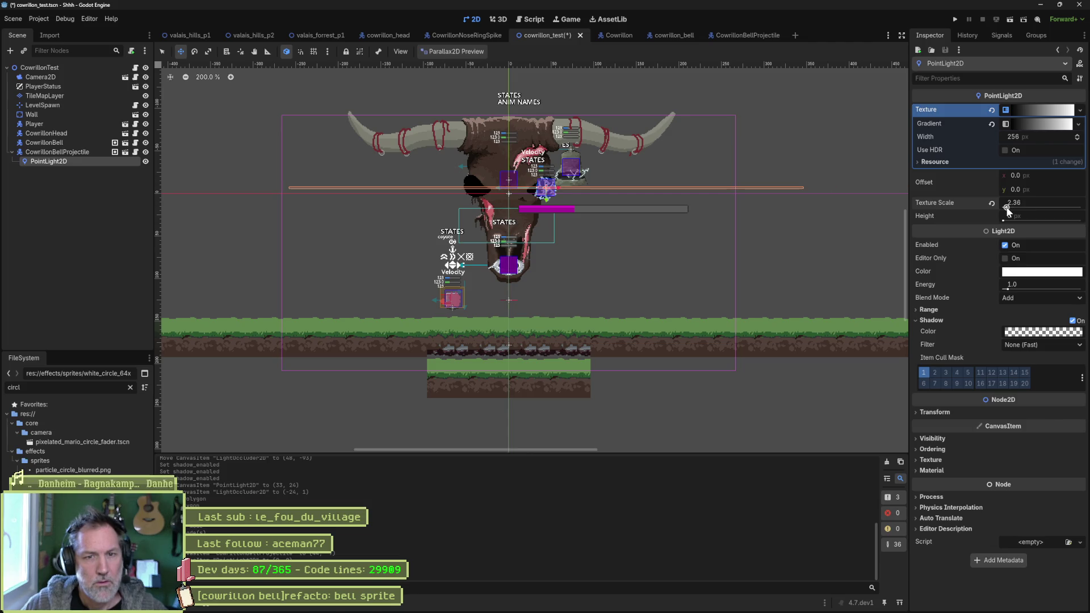
pyautogui.click(948, 413)
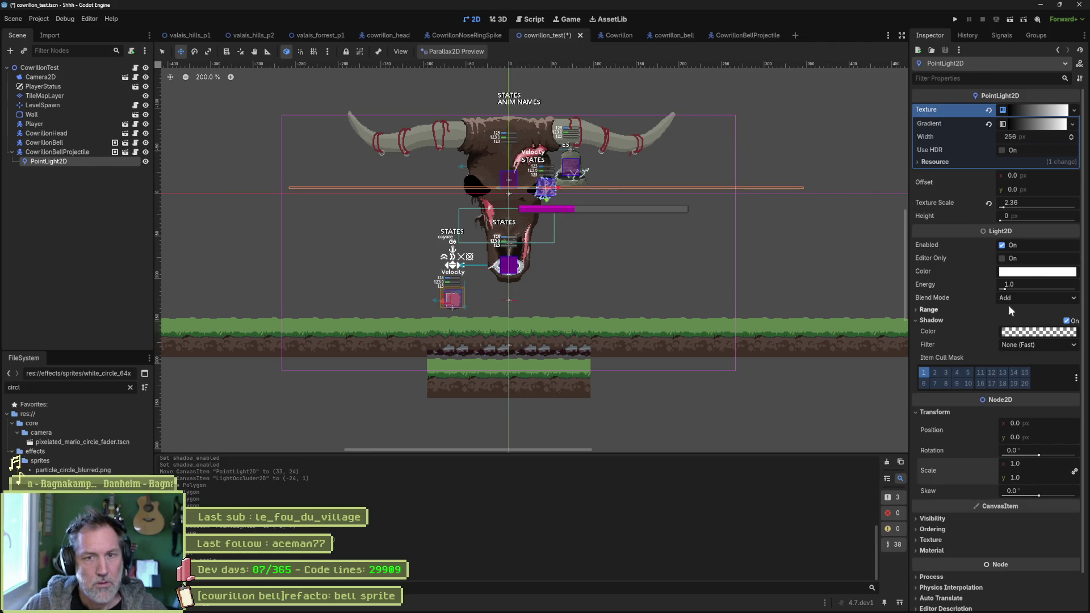
# - Review the light gradient's two colour stops and interpolation, keeping it on Linear
pyautogui.click(1030, 123)
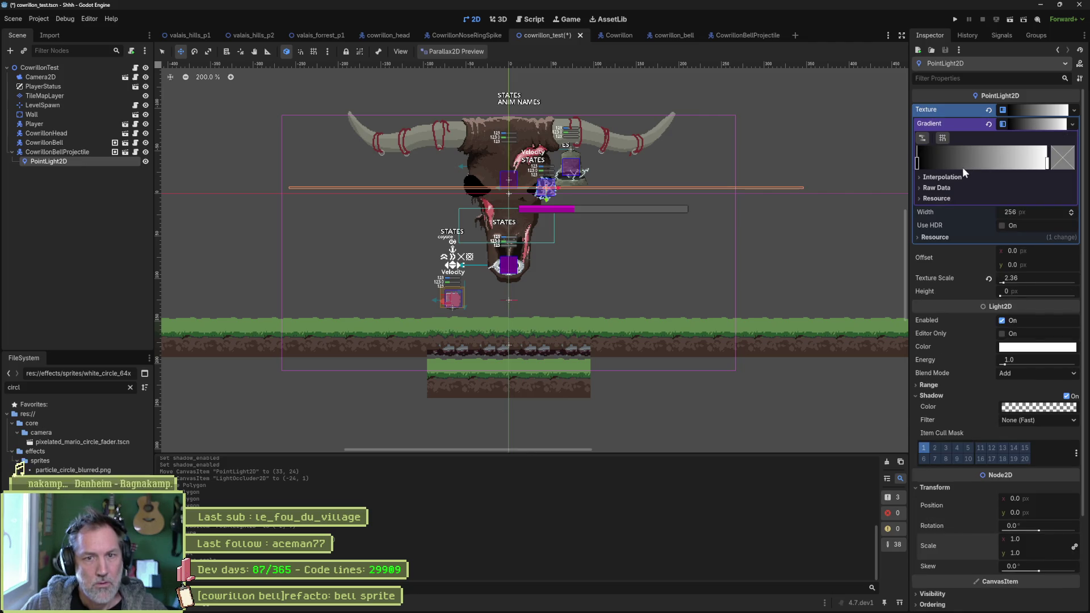
pyautogui.click(940, 188)
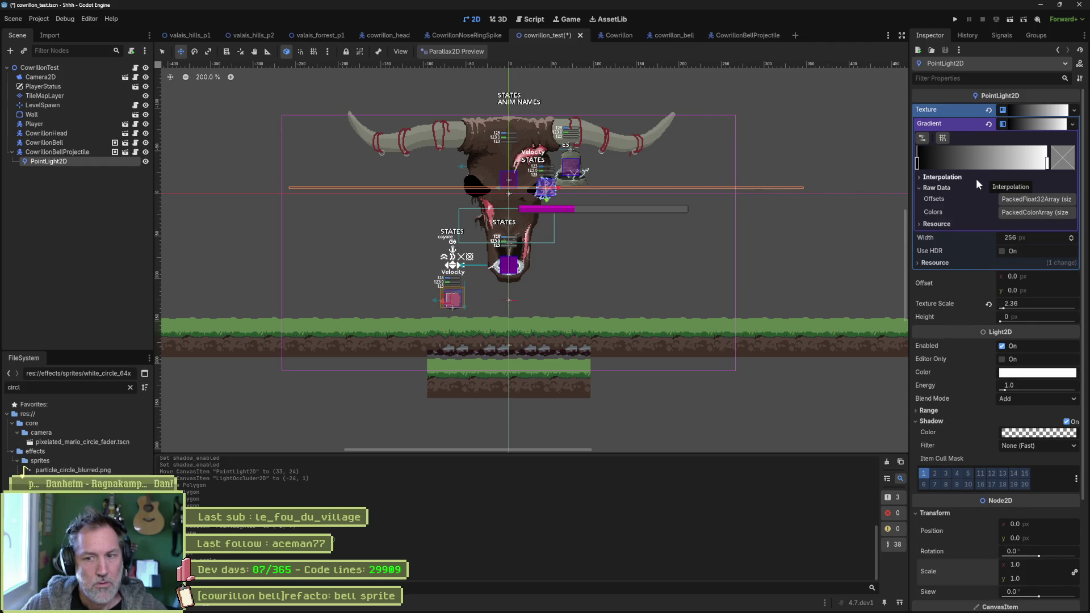
pyautogui.click(1020, 212)
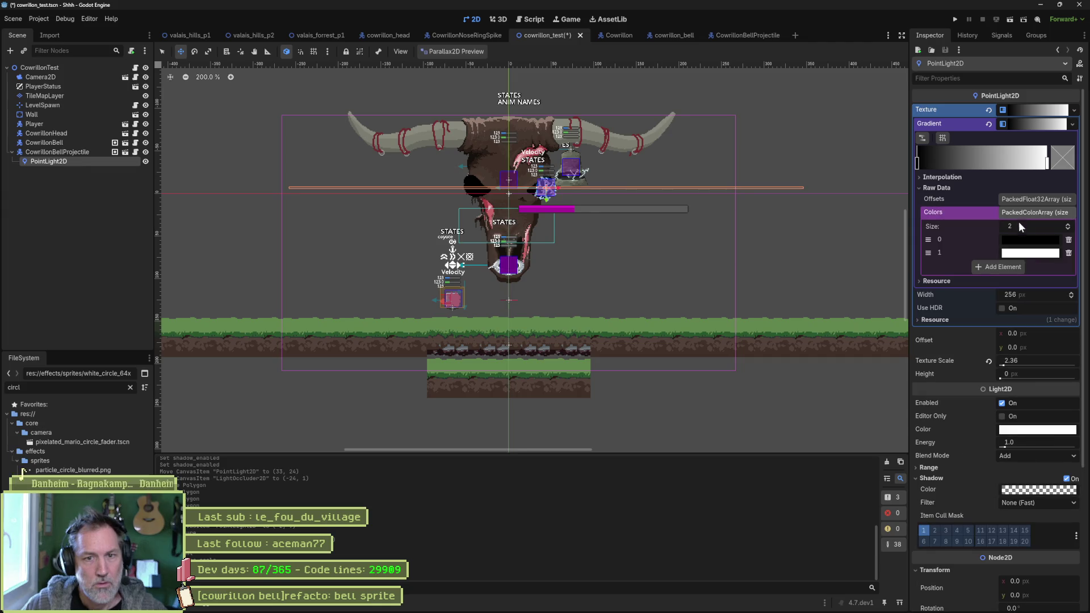
pyautogui.click(943, 189)
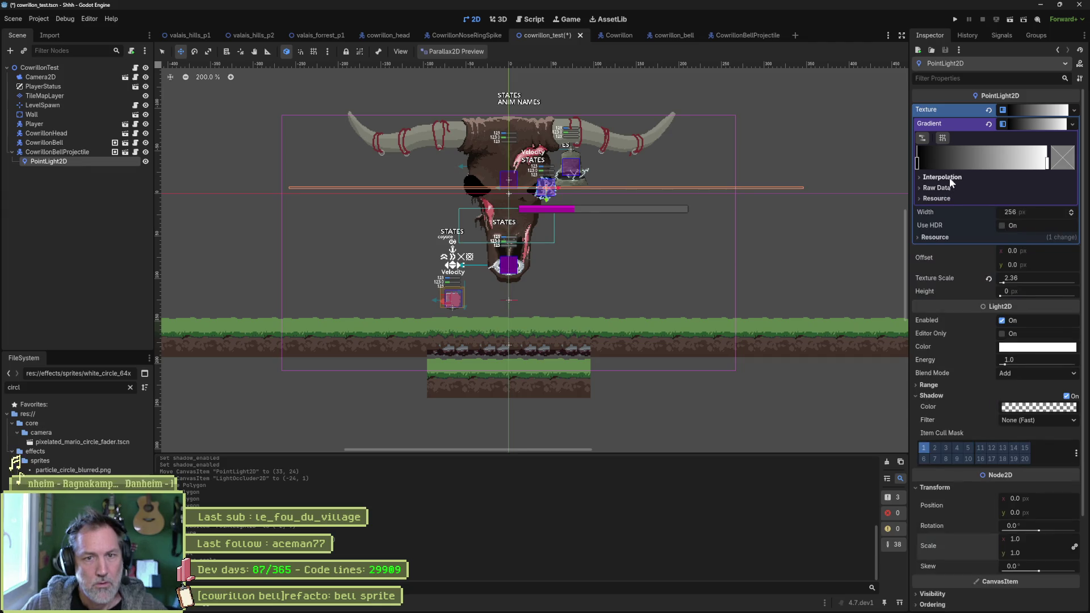
pyautogui.click(949, 177)
pyautogui.click(1018, 188)
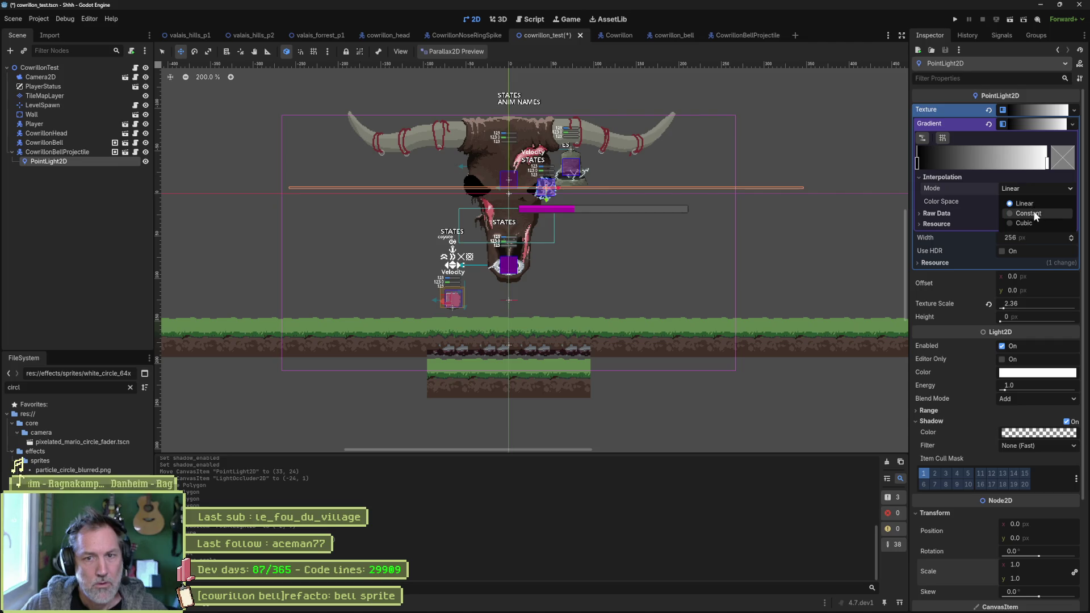
pyautogui.click(971, 192)
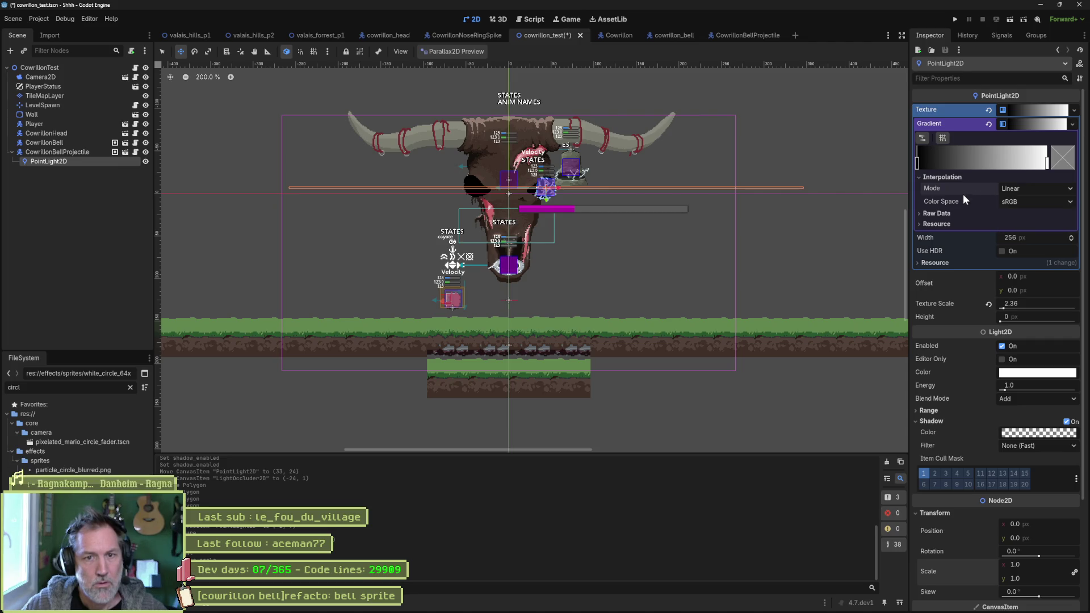
pyautogui.click(943, 222)
pyautogui.click(943, 222)
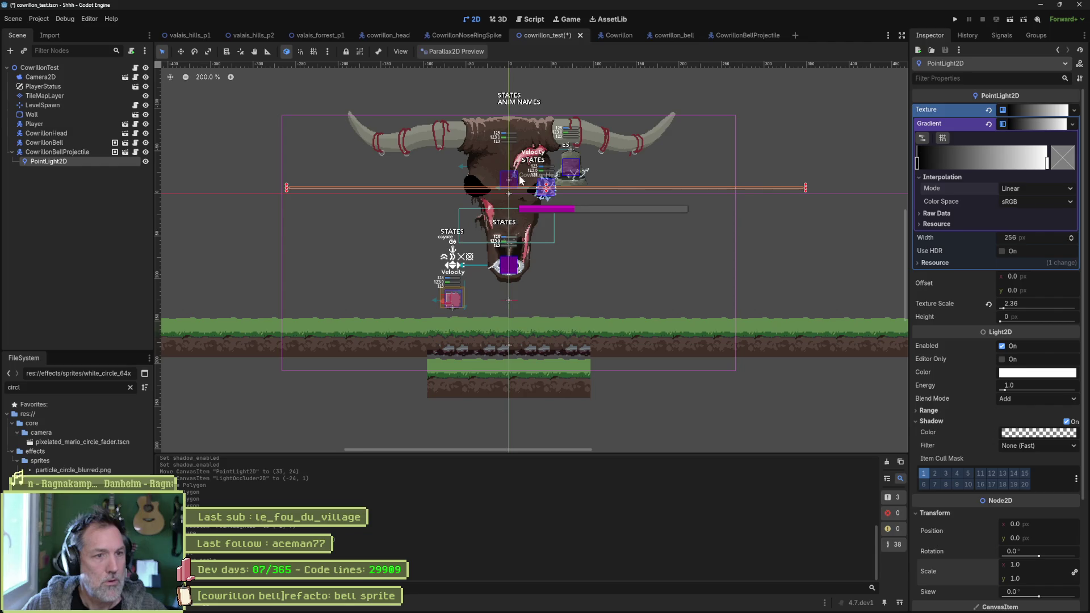
# - Stretch the point light to a 0.483 by 56.78 band and move it left over the skull
pyautogui.moveTo(546, 191); pyautogui.dragTo(540, 247)
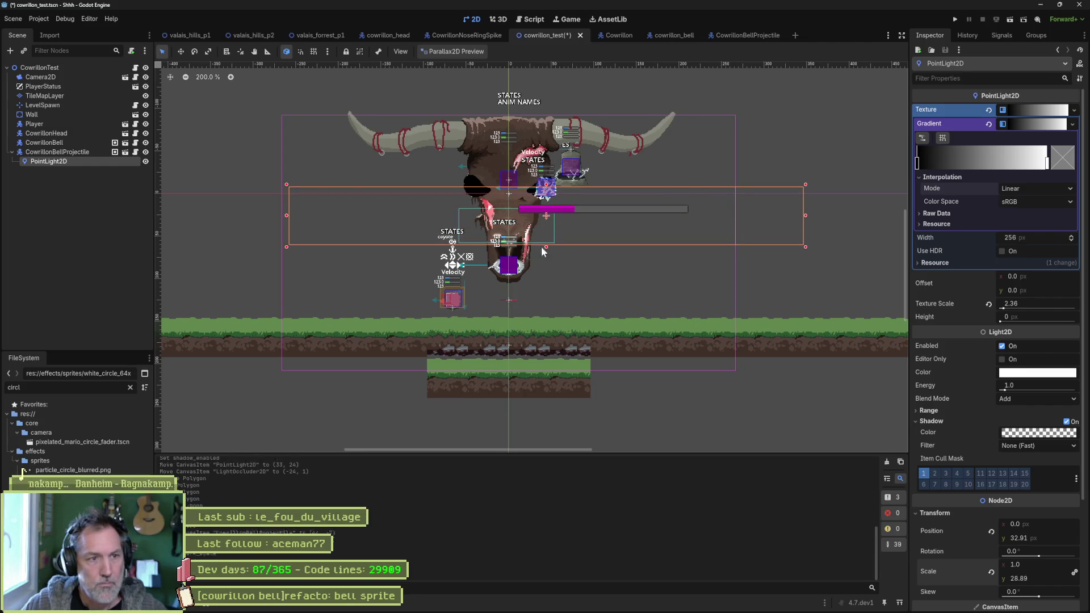
pyautogui.moveTo(543, 183); pyautogui.dragTo(546, 128)
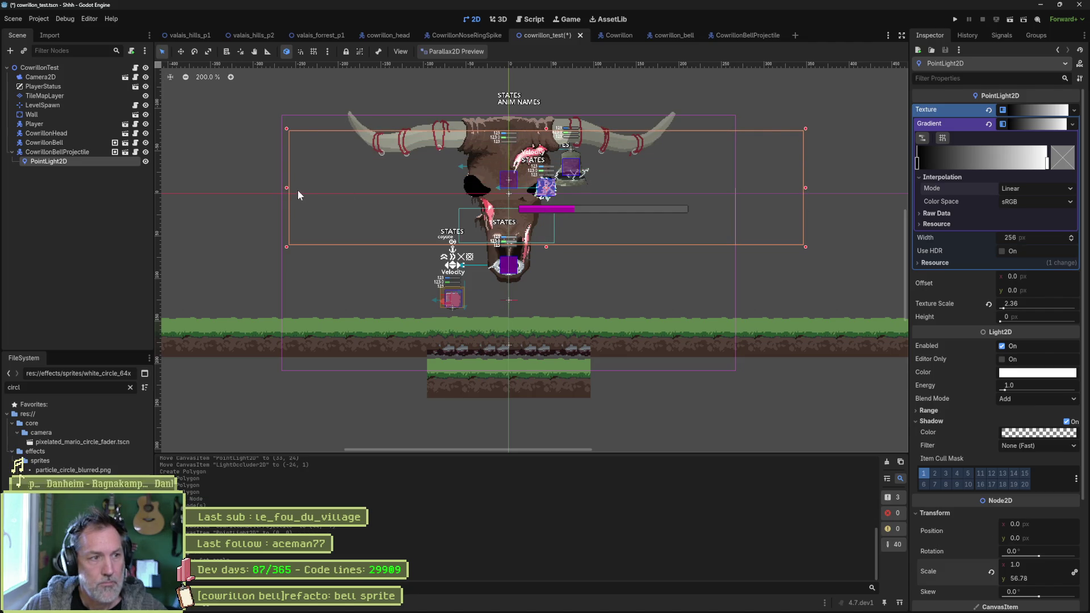
pyautogui.moveTo(286, 188); pyautogui.dragTo(420, 194)
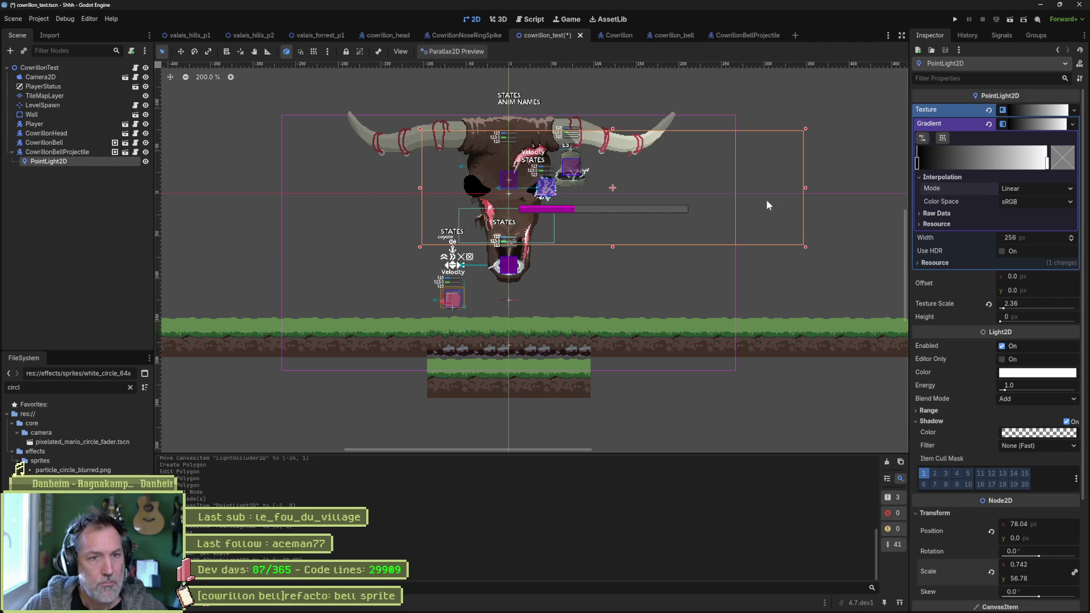
pyautogui.moveTo(805, 187); pyautogui.dragTo(673, 198)
pyautogui.scroll(3, 632, 209)
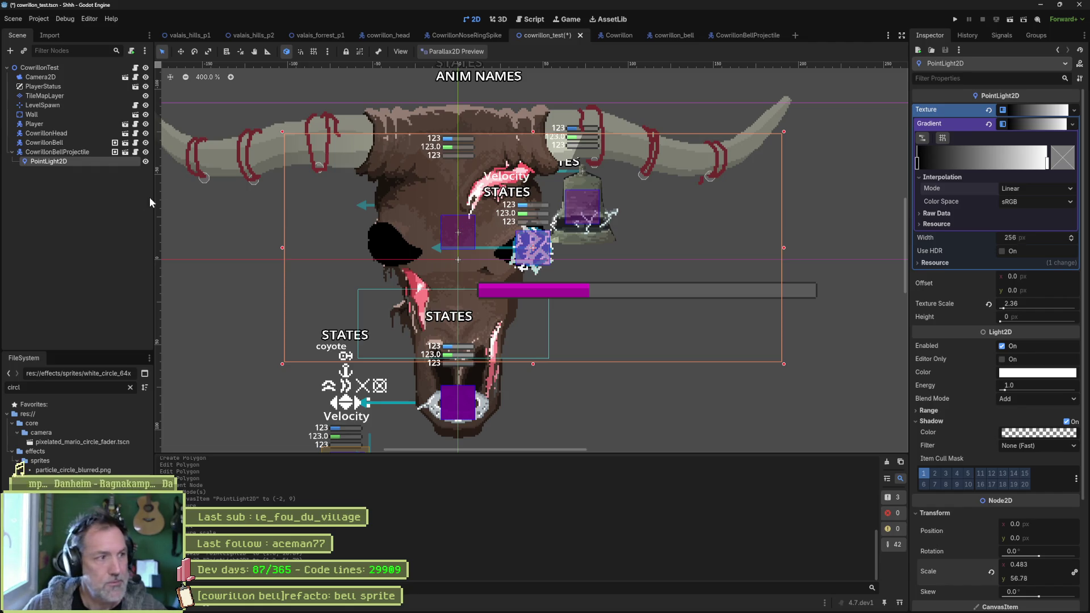
pyautogui.press('w')
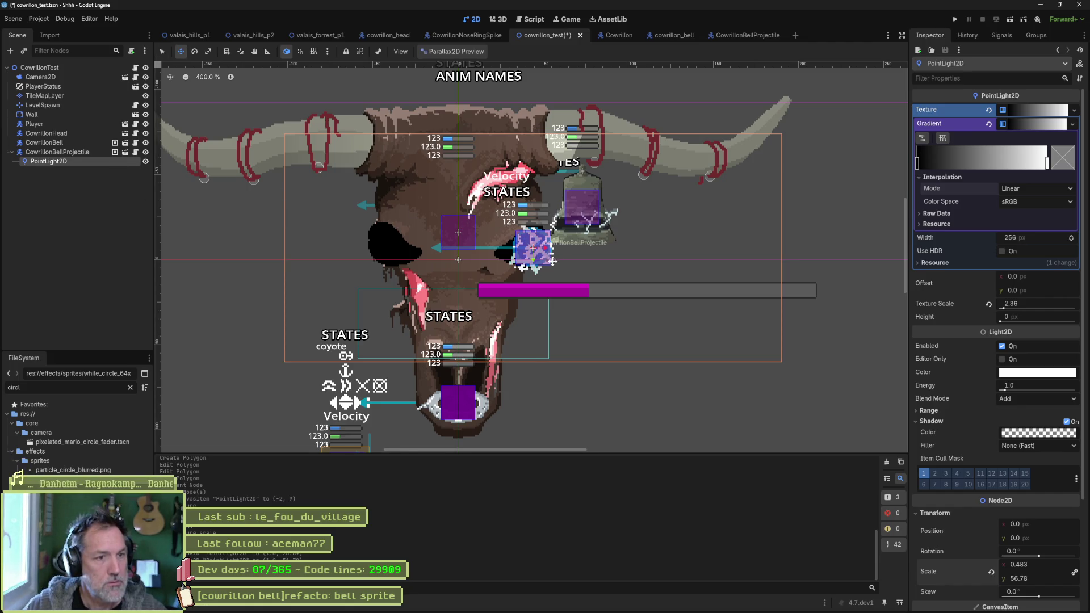
pyautogui.moveTo(495, 215)
pyautogui.mouseDown()
pyautogui.moveTo(417, 257)
pyautogui.moveTo(471, 315)
pyautogui.moveTo(474, 278)
pyautogui.moveTo(454, 275)
pyautogui.moveTo(450, 202)
pyautogui.moveTo(431, 227)
pyautogui.moveTo(408, 224)
pyautogui.moveTo(346, 165)
pyautogui.moveTo(565, 169)
pyautogui.moveTo(431, 188)
pyautogui.moveTo(468, 203)
pyautogui.mouseUp()
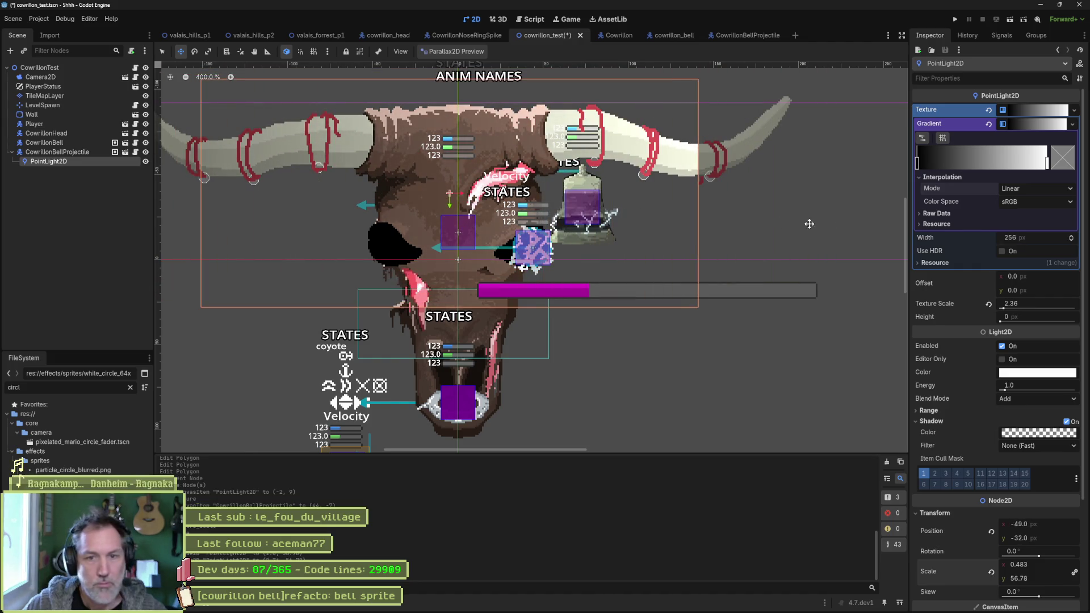
# - Try Constant and Cubic gradient interpolation, then settle back on Linear
pyautogui.click(1013, 192)
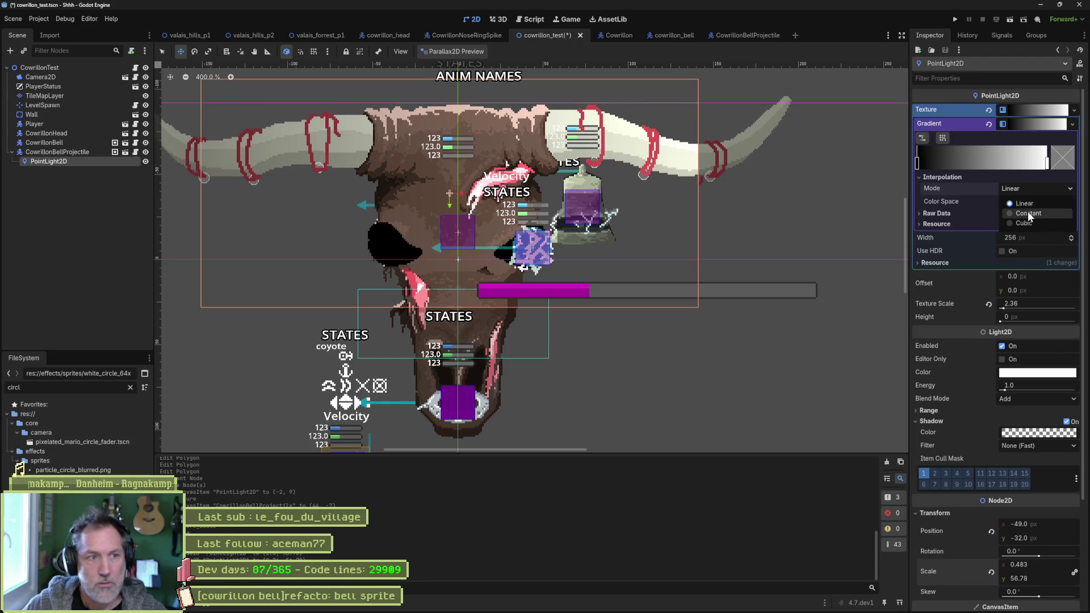
pyautogui.click(1027, 212)
pyautogui.click(1027, 193)
pyautogui.click(1021, 223)
pyautogui.click(1021, 188)
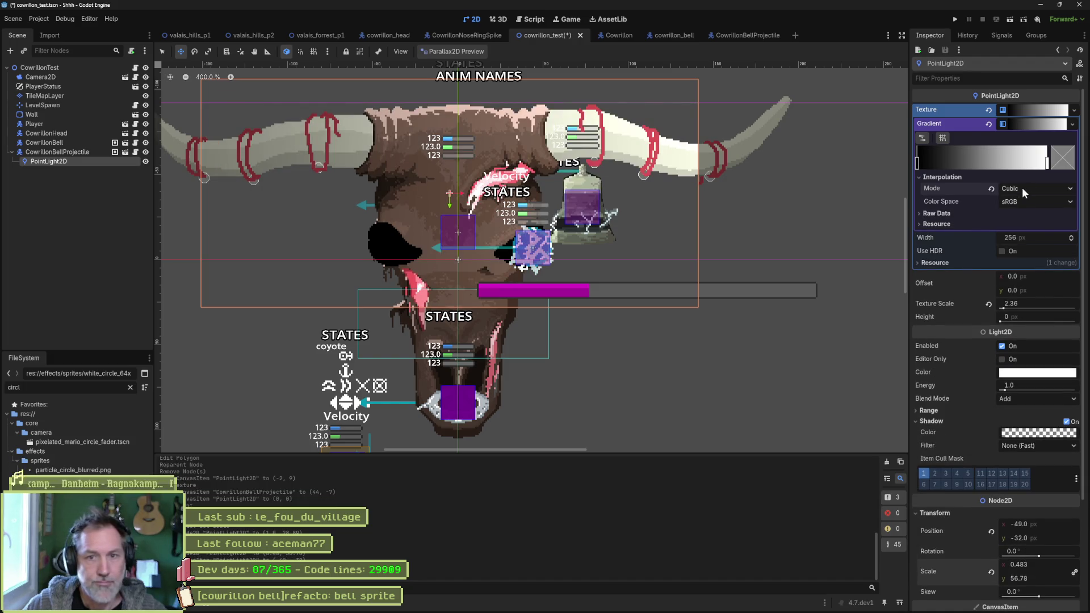
pyautogui.click(994, 189)
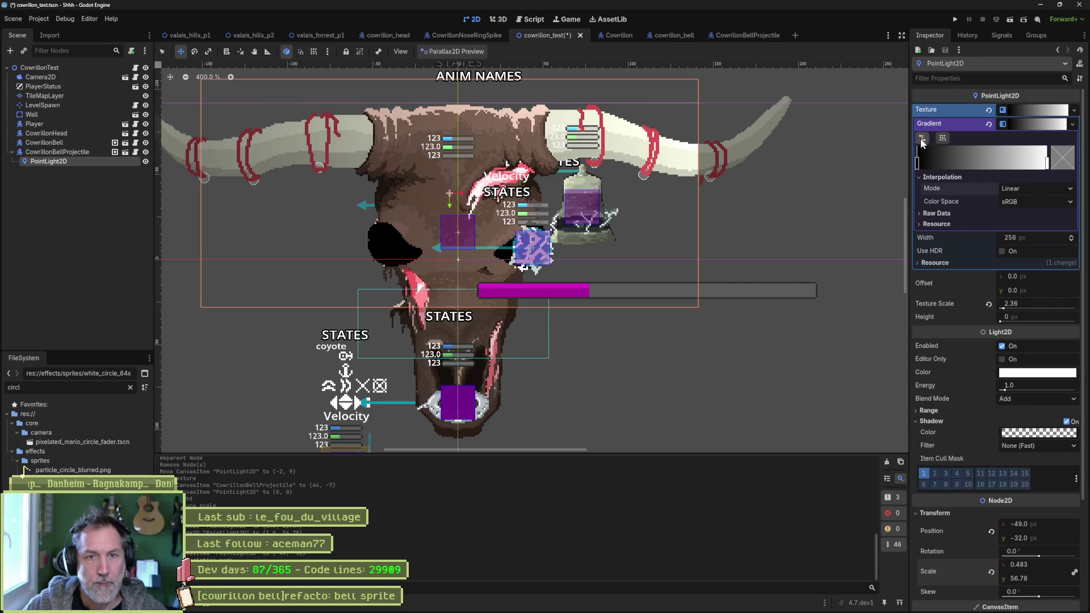
# - Clear the light texture's gradient and create a New Gradient in its place
pyautogui.click(1068, 125)
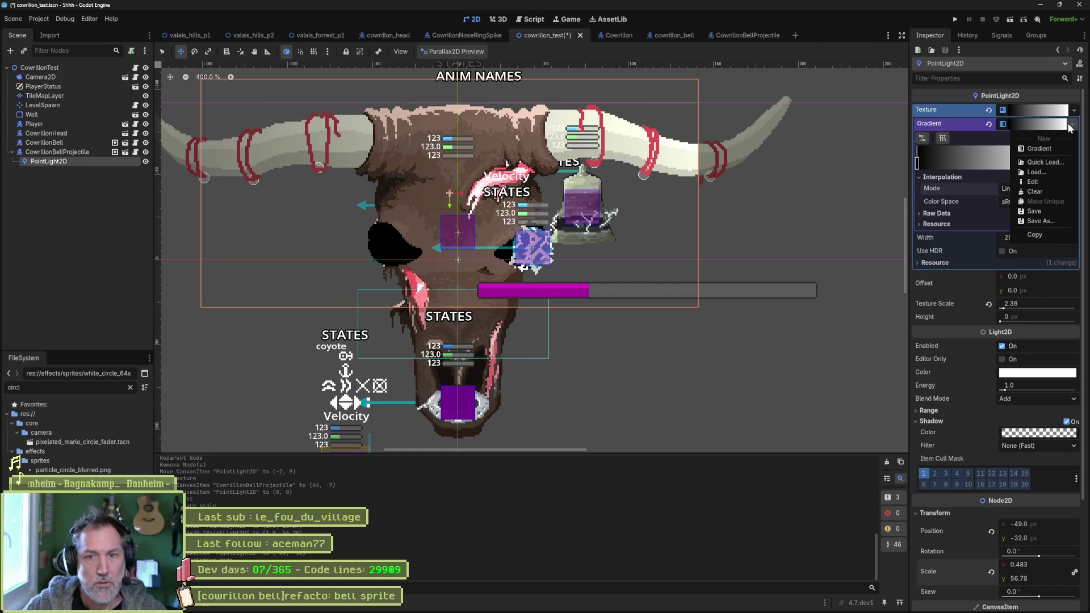
pyautogui.click(990, 125)
pyautogui.click(988, 124)
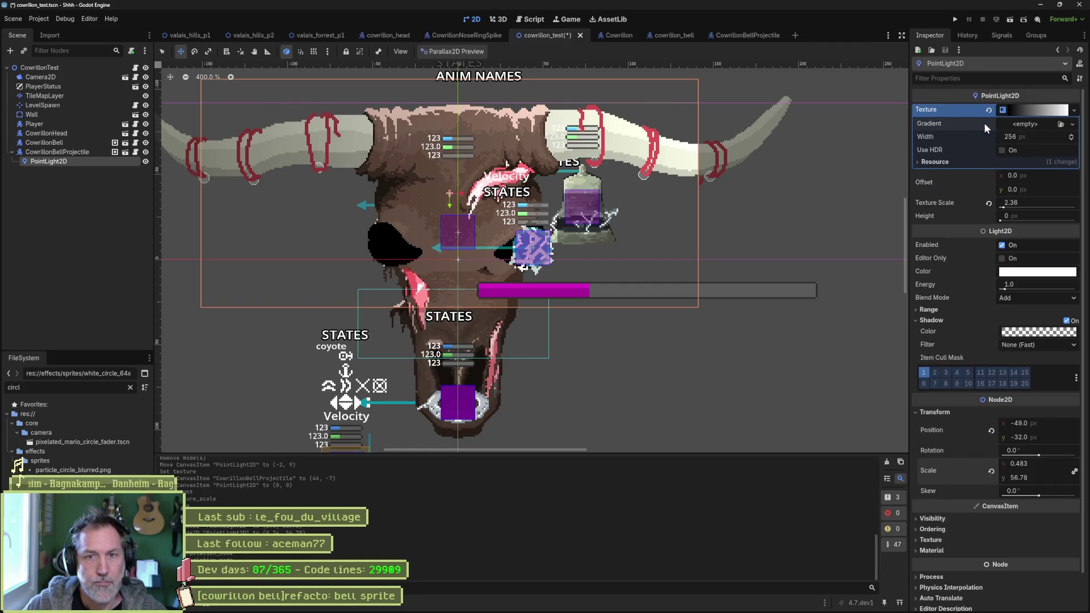
pyautogui.click(1032, 125)
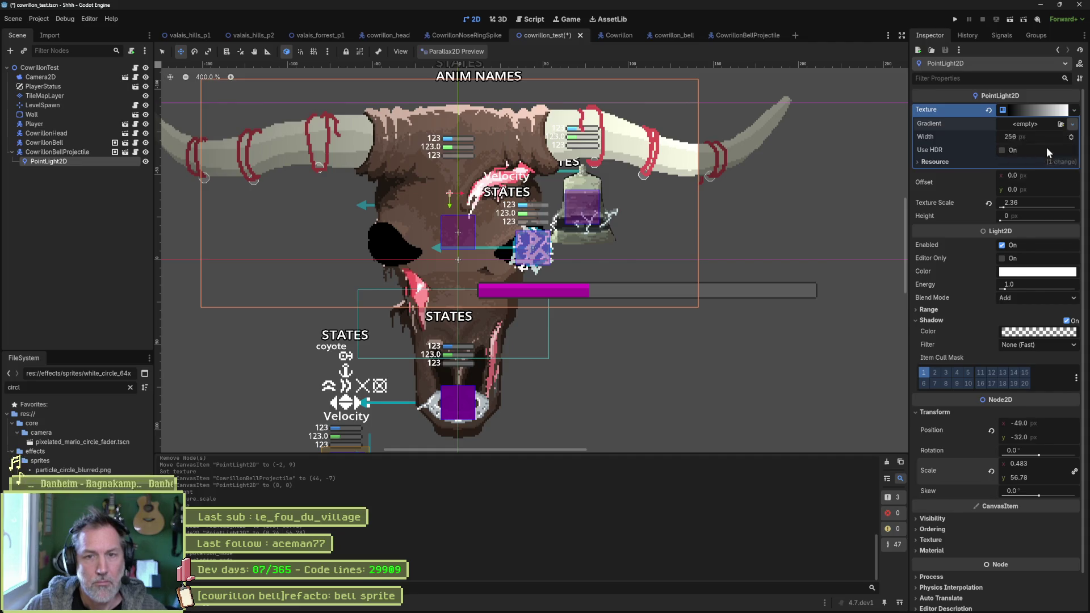
pyautogui.click(1047, 148)
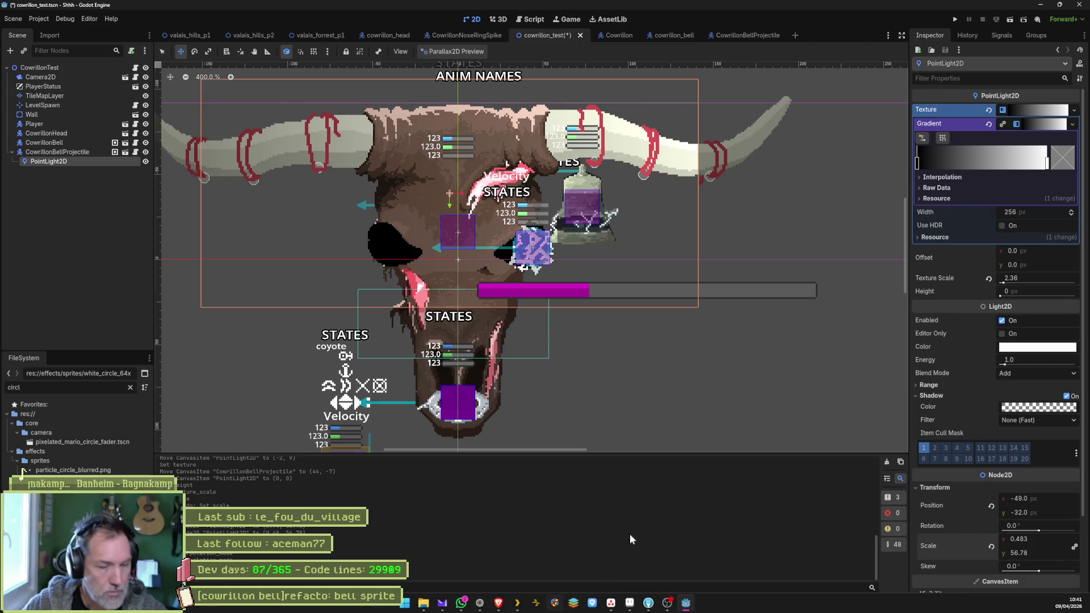
# - Replace the light's texture with the particle_circle_blurred.png image
pyautogui.click(986, 110)
pyautogui.click(1079, 111)
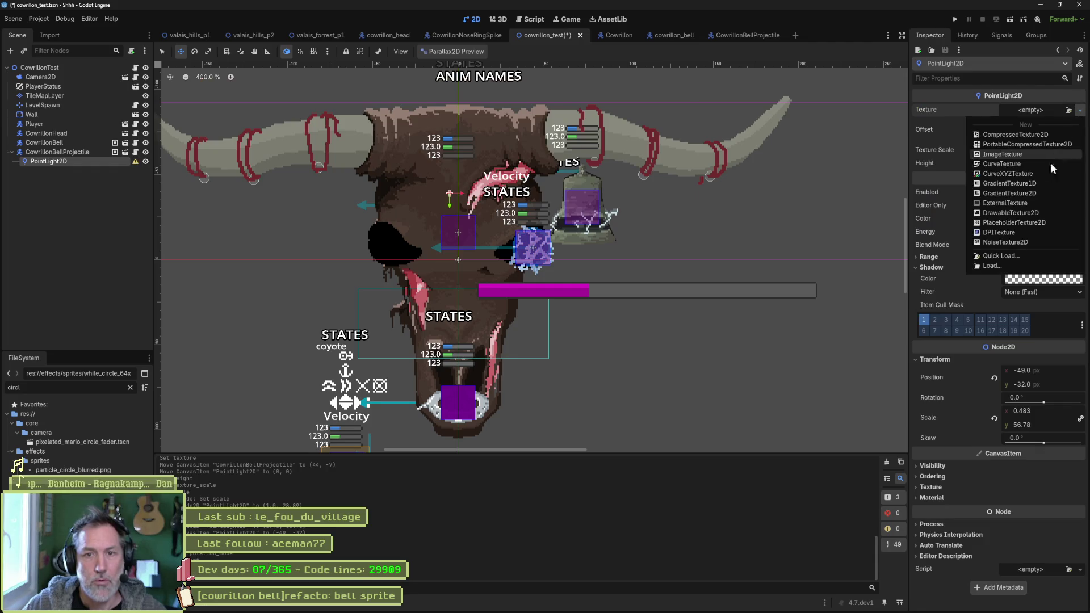
pyautogui.click(1016, 253)
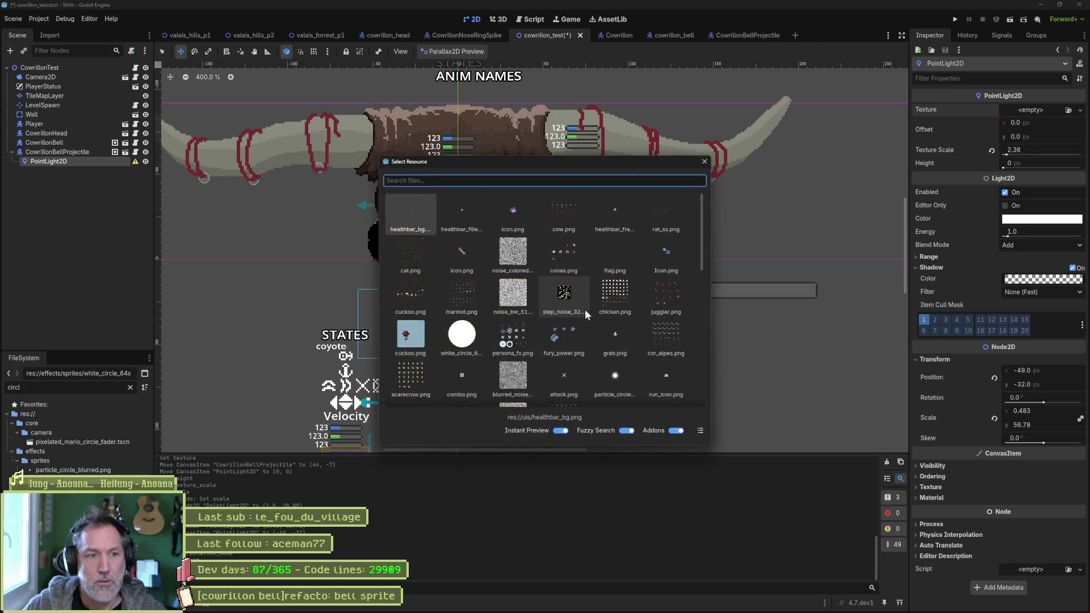
pyautogui.click(610, 374)
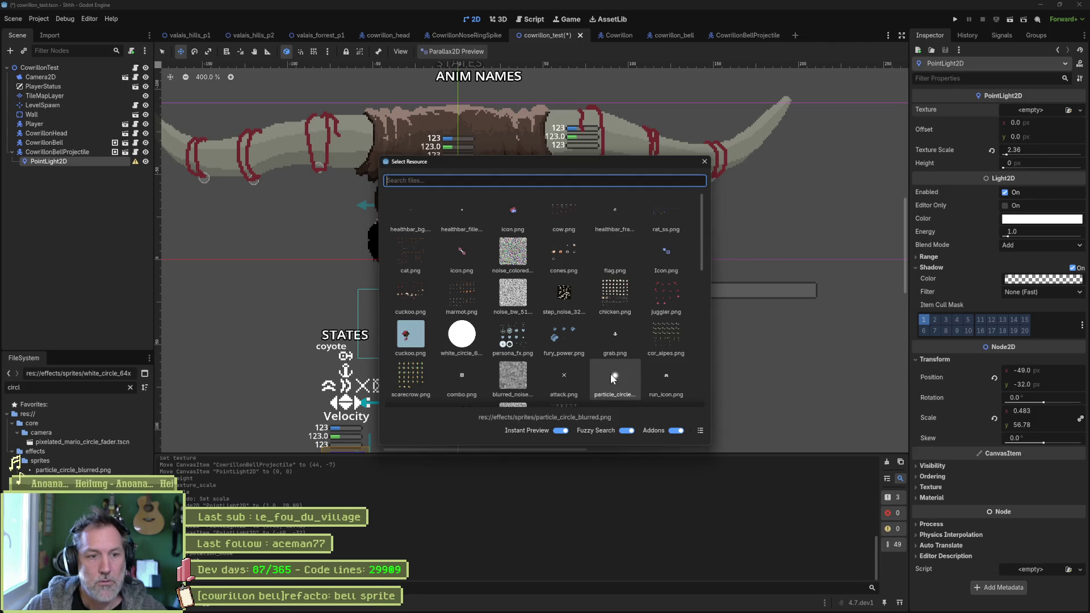
pyautogui.click(705, 161)
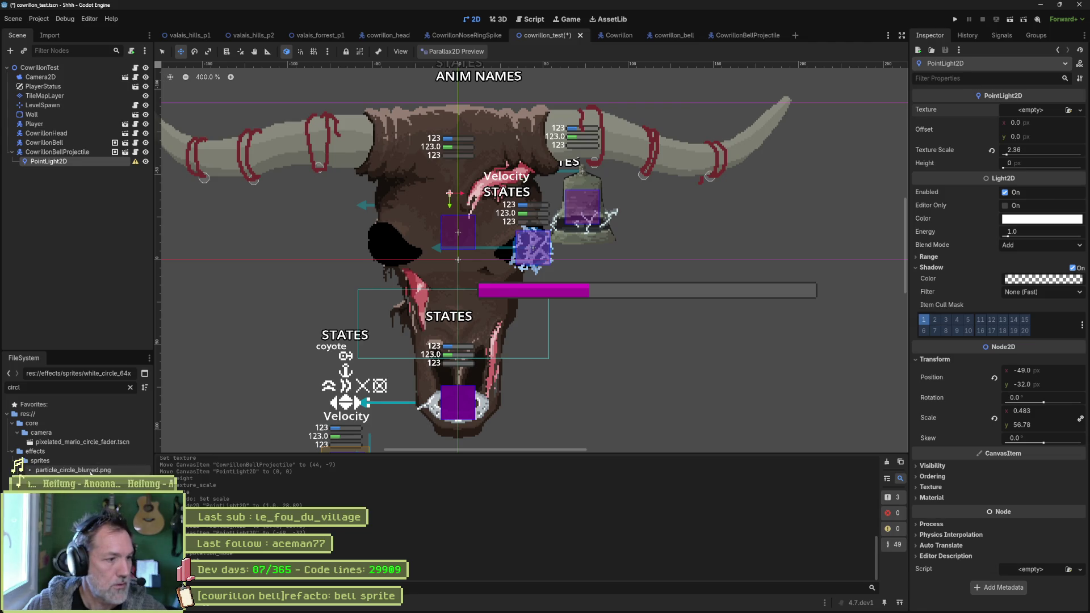
pyautogui.moveTo(72, 469)
pyautogui.mouseDown()
pyautogui.moveTo(573, 305)
pyautogui.moveTo(1034, 107)
pyautogui.mouseUp()
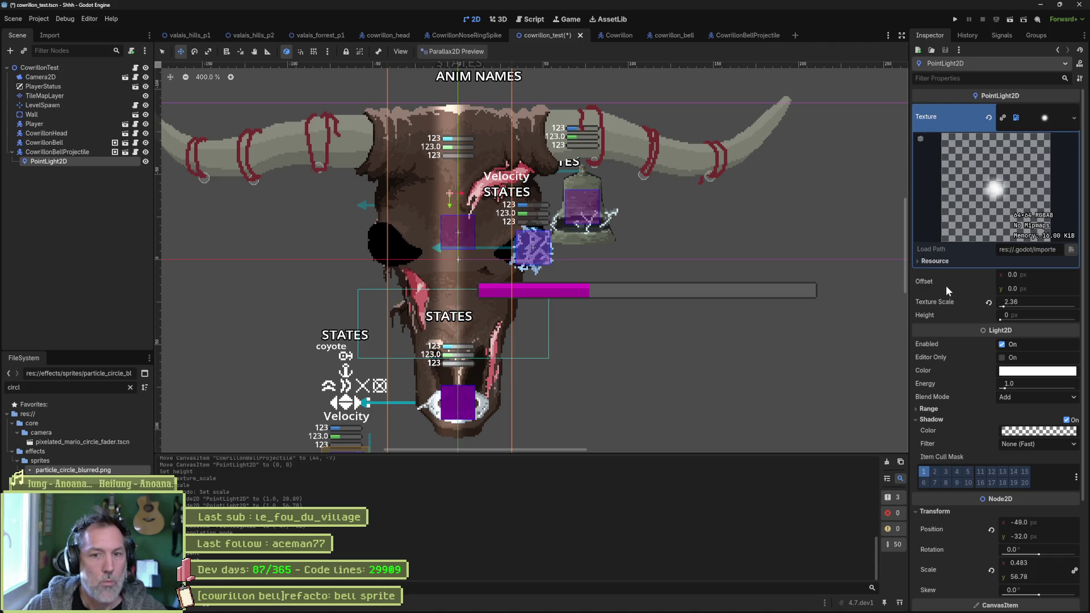
# - Reset the light's position and scale to defaults and enlarge its texture scale
pyautogui.click(991, 529)
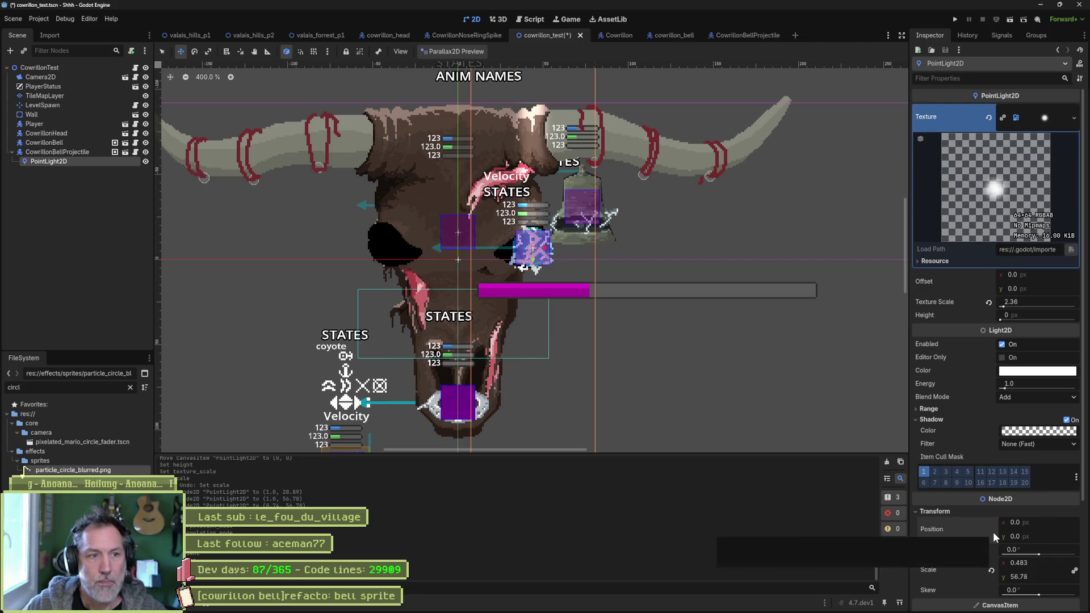
pyautogui.click(991, 568)
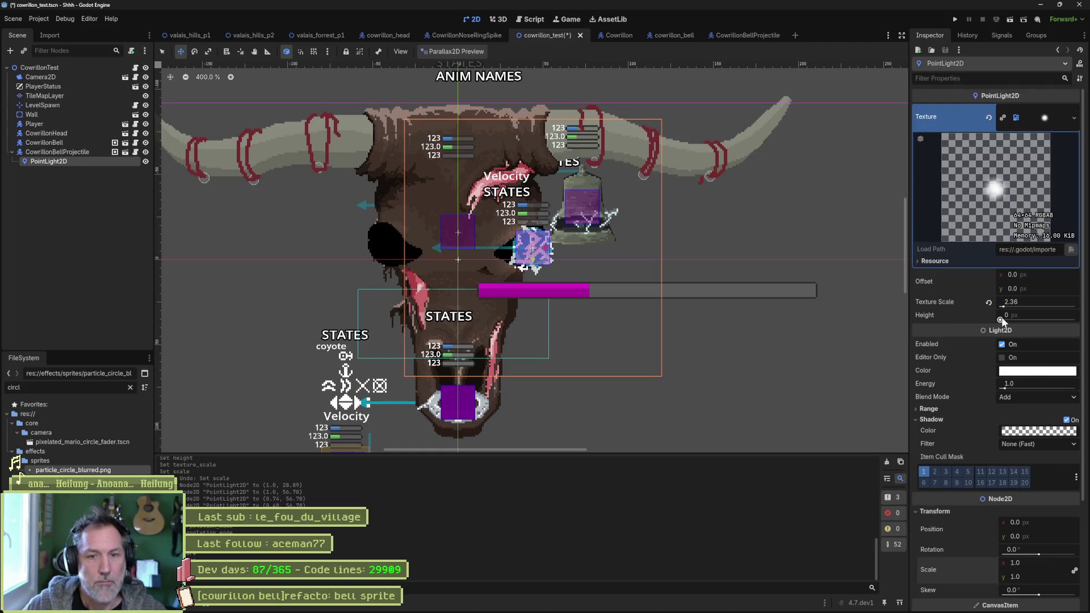
pyautogui.moveTo(1008, 306)
pyautogui.mouseDown()
pyautogui.moveTo(1039, 307)
pyautogui.moveTo(1013, 310)
pyautogui.mouseUp()
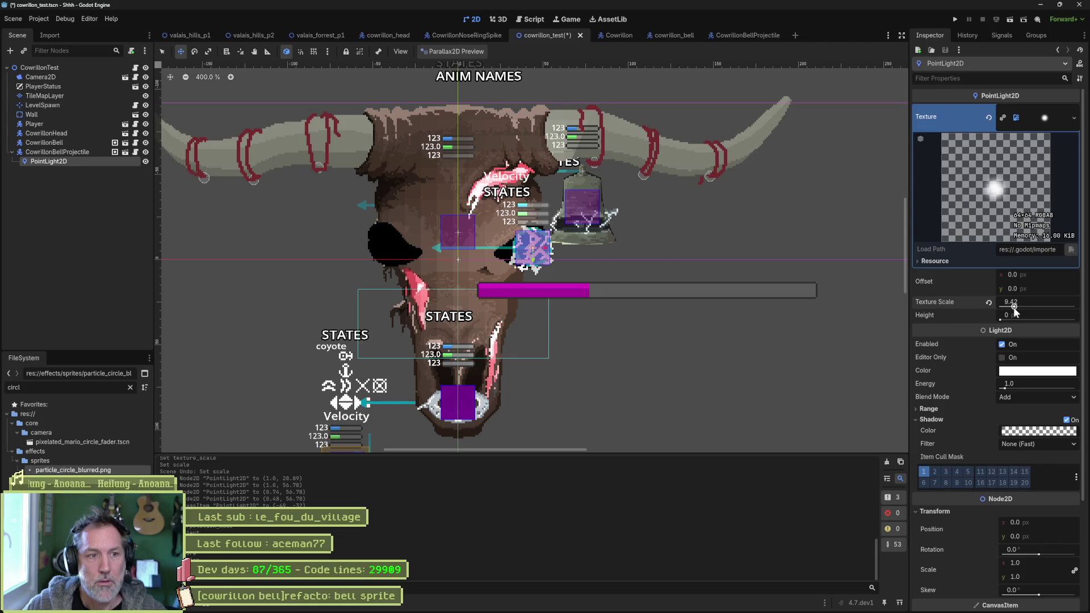
pyautogui.click(1018, 372)
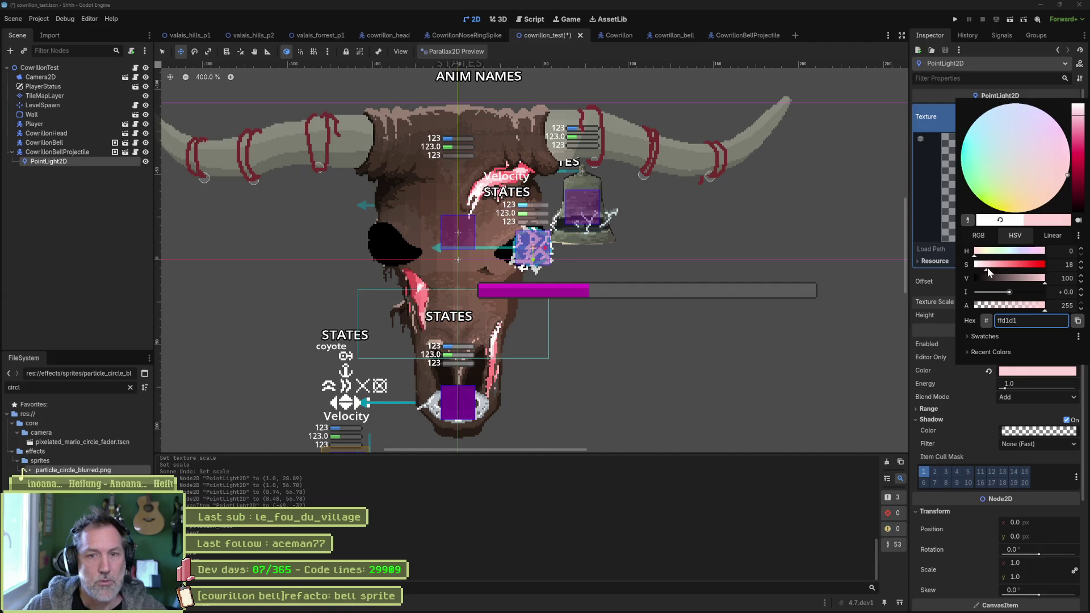
# - Tint the point light blue (4093ff, hue 214) and nudge it slightly on the canvas
pyautogui.click(963, 149)
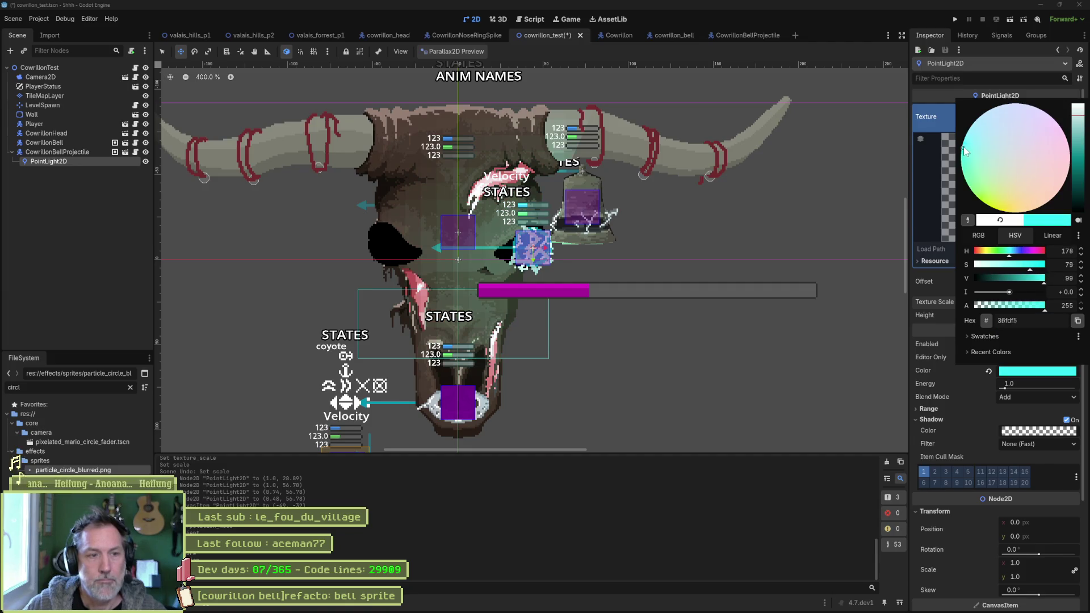
pyautogui.moveTo(962, 148)
pyautogui.mouseDown()
pyautogui.moveTo(974, 120)
pyautogui.moveTo(958, 192)
pyautogui.moveTo(952, 165)
pyautogui.mouseUp()
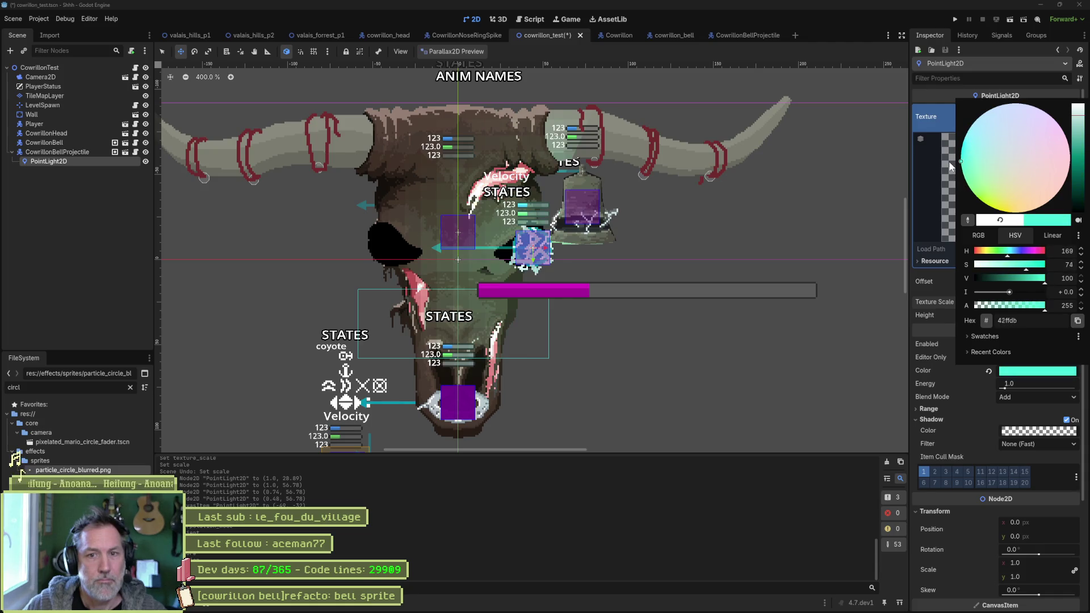
pyautogui.click(1018, 257)
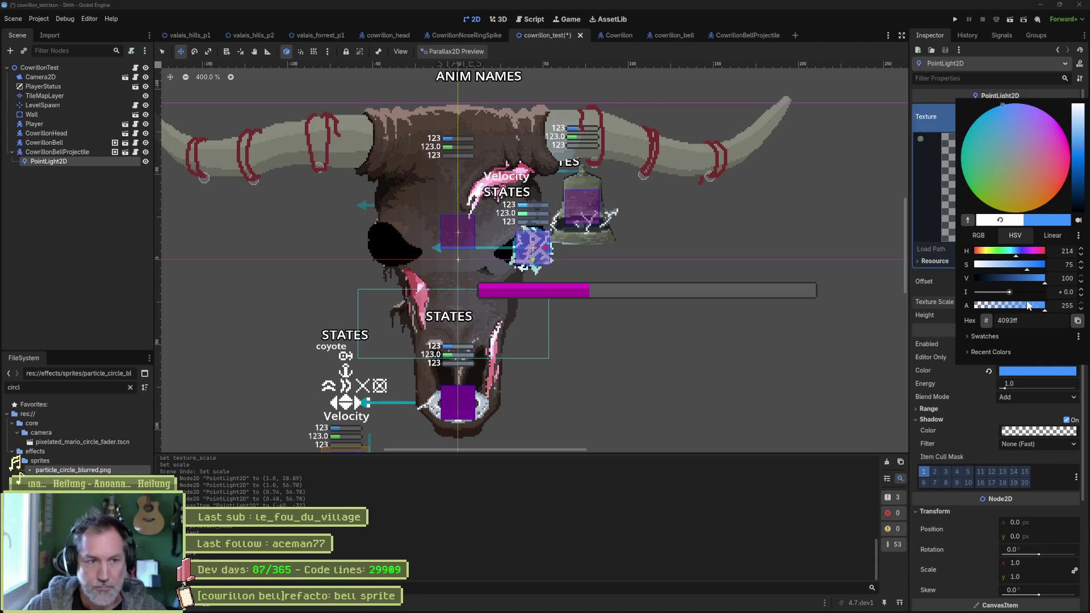
pyautogui.click(73, 150)
pyautogui.moveTo(462, 191)
pyautogui.mouseDown()
pyautogui.moveTo(477, 214)
pyautogui.moveTo(576, 221)
pyautogui.moveTo(507, 223)
pyautogui.moveTo(471, 151)
pyautogui.moveTo(463, 218)
pyautogui.moveTo(459, 191)
pyautogui.moveTo(488, 213)
pyautogui.moveTo(489, 195)
pyautogui.moveTo(464, 193)
pyautogui.mouseUp()
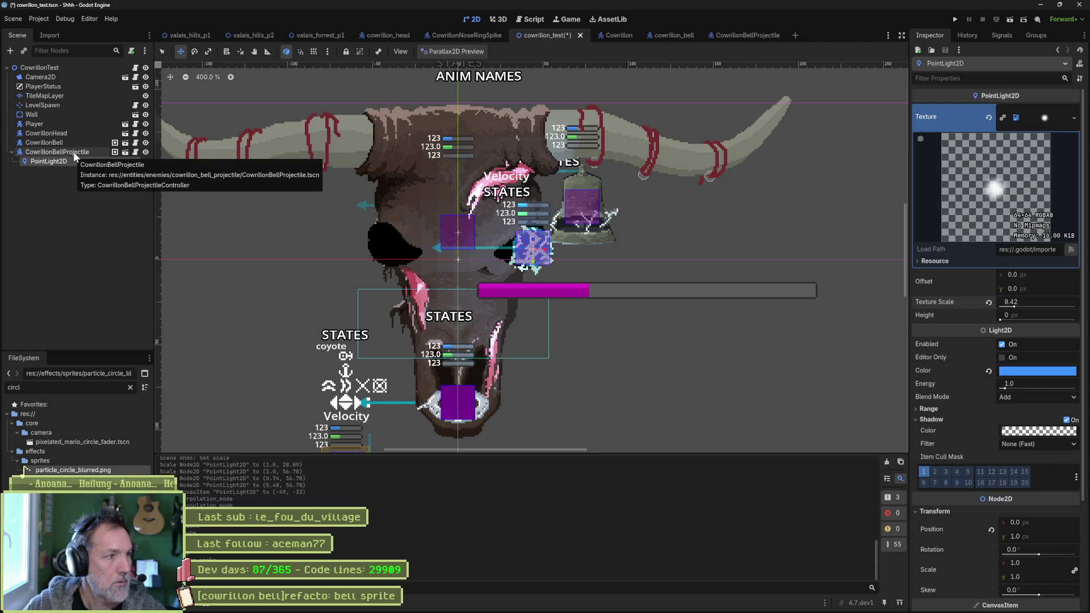
# - Paste the PointLight2D under FlipRoot in CowrillonBellProjectile, save, and return to cowrillon_test
pyautogui.click(723, 34)
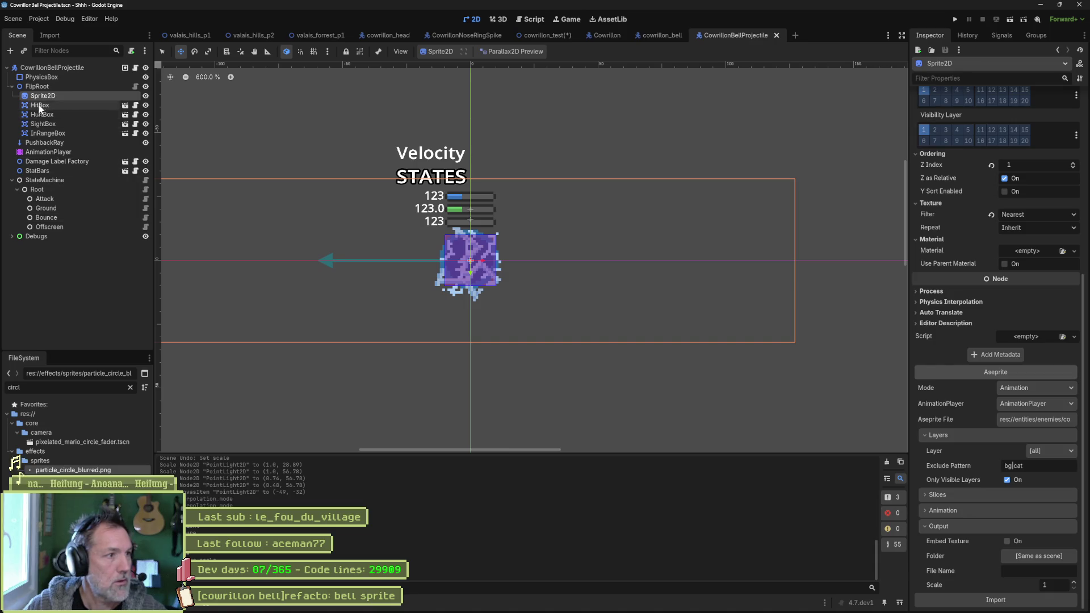
pyautogui.click(52, 86)
pyautogui.hotkey('ctrl', 'v')
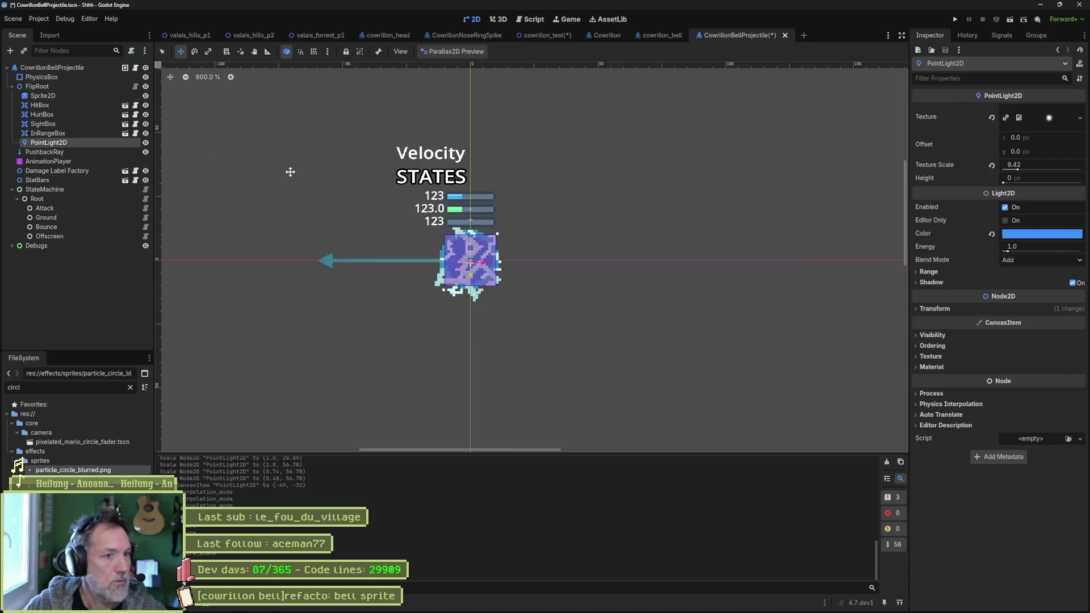
pyautogui.scroll(-3, 345, 179)
pyautogui.scroll(-6, 359, 168)
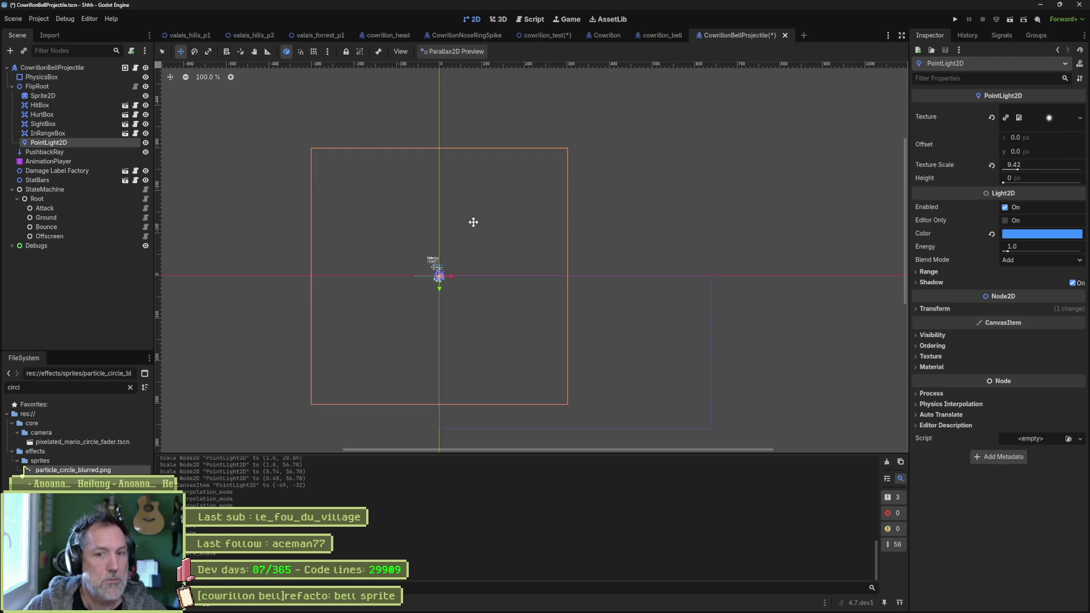
pyautogui.hotkey('ctrl', 's')
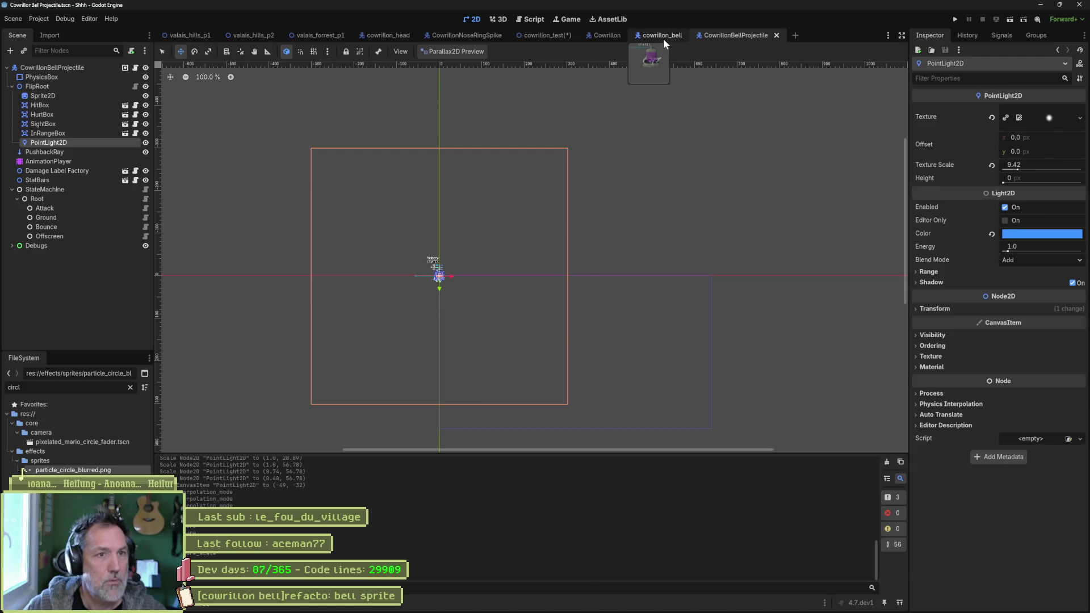
pyautogui.click(545, 36)
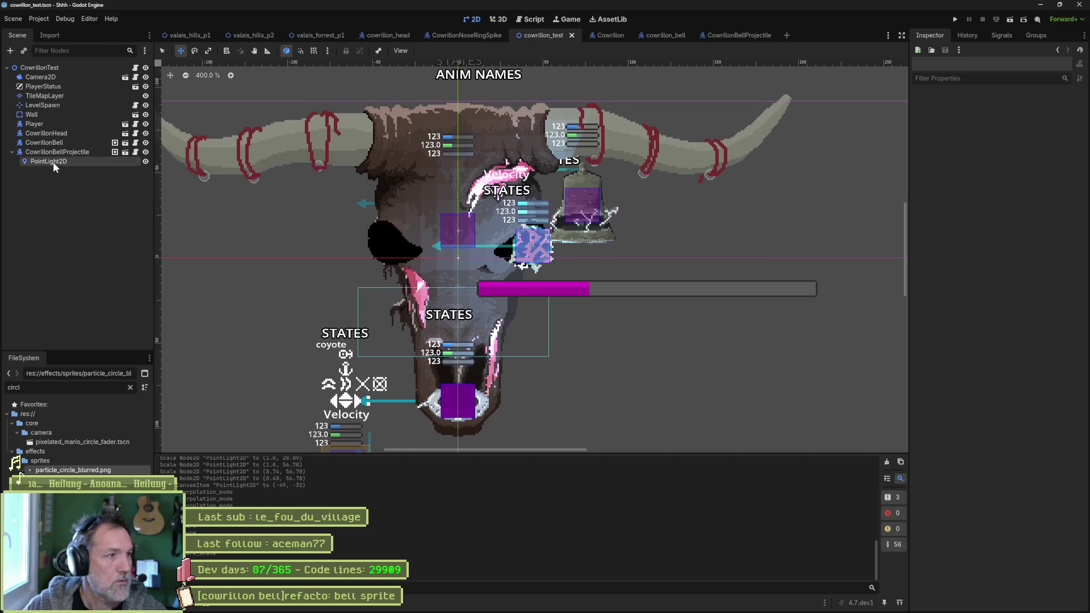
# - Delete the standalone PointLight2D from cowrillon_test
pyautogui.click(52, 162)
pyautogui.press('Delete')
pyautogui.press('Return')
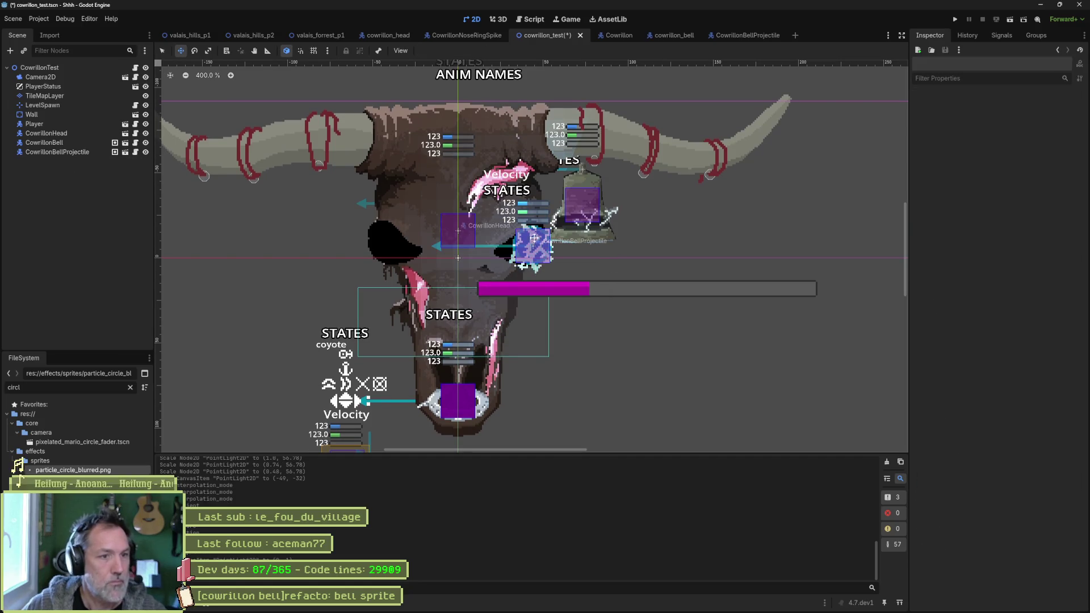
# - Move the CowrillonBellProjectile back onto the skull's head
pyautogui.click(72, 152)
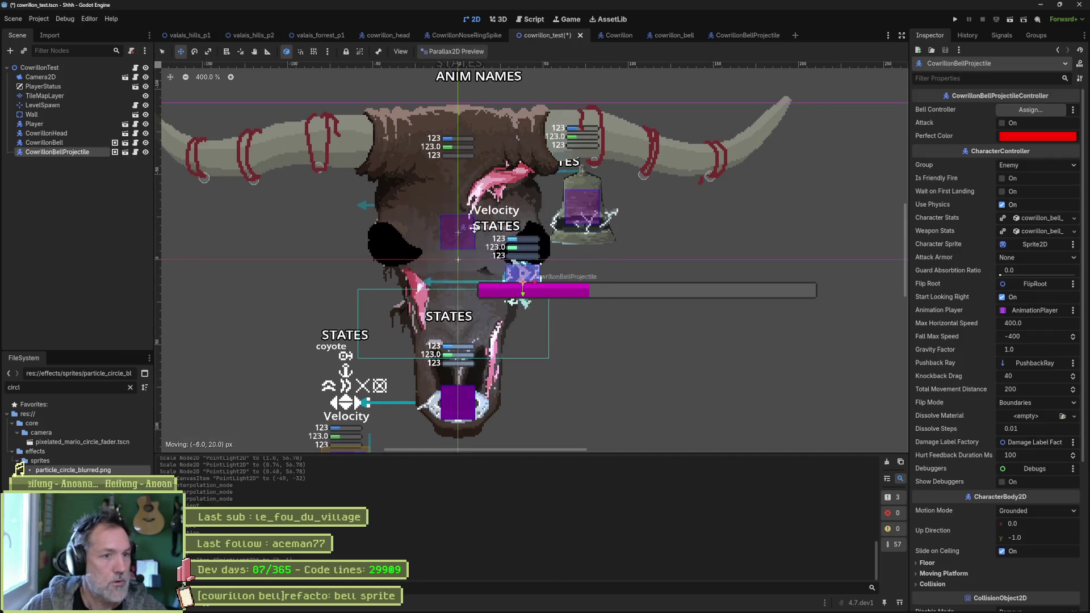
pyautogui.moveTo(533, 245)
pyautogui.mouseDown()
pyautogui.moveTo(613, 293)
pyautogui.moveTo(564, 287)
pyautogui.moveTo(630, 279)
pyautogui.mouseUp()
pyautogui.moveTo(584, 222)
pyautogui.mouseDown()
pyautogui.moveTo(479, 185)
pyautogui.moveTo(484, 209)
pyautogui.moveTo(462, 202)
pyautogui.moveTo(467, 182)
pyautogui.mouseUp()
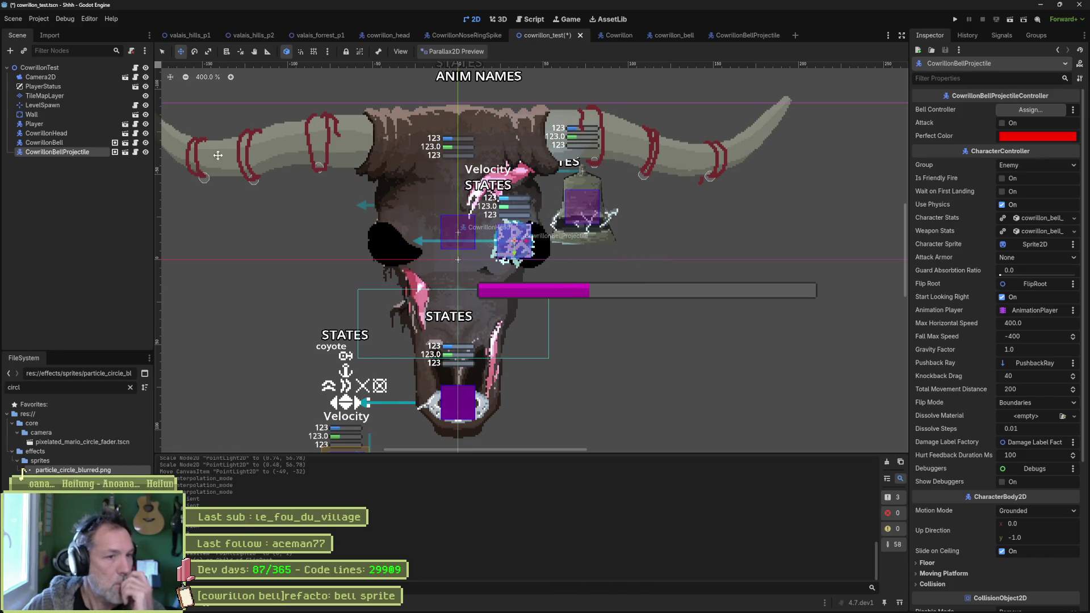
pyautogui.click(114, 142)
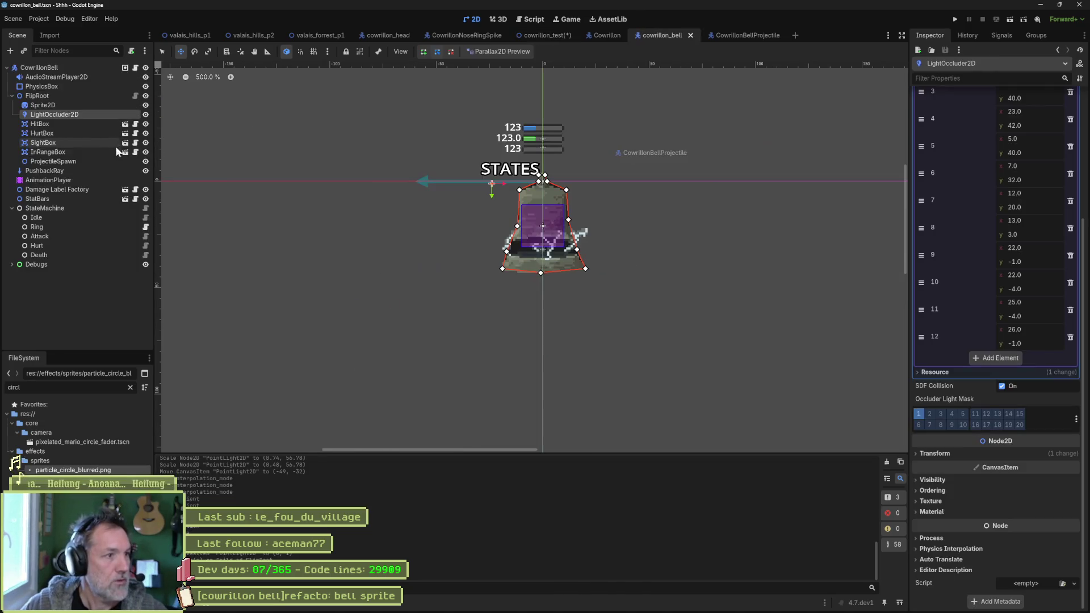
# - Reshape the LightOccluder2D polygon's lower-left and bottom points to fit the bell
pyautogui.scroll(2, 519, 197)
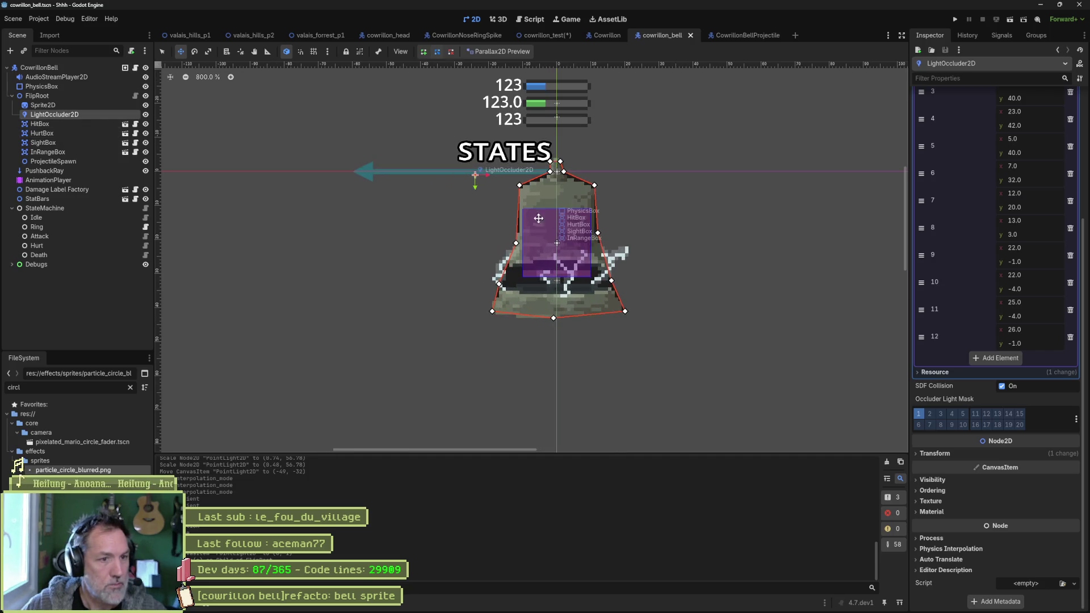
pyautogui.scroll(1, 574, 315)
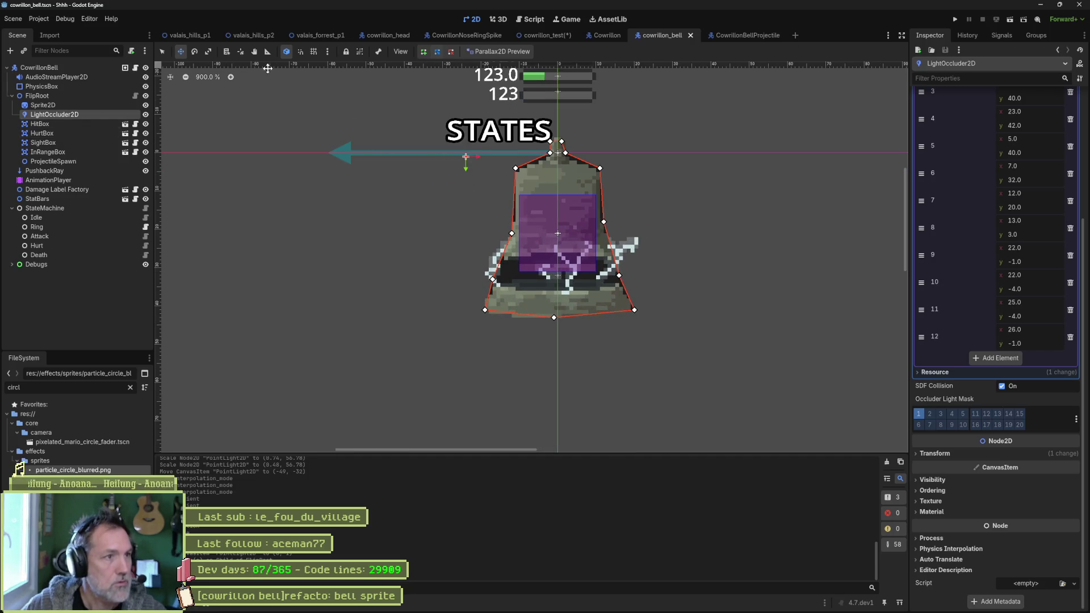
pyautogui.click(165, 51)
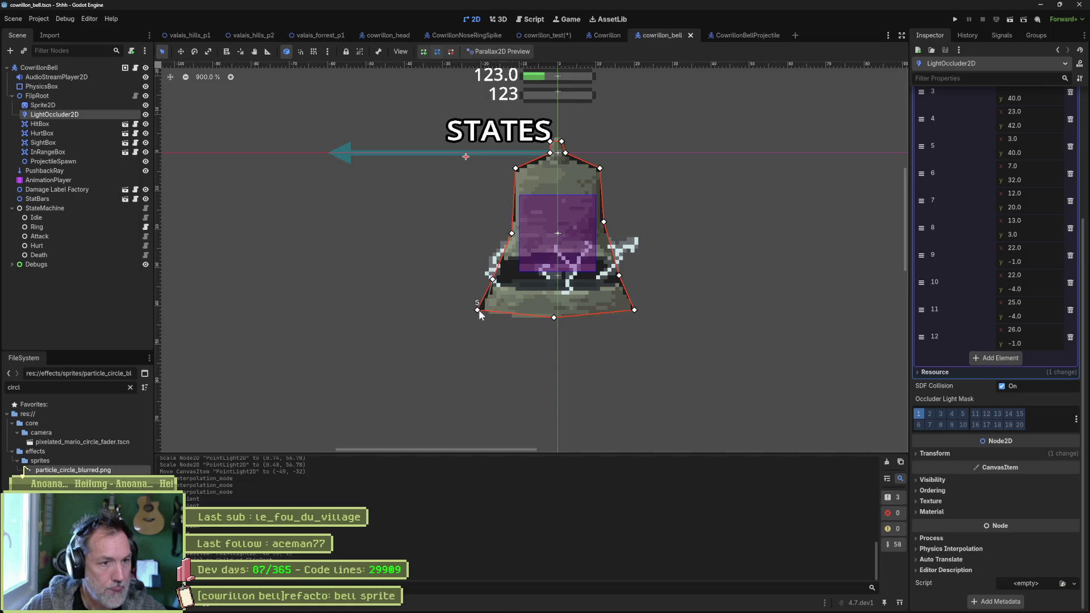
pyautogui.moveTo(479, 310); pyautogui.dragTo(476, 309)
pyautogui.moveTo(554, 318)
pyautogui.mouseDown()
pyautogui.moveTo(551, 328)
pyautogui.moveTo(529, 326)
pyautogui.moveTo(551, 328)
pyautogui.mouseUp()
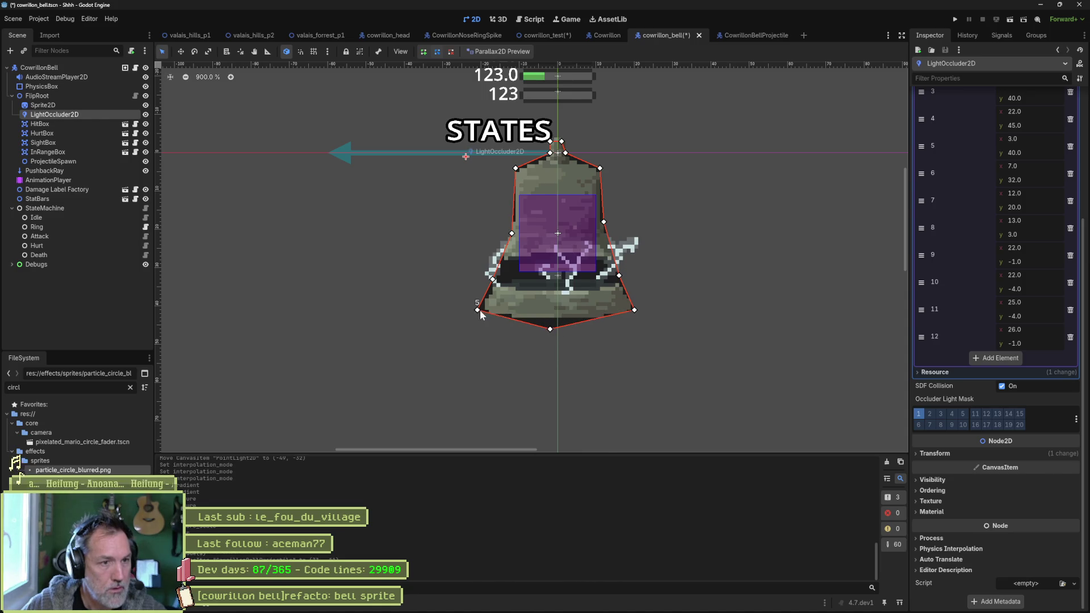
pyautogui.moveTo(479, 310); pyautogui.dragTo(479, 317)
pyautogui.moveTo(493, 279); pyautogui.dragTo(482, 317)
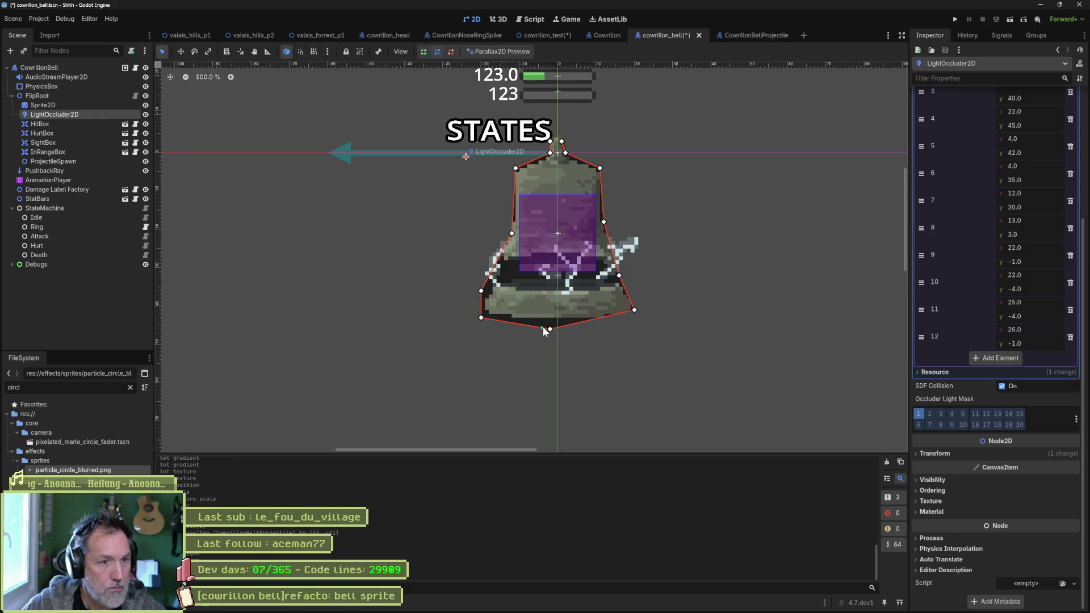
pyautogui.moveTo(549, 329); pyautogui.dragTo(550, 321)
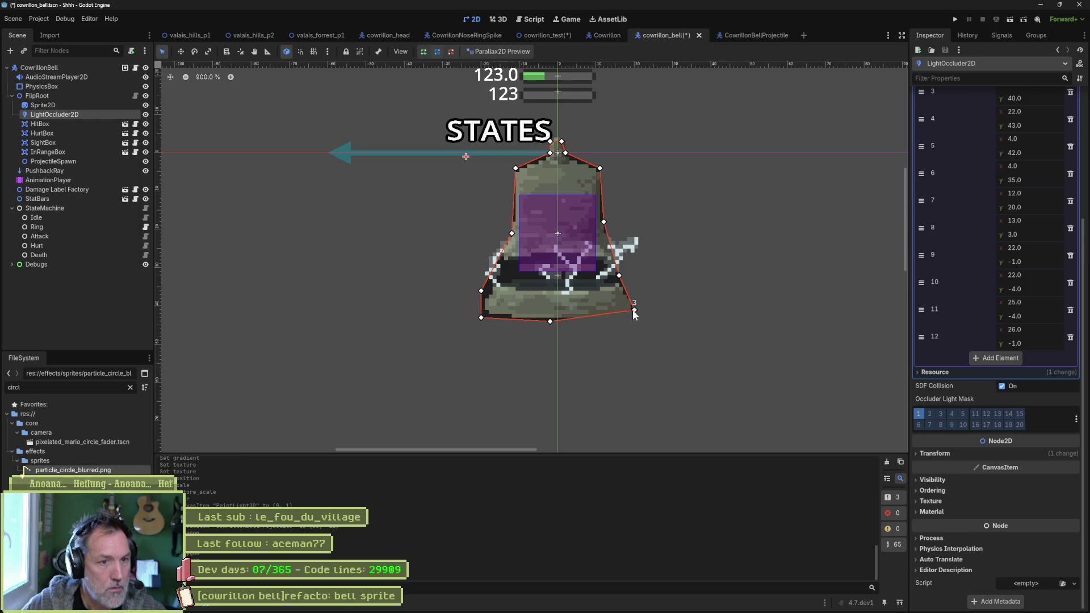
# - Fit the occluder's right-side, left and top points to the bell and save cowrillon_bell
pyautogui.moveTo(633, 310); pyautogui.dragTo(634, 317)
pyautogui.moveTo(619, 276); pyautogui.dragTo(635, 291)
pyautogui.moveTo(603, 221); pyautogui.dragTo(611, 229)
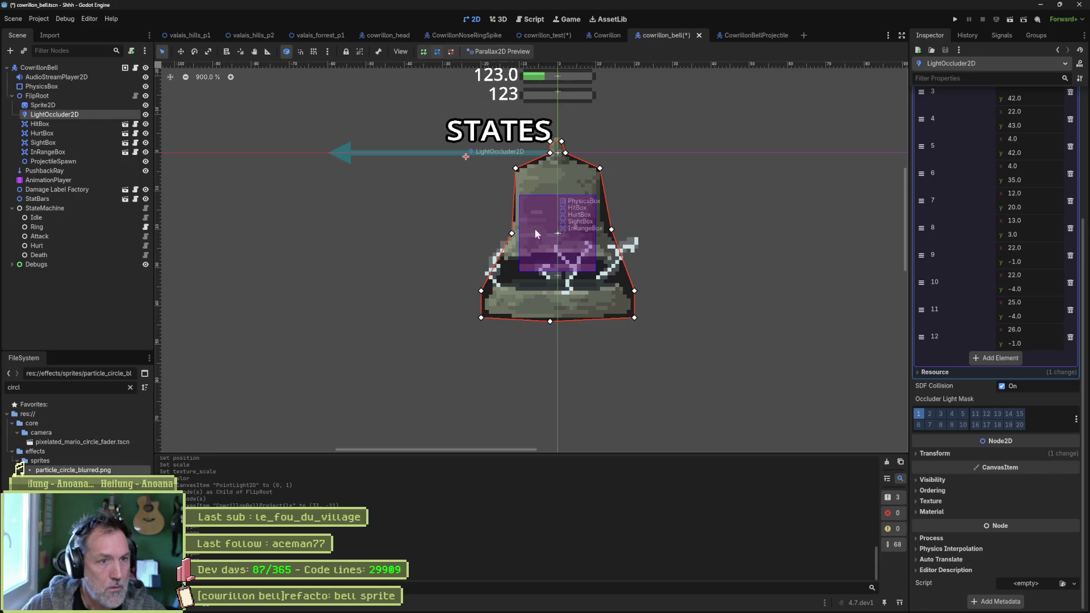
pyautogui.moveTo(511, 233); pyautogui.dragTo(508, 227)
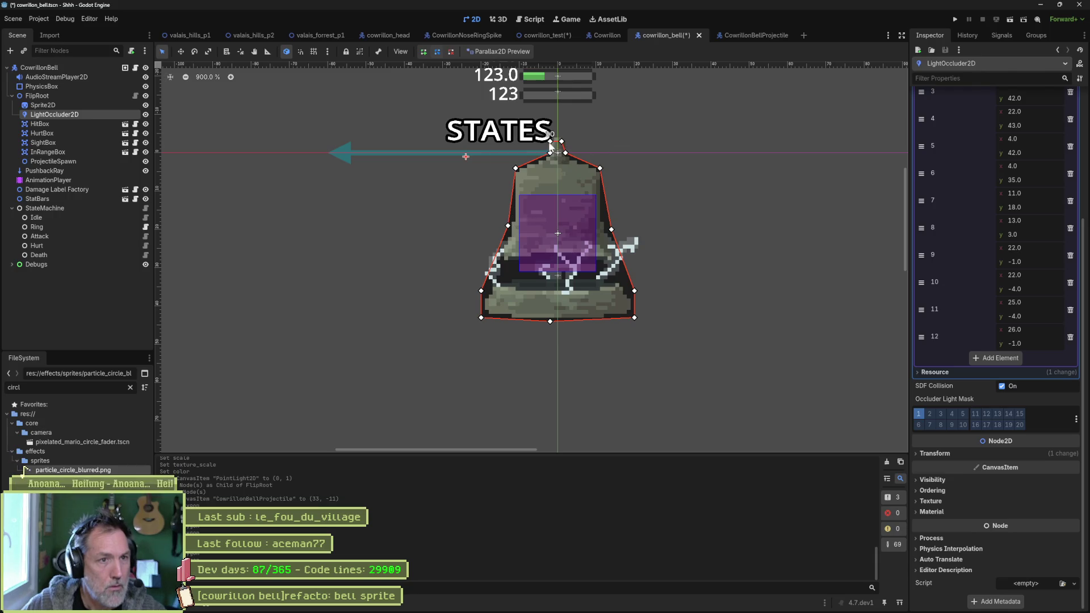
pyautogui.moveTo(550, 143); pyautogui.dragTo(550, 140)
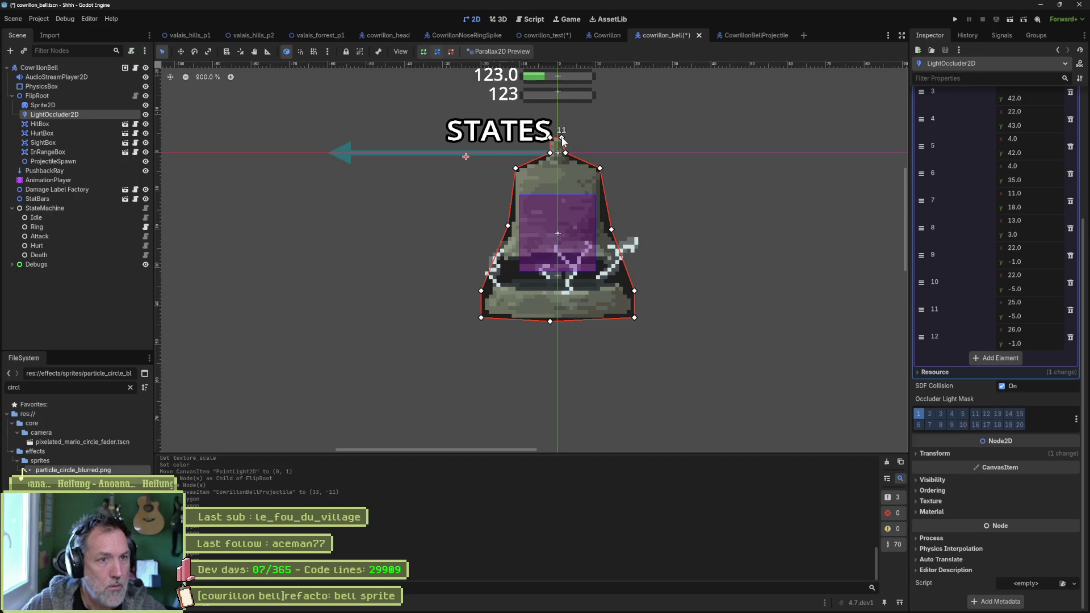
pyautogui.click(561, 138)
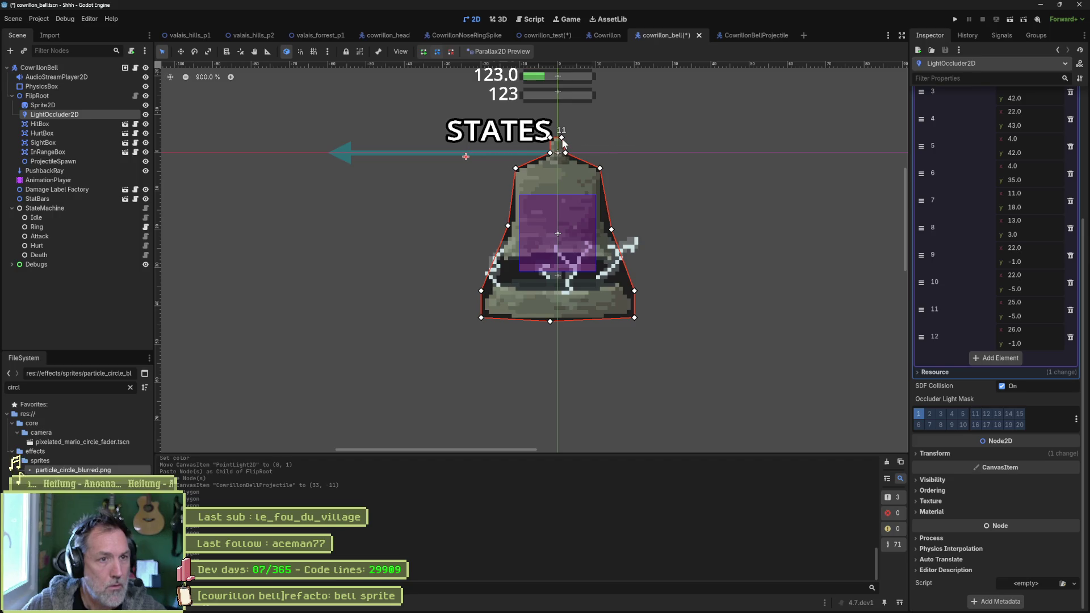
pyautogui.moveTo(561, 137); pyautogui.dragTo(566, 137)
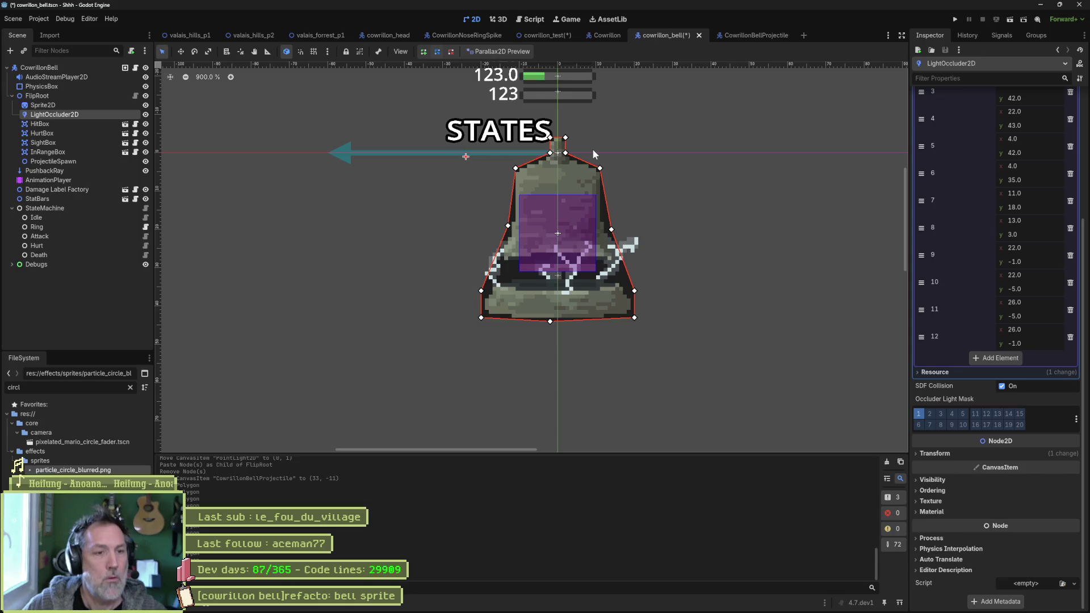
pyautogui.hotkey('ctrl', 's')
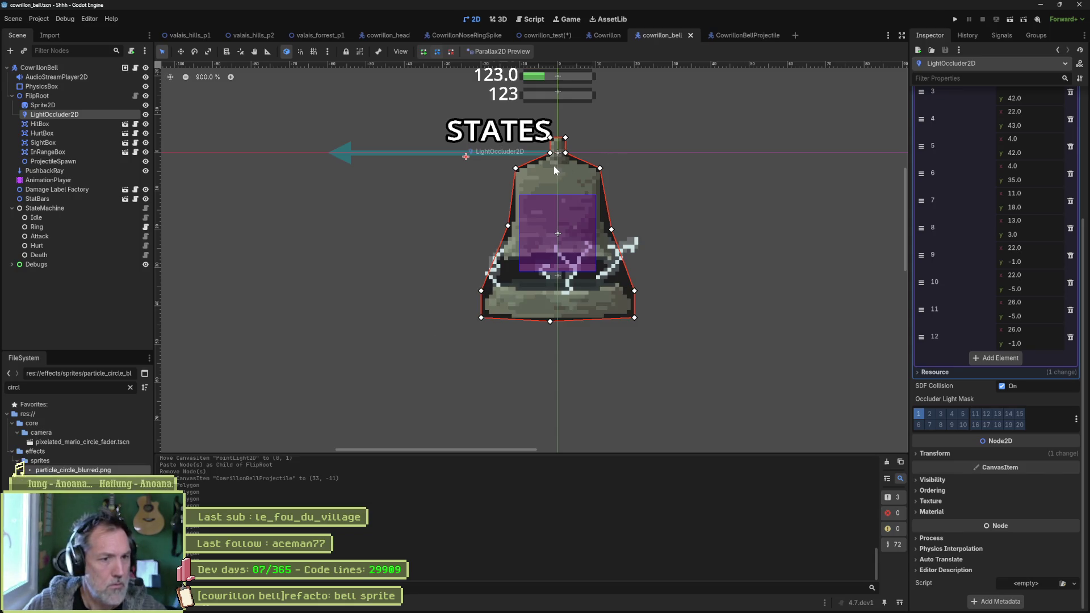
# - Drop the bottom occluder point to the bell's base, save again, and return to cowrillon_test
pyautogui.moveTo(550, 322); pyautogui.dragTo(557, 325)
pyautogui.hotkey('ctrl', 's')
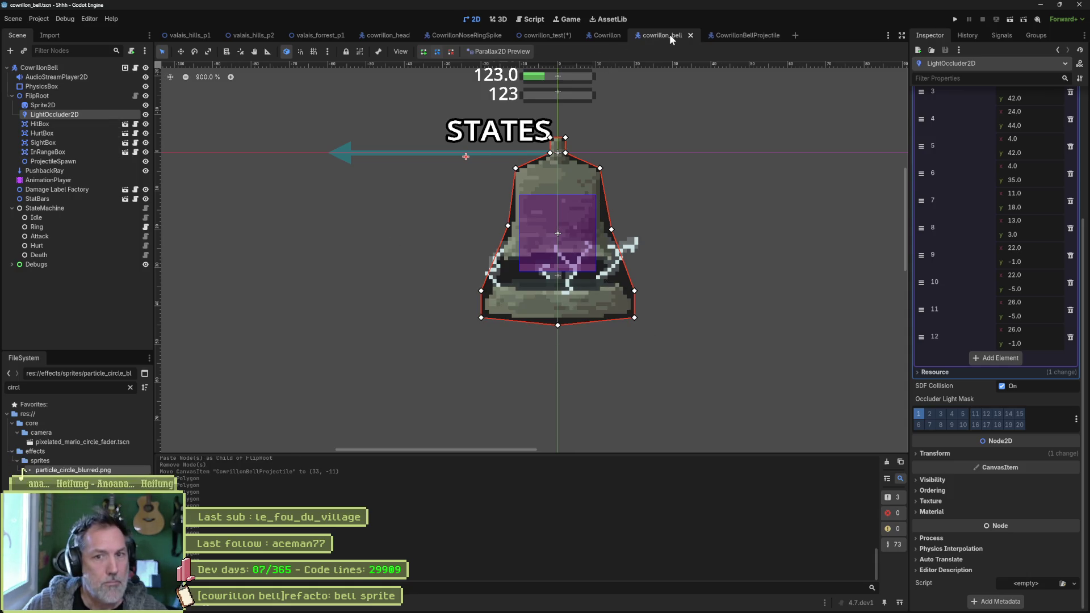
pyautogui.click(555, 35)
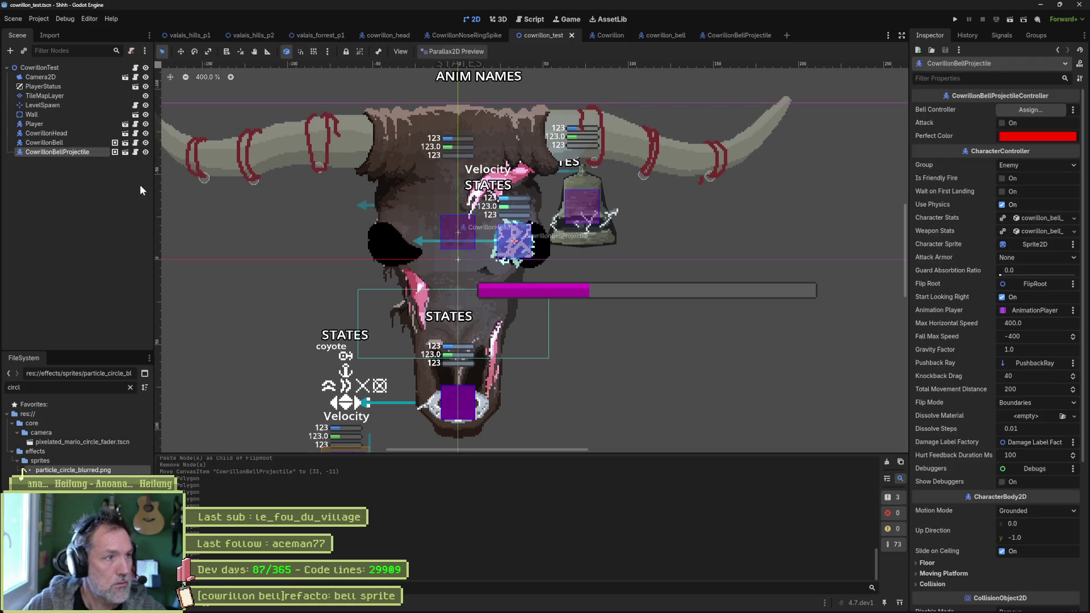
# - Delete the test CowrillonBell and CowrillonBellProjectile from cowrillon_test
pyautogui.keyDown('ctrl'); pyautogui.click(67, 142); pyautogui.keyUp('ctrl')
pyautogui.press('Delete')
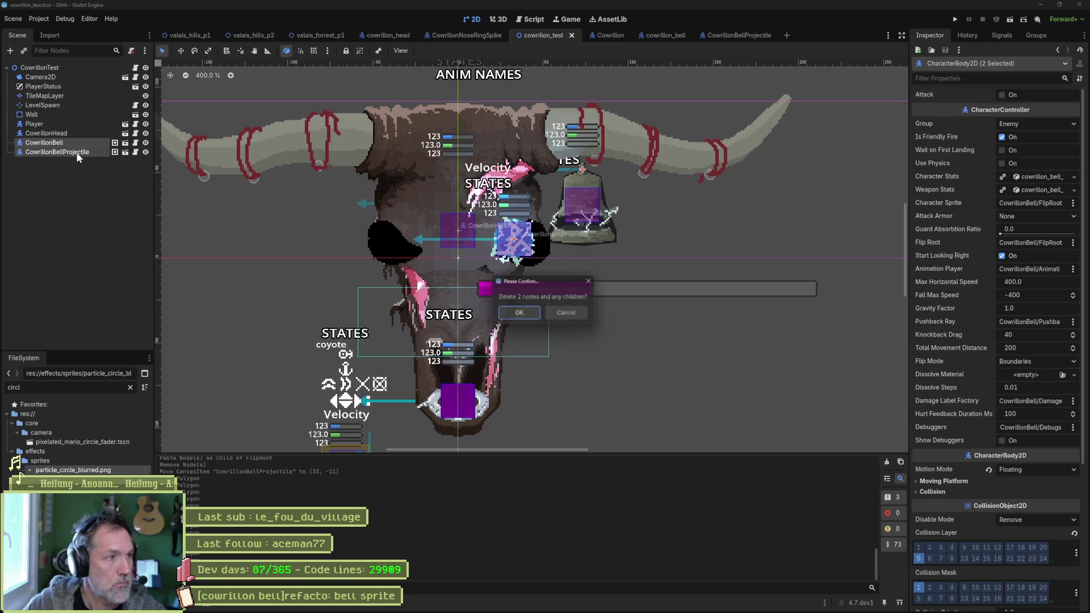
pyautogui.press('Return')
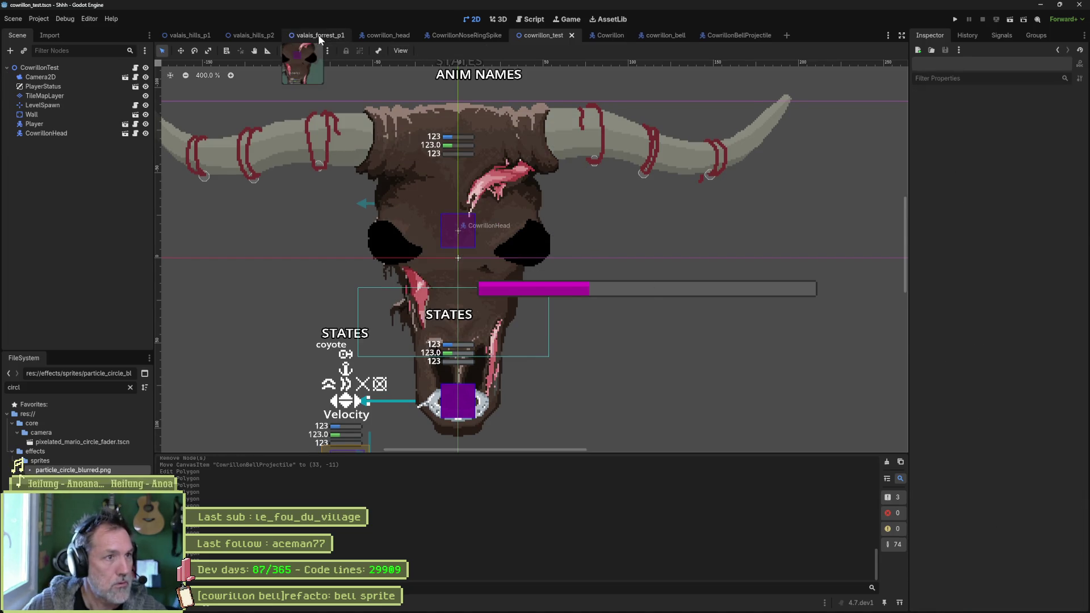
# - Run valais_forrest_p1, trigger the Cowrillon boss's Bells Ring Attack from the Remote tree, then stop
pyautogui.click(319, 37)
pyautogui.press('F6')
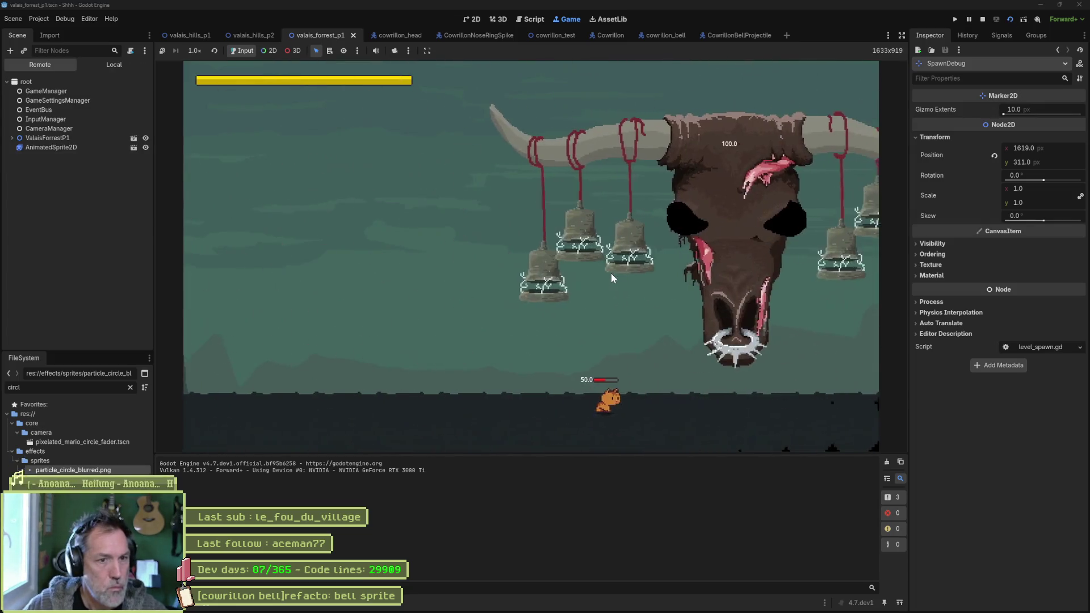
pyautogui.click(47, 138)
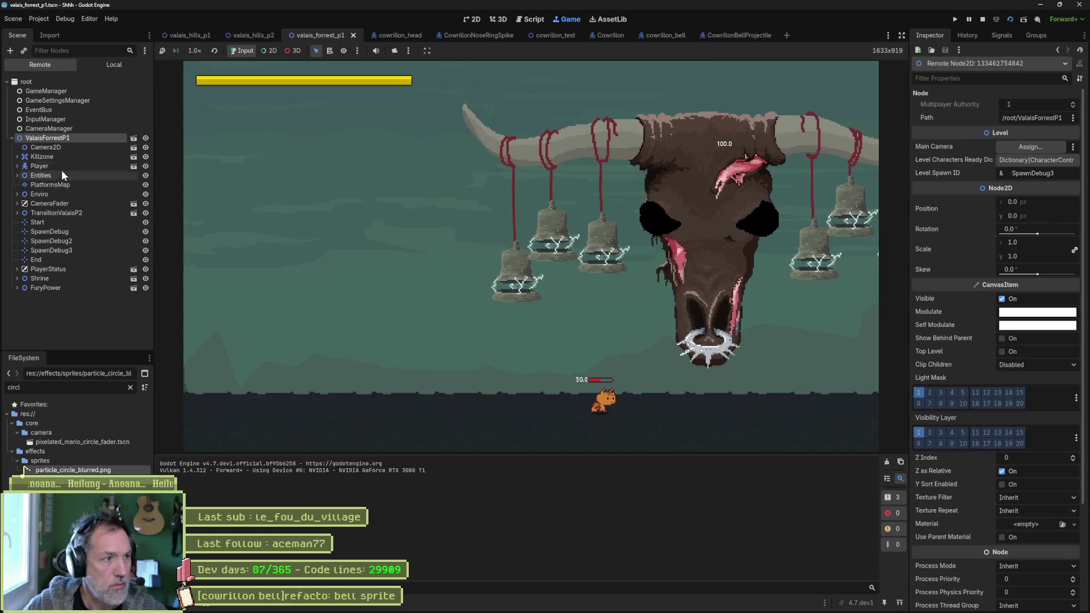
pyautogui.click(57, 166)
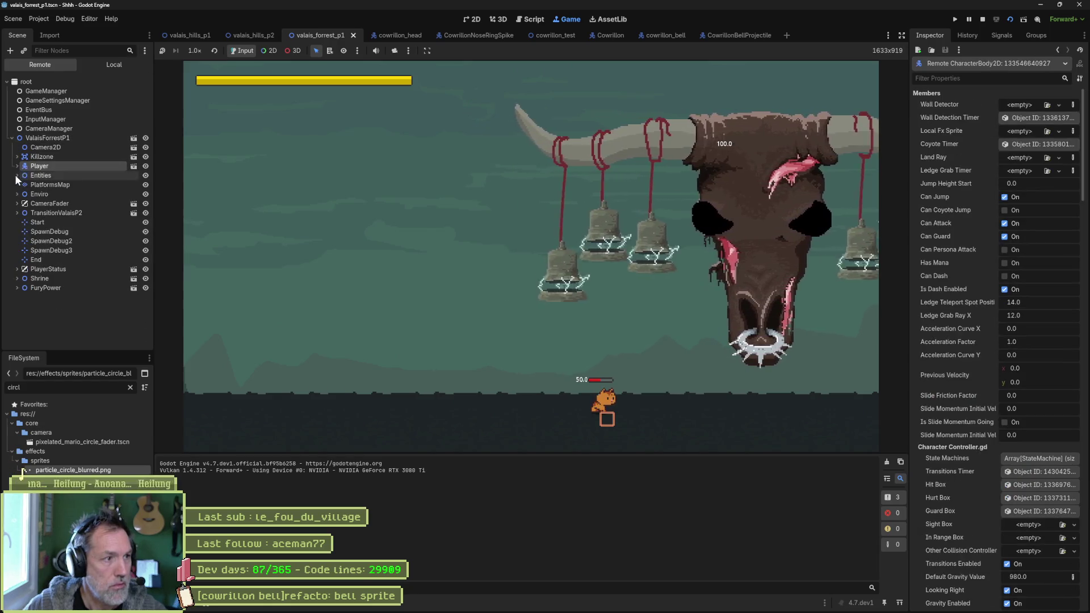
pyautogui.click(17, 175)
pyautogui.click(48, 184)
pyautogui.scroll(-5, 1013, 387)
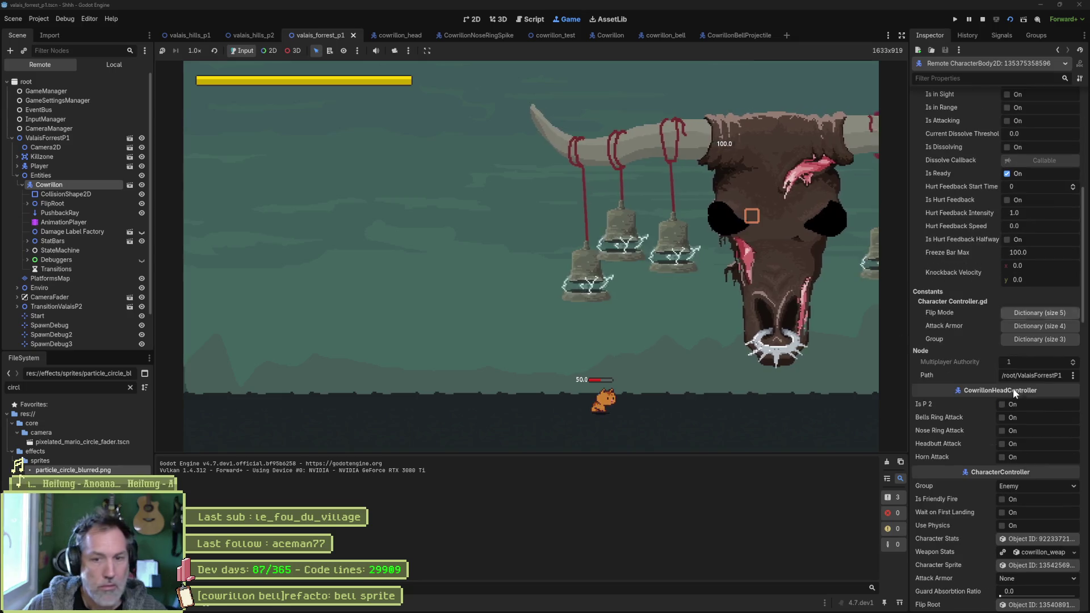
pyautogui.click(1012, 417)
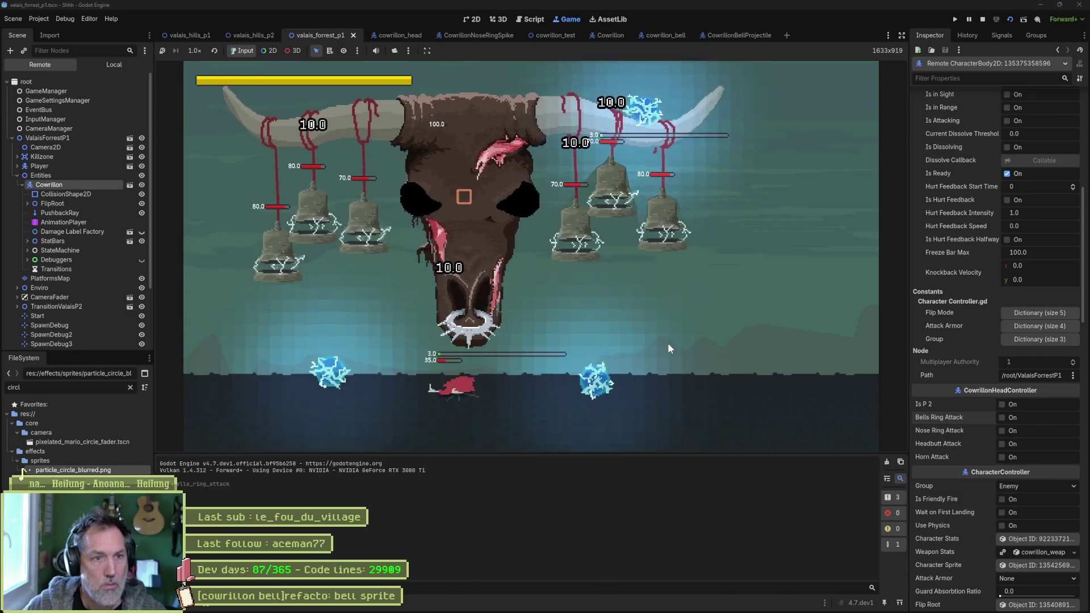
pyautogui.press('F8')
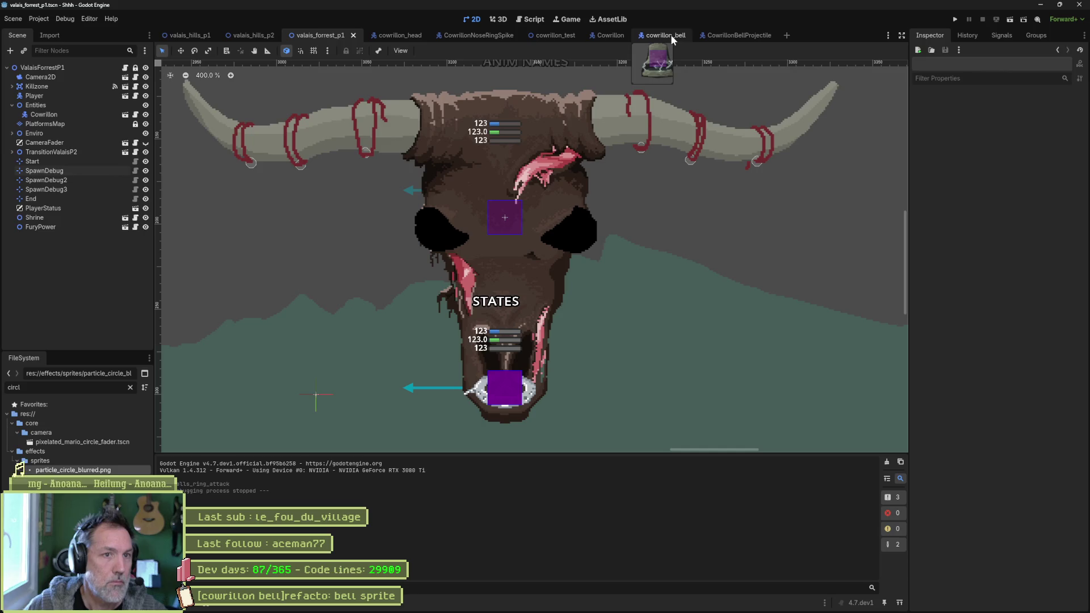
# - Instance CowrillonBellProjectile into valais_forrest_p1 and frame it in the view
pyautogui.click(743, 35)
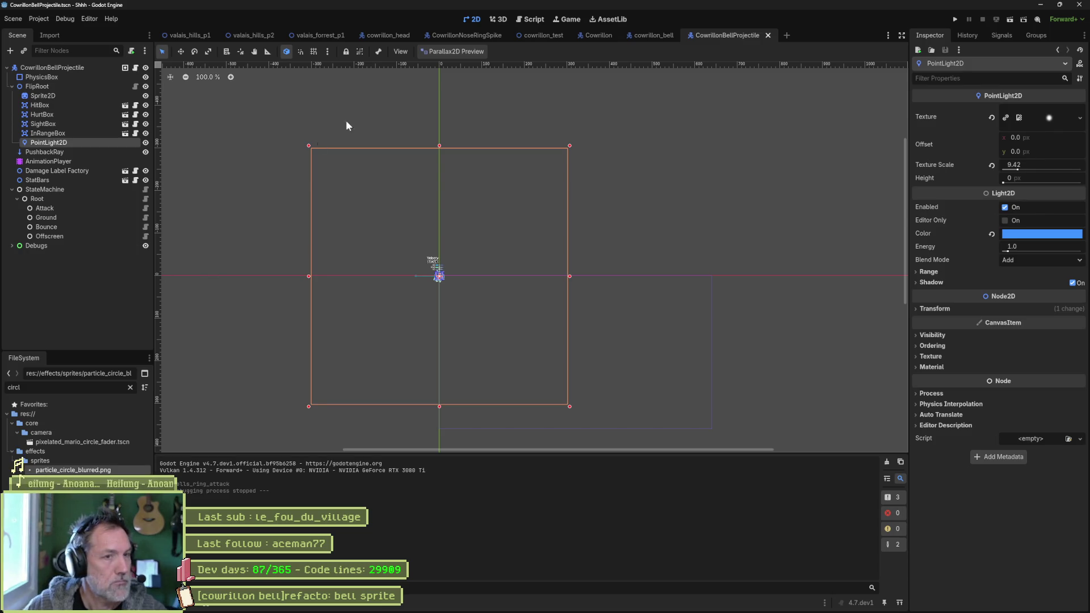
pyautogui.click(328, 36)
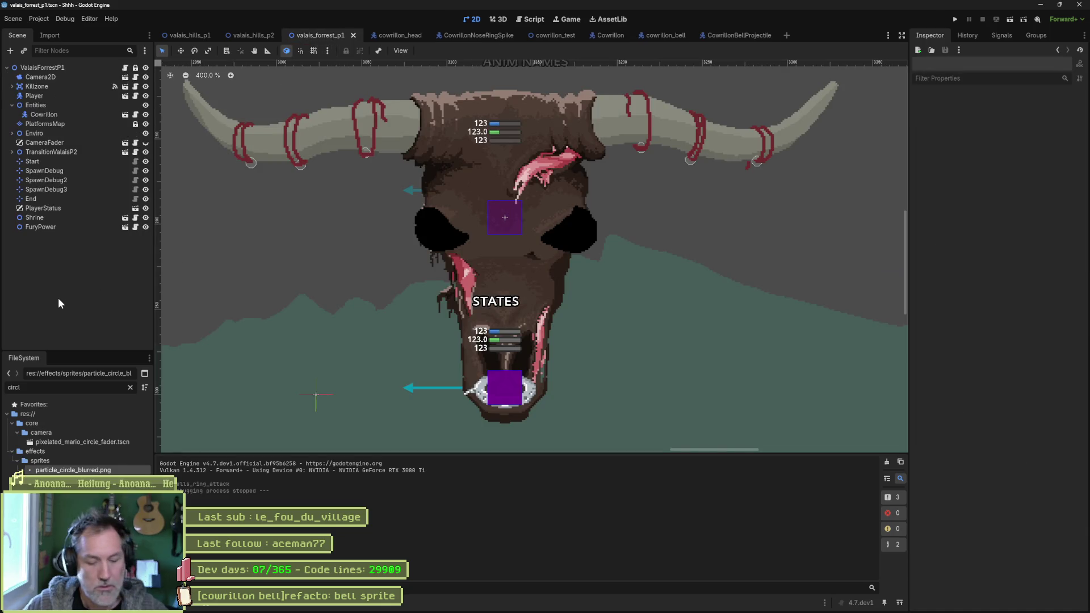
pyautogui.hotkey('ctrl', 'shift', 'o')
pyautogui.press('Return')
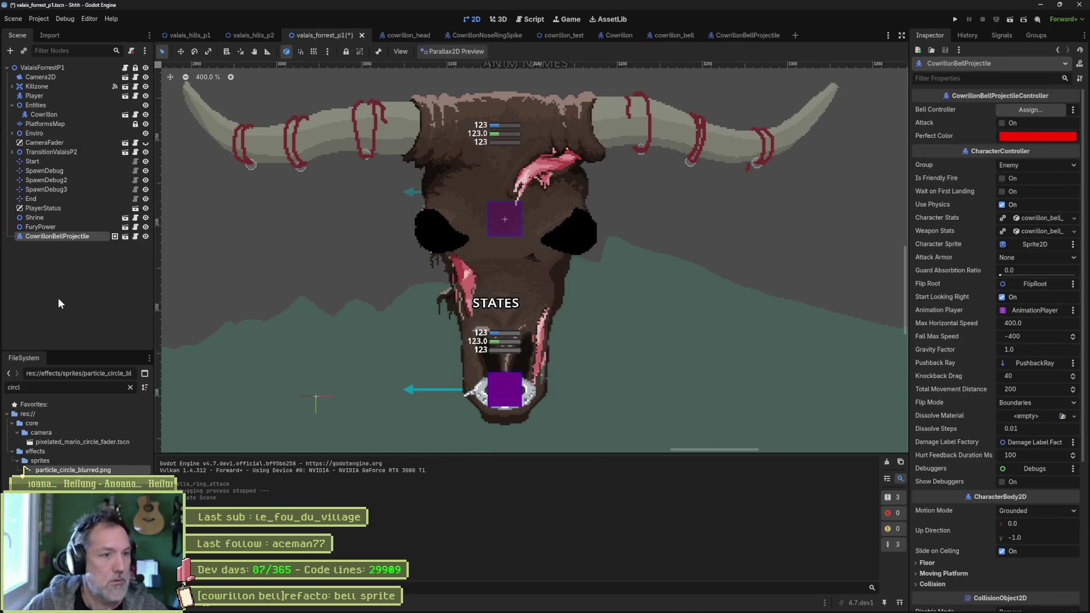
pyautogui.scroll(-8, 446, 310)
pyautogui.moveTo(451, 277); pyautogui.dragTo(453, 278)
pyautogui.hscroll(-5, 510, 284)
pyautogui.press('w')
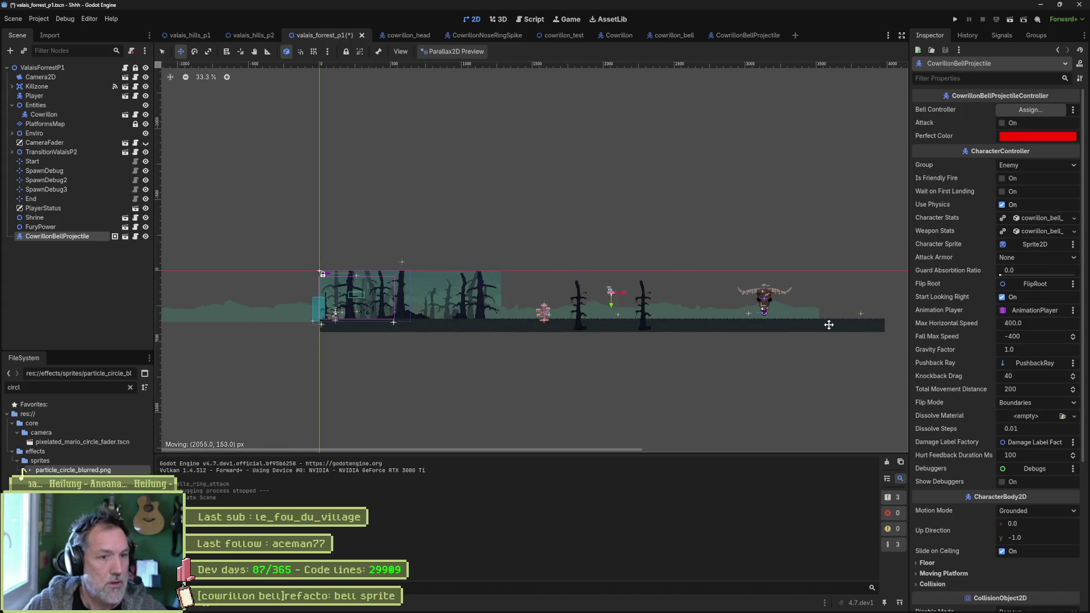
pyautogui.press('f')
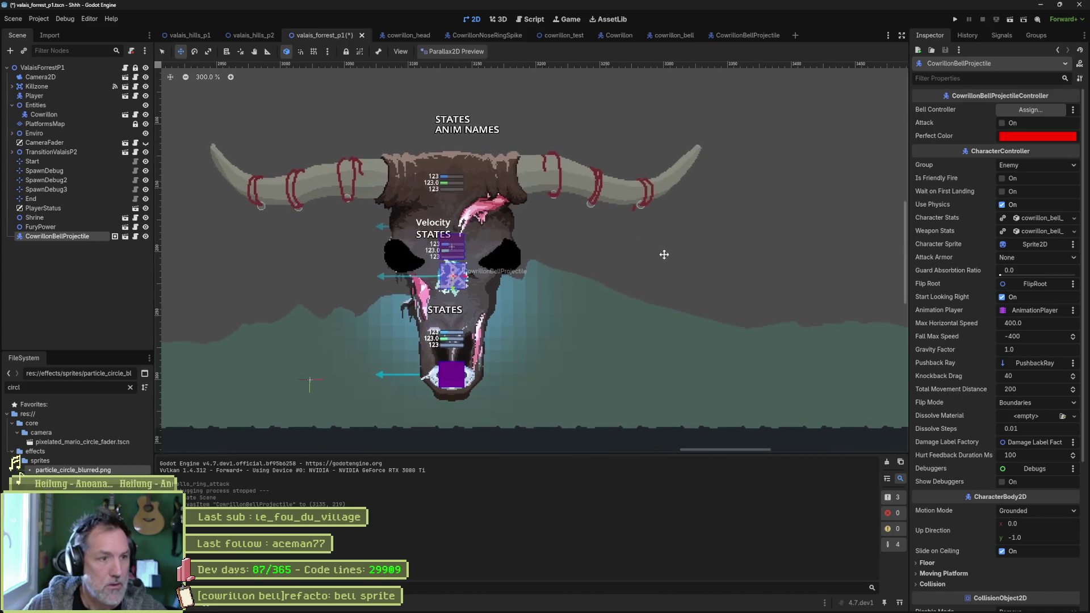
# - Set the parallax preview to Accurate and move the projectile up-right beside the boss's eye
pyautogui.click(455, 52)
pyautogui.click(463, 76)
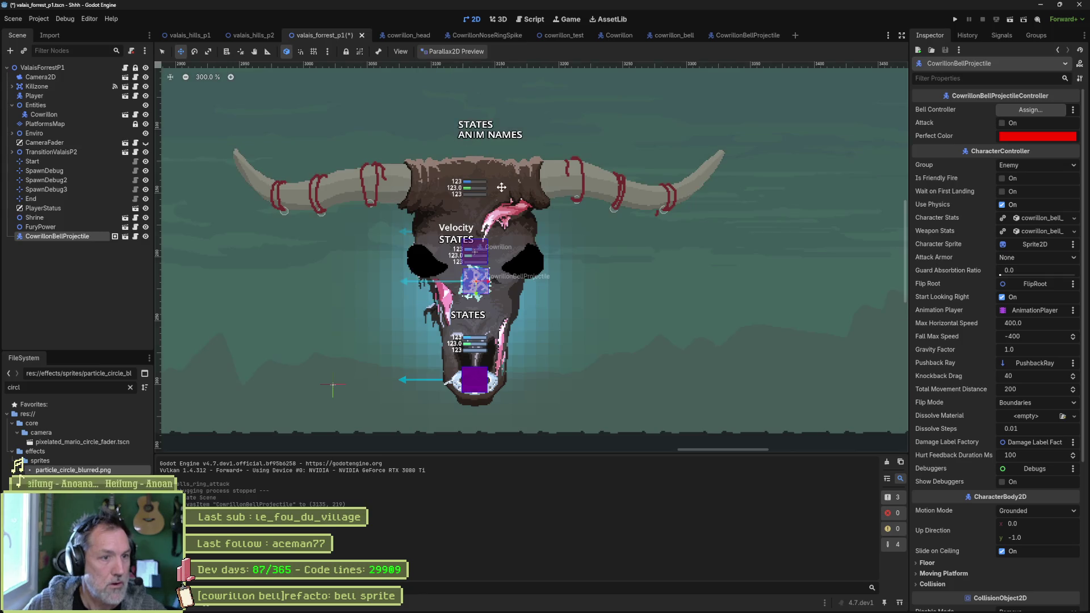
pyautogui.moveTo(510, 228); pyautogui.dragTo(576, 199)
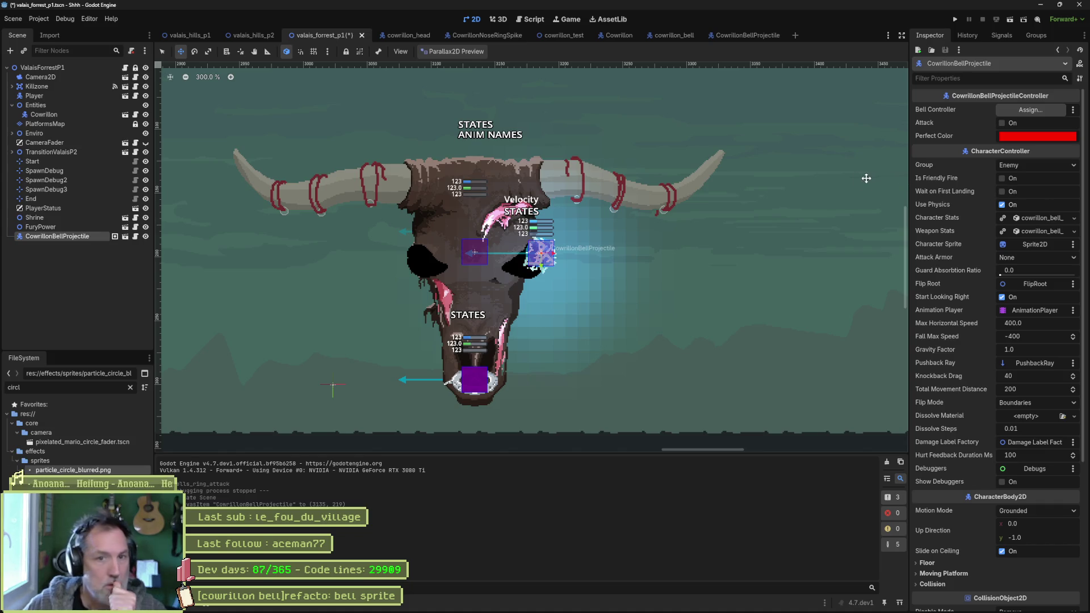
pyautogui.click(676, 35)
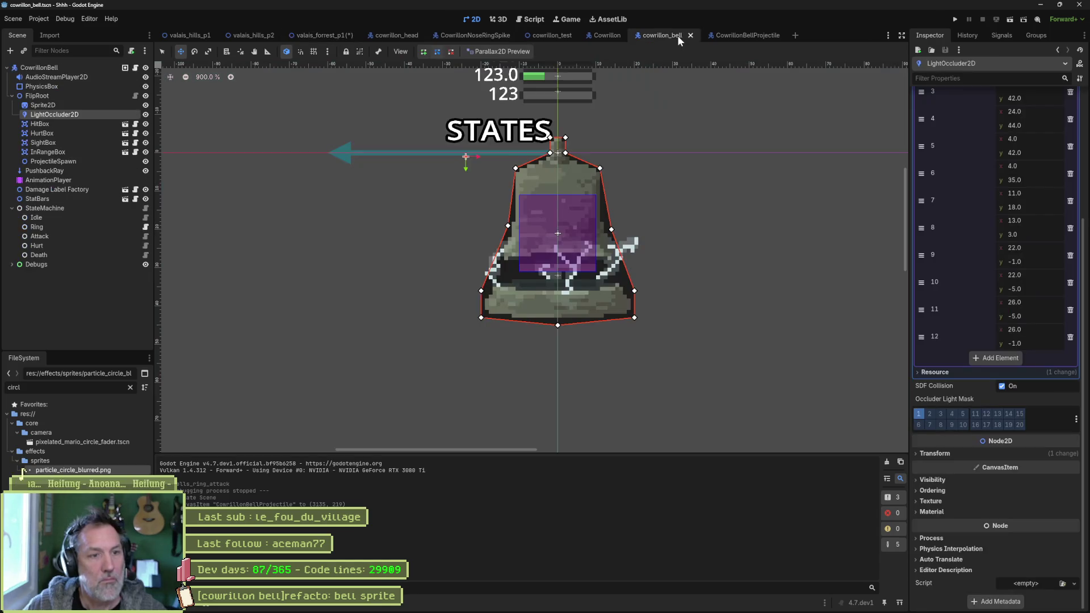
# - Set the CowrillonBellProjectile light's texture scale to 5 and save the scene
pyautogui.click(728, 37)
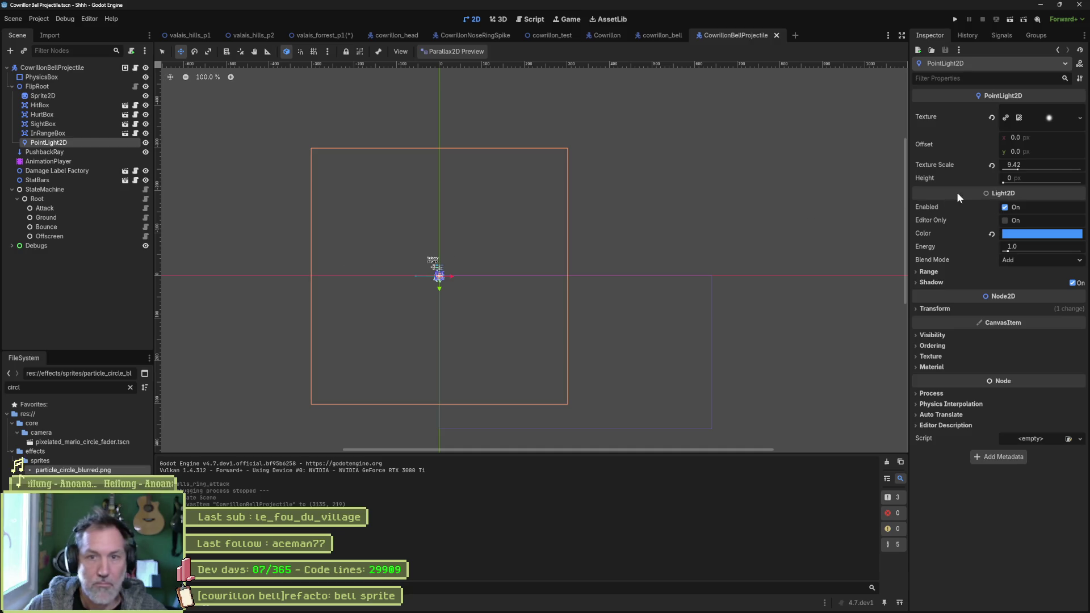
pyautogui.click(1033, 163)
pyautogui.write('5')
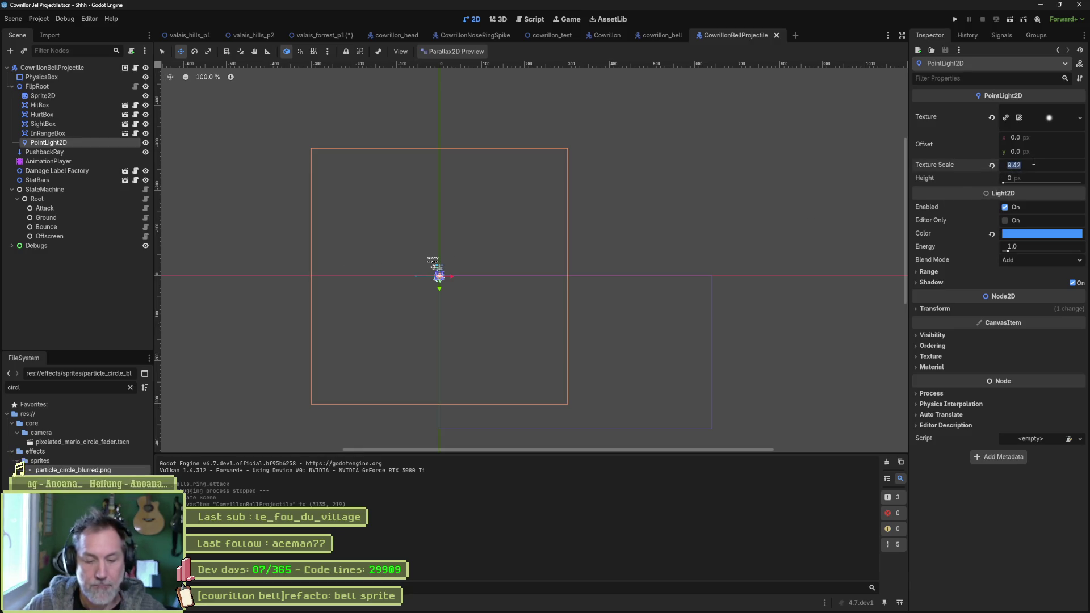
pyautogui.press('Return')
pyautogui.hotkey('ctrl', 's')
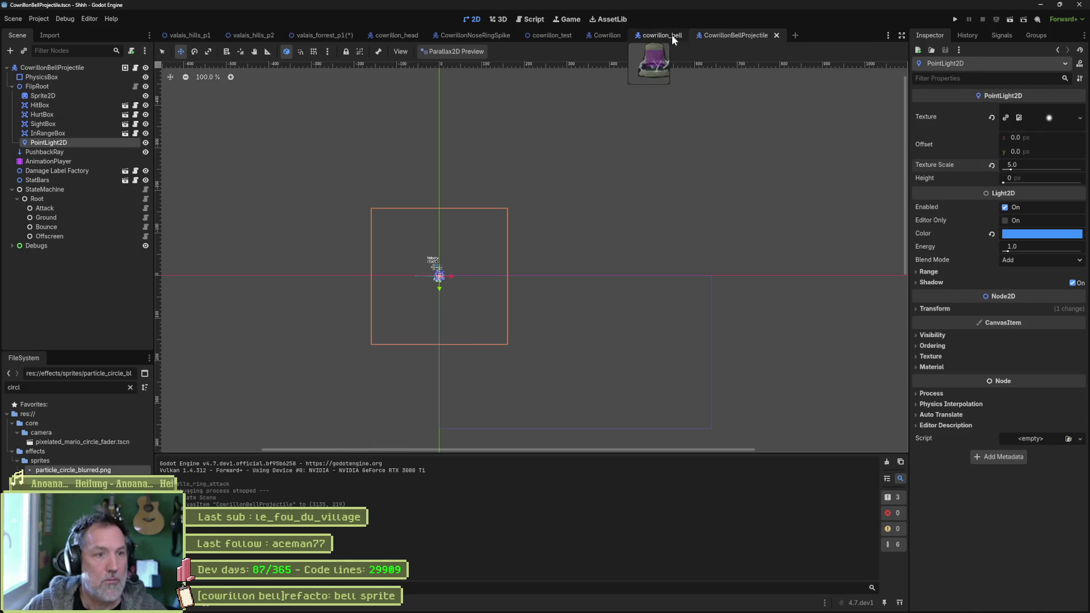
# - Look through the cowrillon_bell, Cowrillon, cowrillon_test and valais_forrest_p1 scenes
pyautogui.click(672, 36)
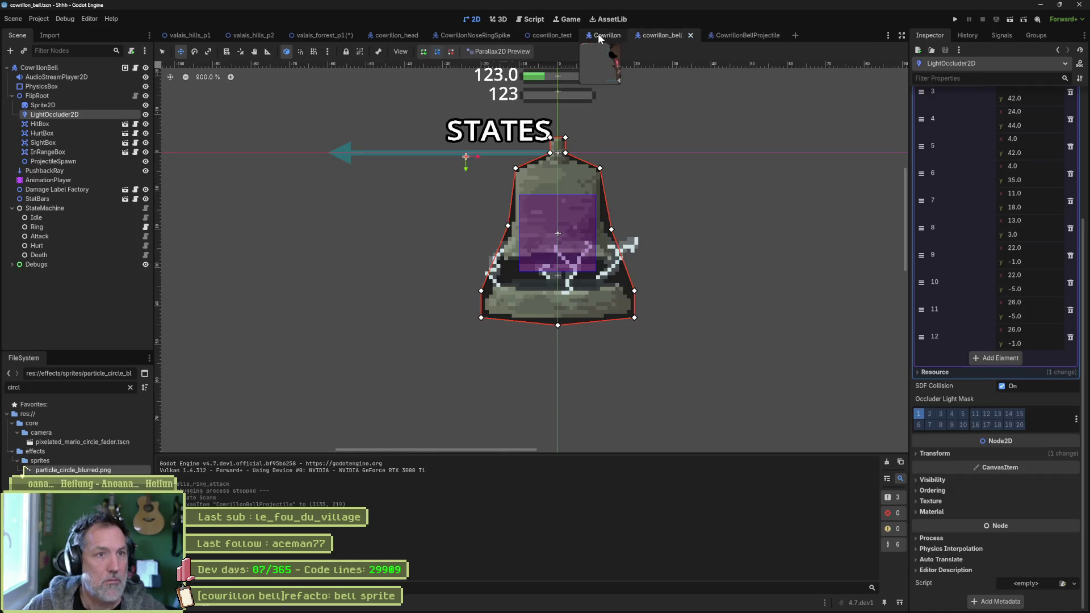
pyautogui.click(598, 34)
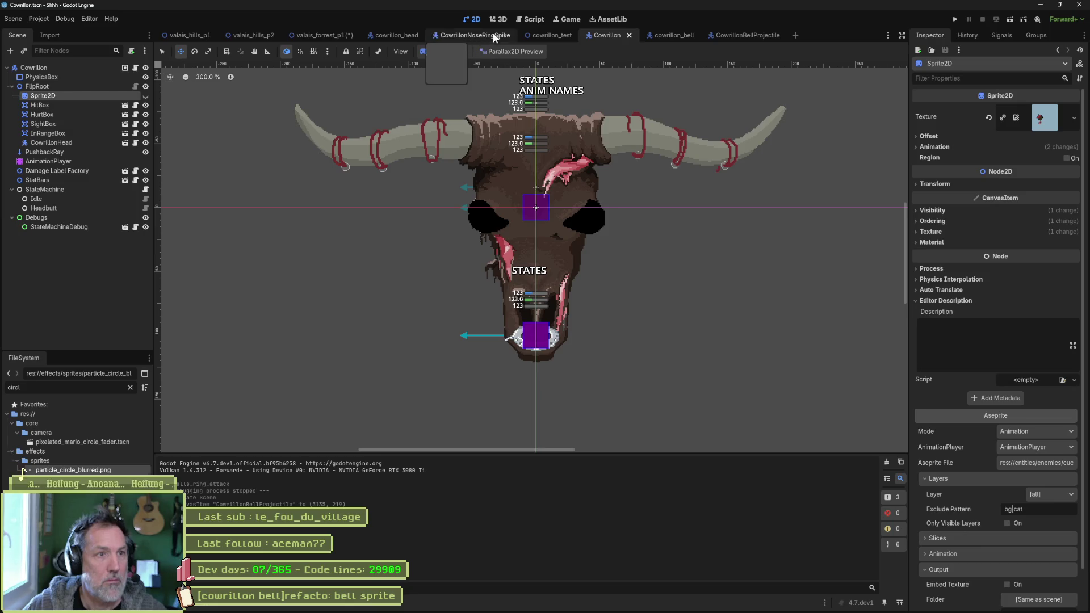
pyautogui.click(554, 34)
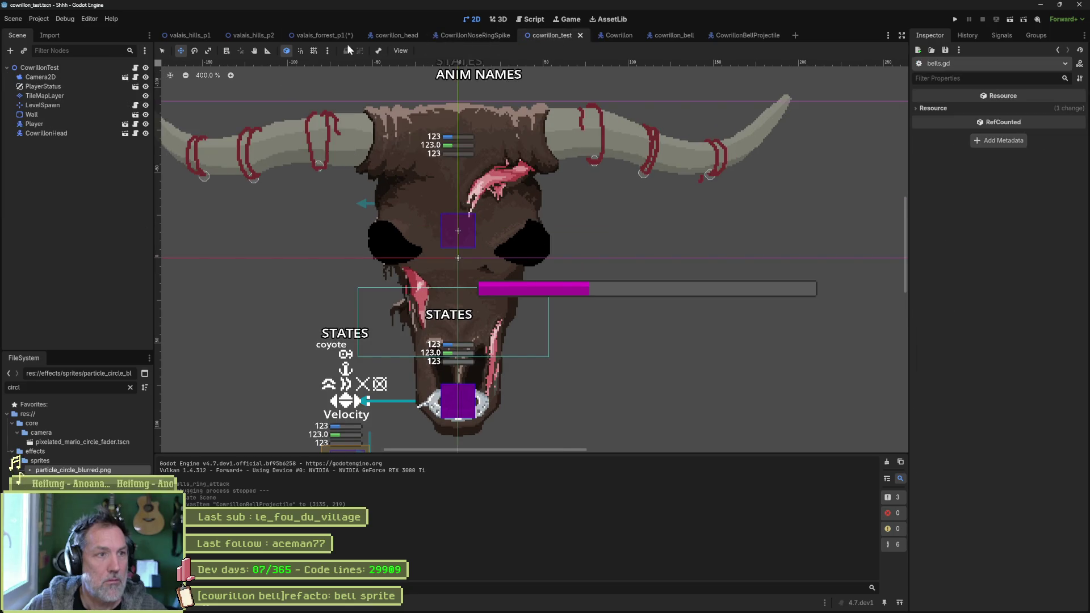
pyautogui.click(339, 34)
pyautogui.scroll(2, 391, 146)
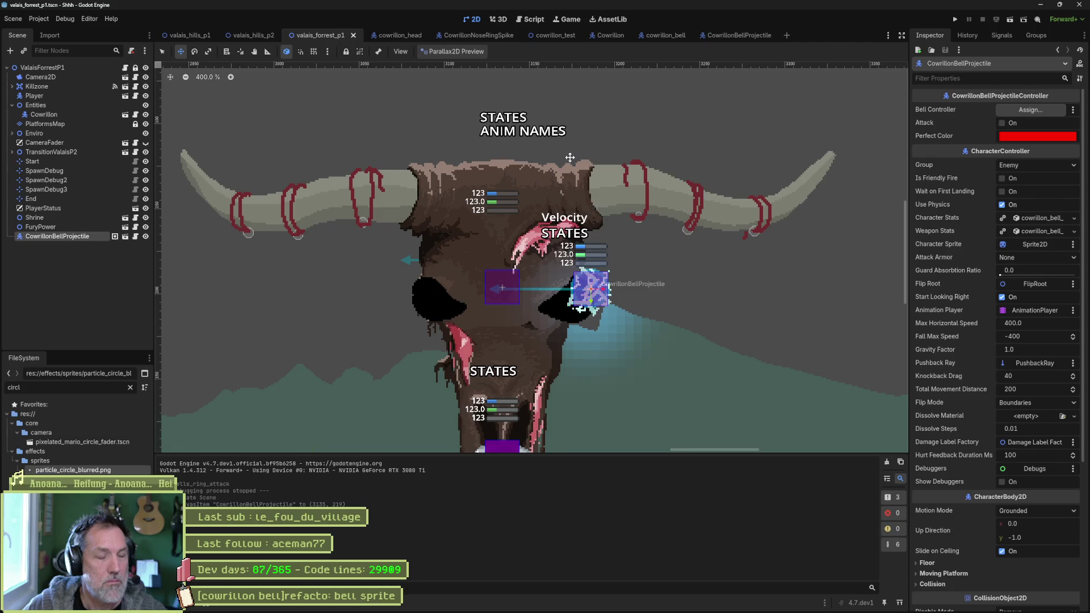
# - Reduce the projectile light's texture scale to 2.0, center it in view, and save
pyautogui.click(732, 35)
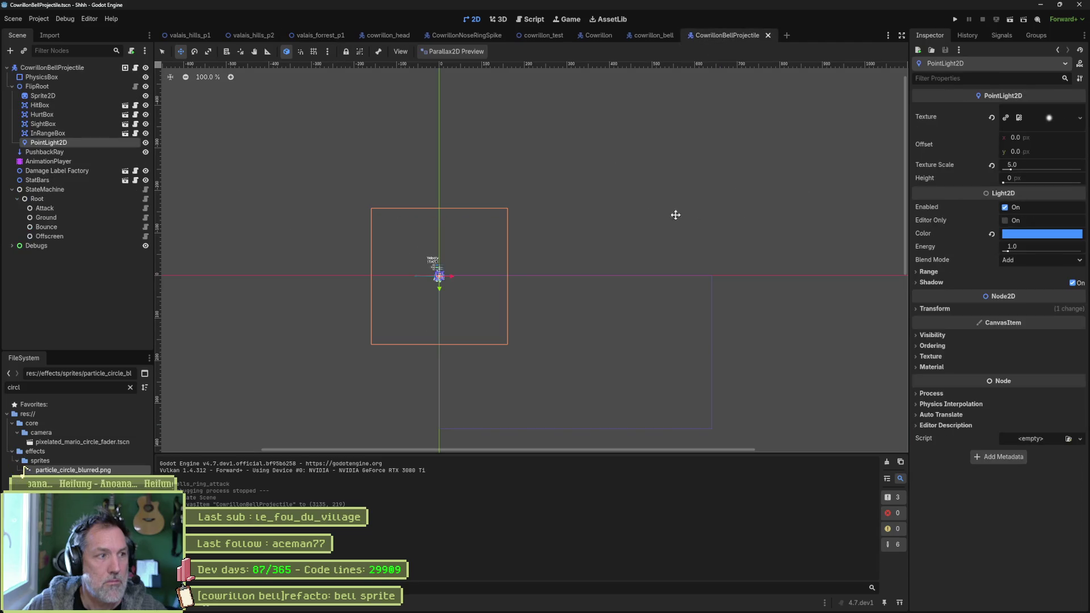
pyautogui.click(1040, 168)
pyautogui.write('2')
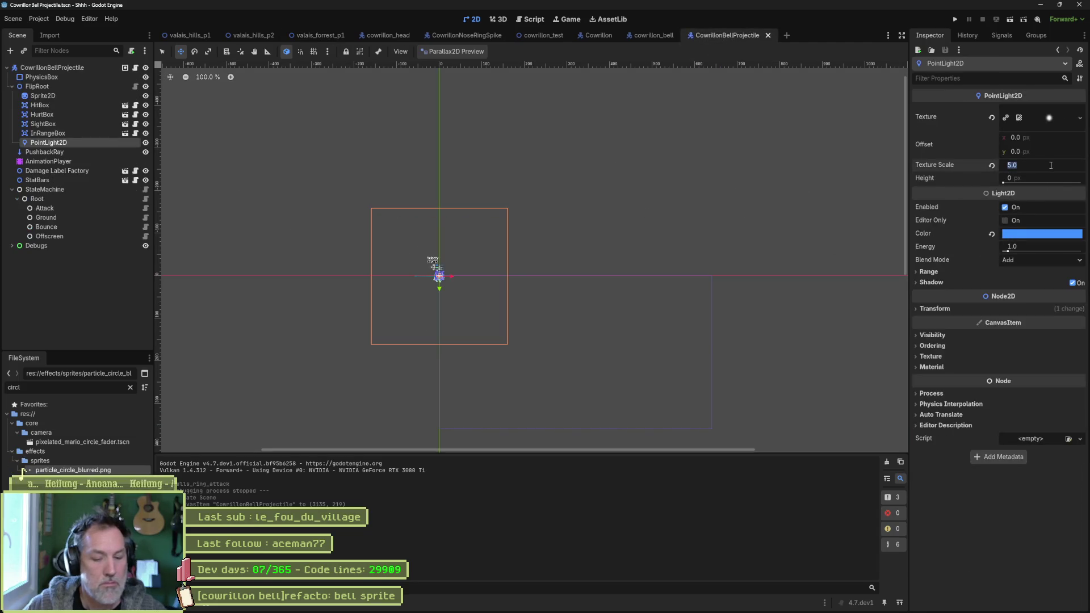
pyautogui.press('Return')
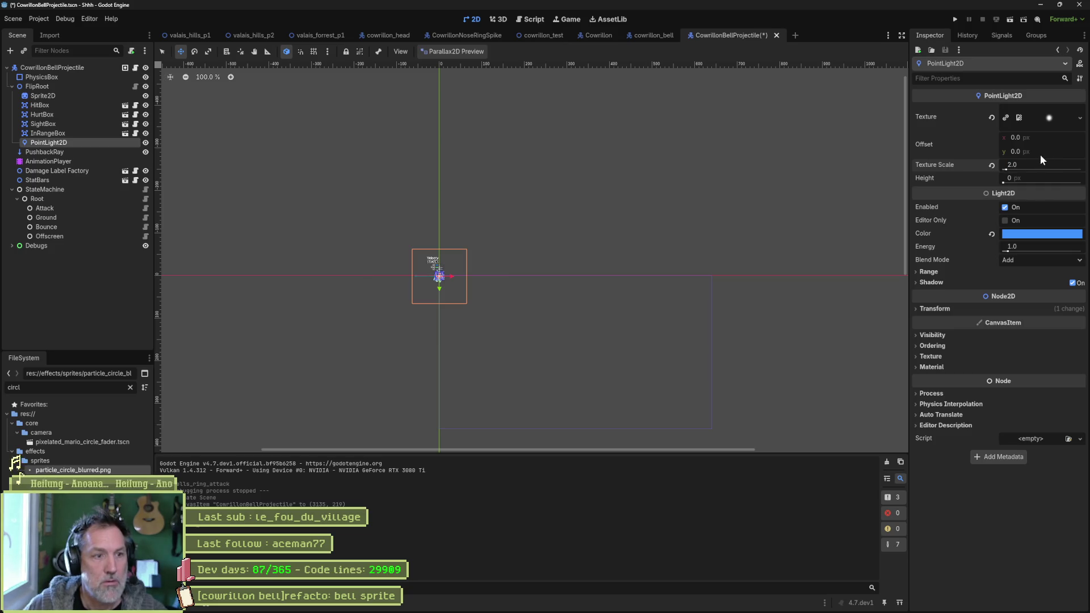
pyautogui.scroll(5, 450, 239)
pyautogui.moveTo(454, 238); pyautogui.dragTo(511, 202)
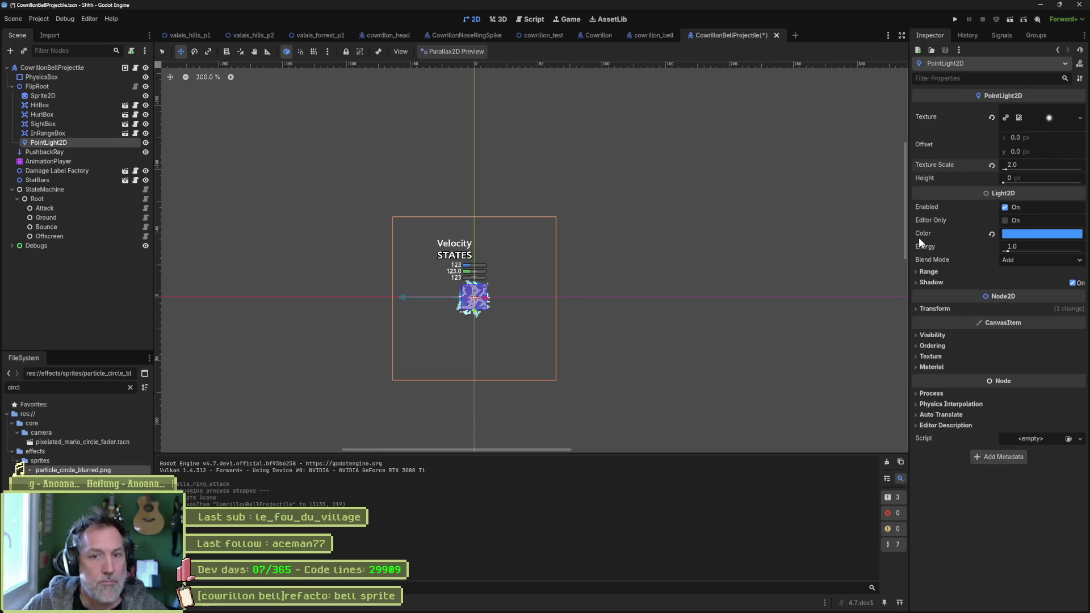
pyautogui.hotkey('ctrl', 's')
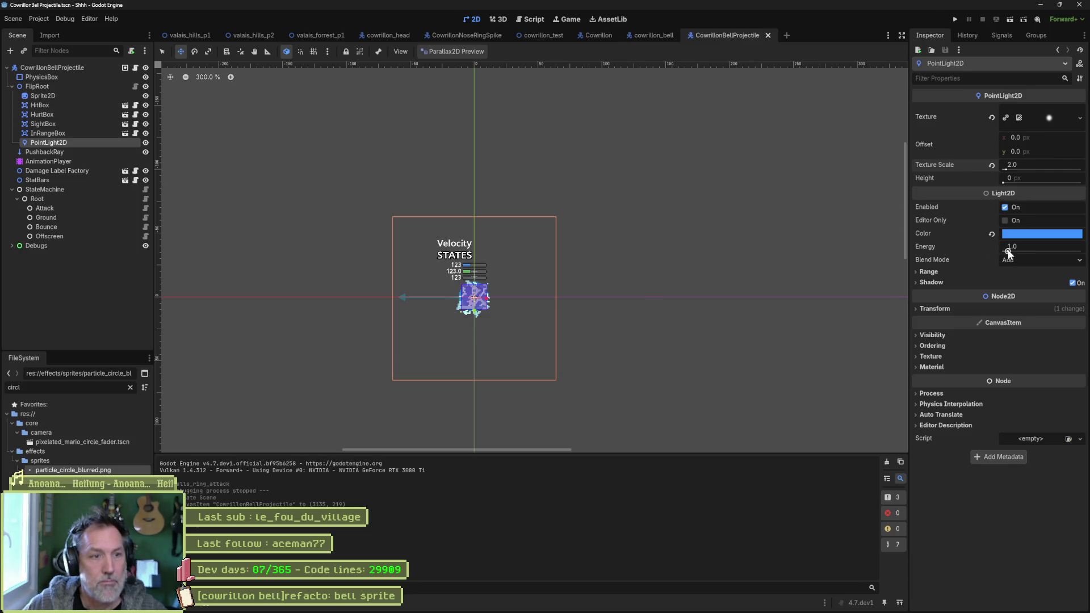
# - Set the light's energy to 1.7, save, and go back to valais_forrest_p1
pyautogui.moveTo(1006, 250); pyautogui.dragTo(1011, 252)
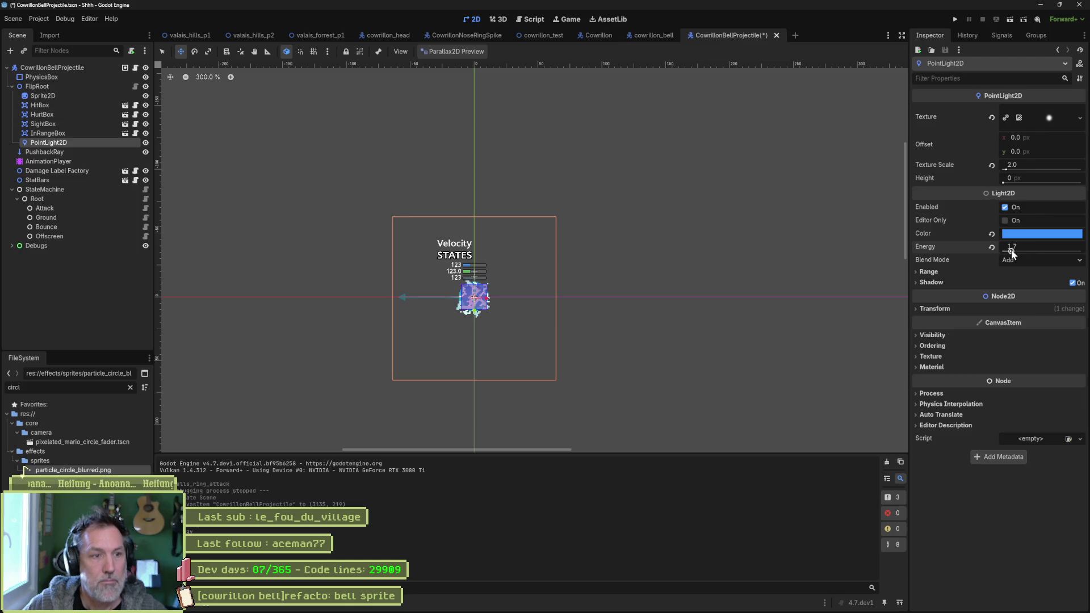
pyautogui.hotkey('ctrl', 's')
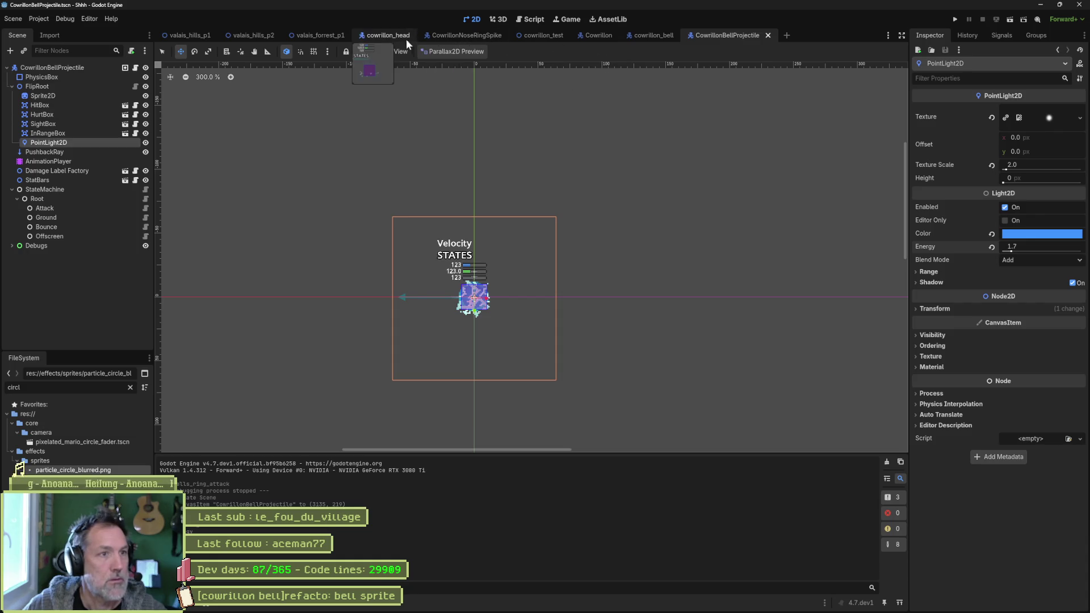
pyautogui.click(312, 36)
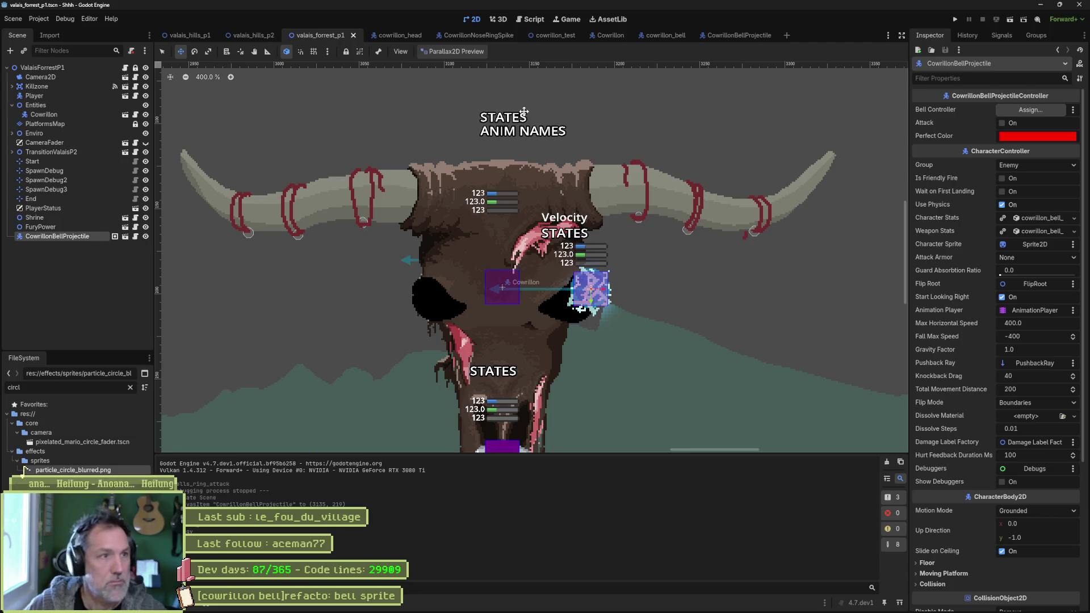
# - Run the game and tick Bells Ring Attack twice on the running Cowrillon boss
pyautogui.press('F5')
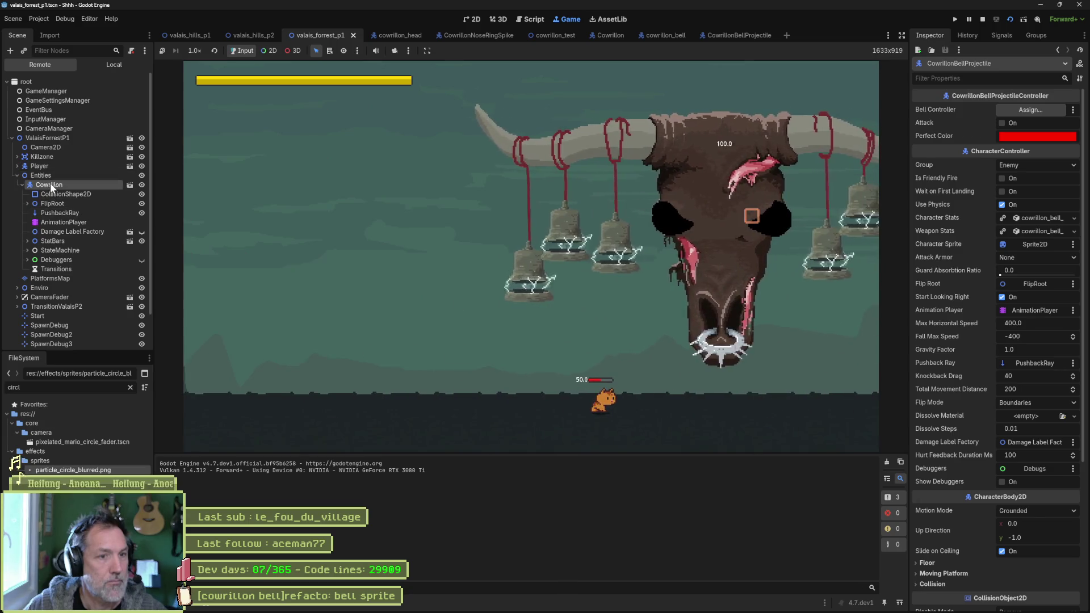
pyautogui.click(50, 183)
pyautogui.scroll(-5, 1020, 363)
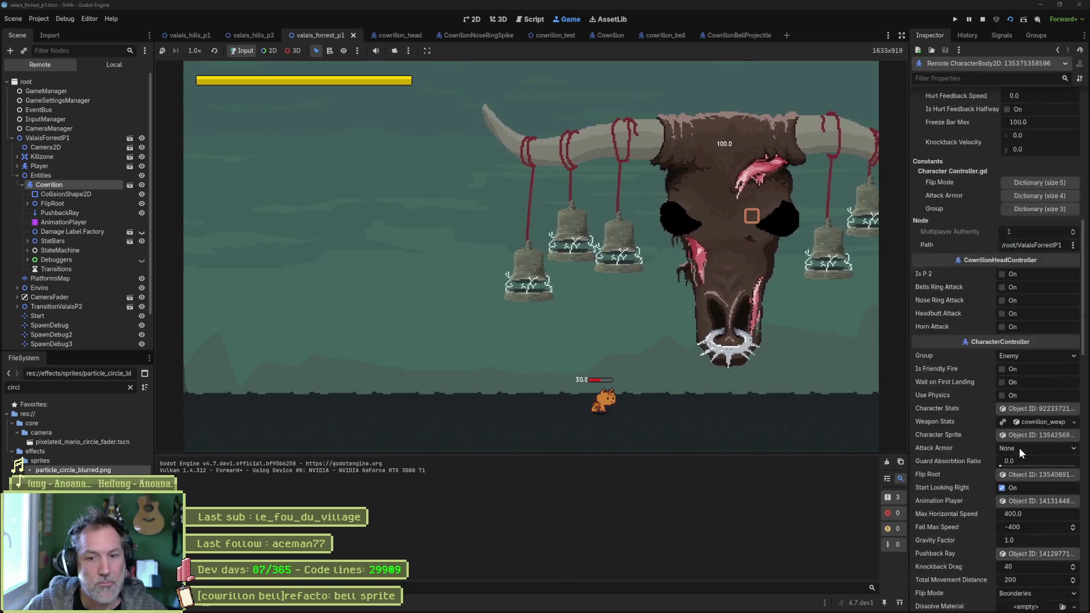
pyautogui.scroll(-2, 1010, 308)
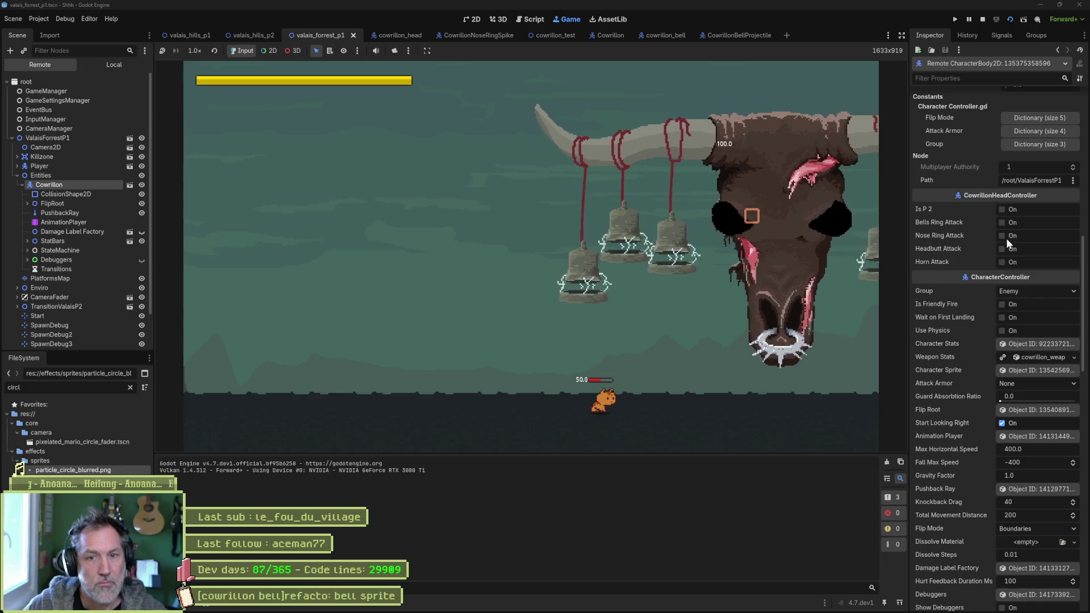
pyautogui.click(1005, 223)
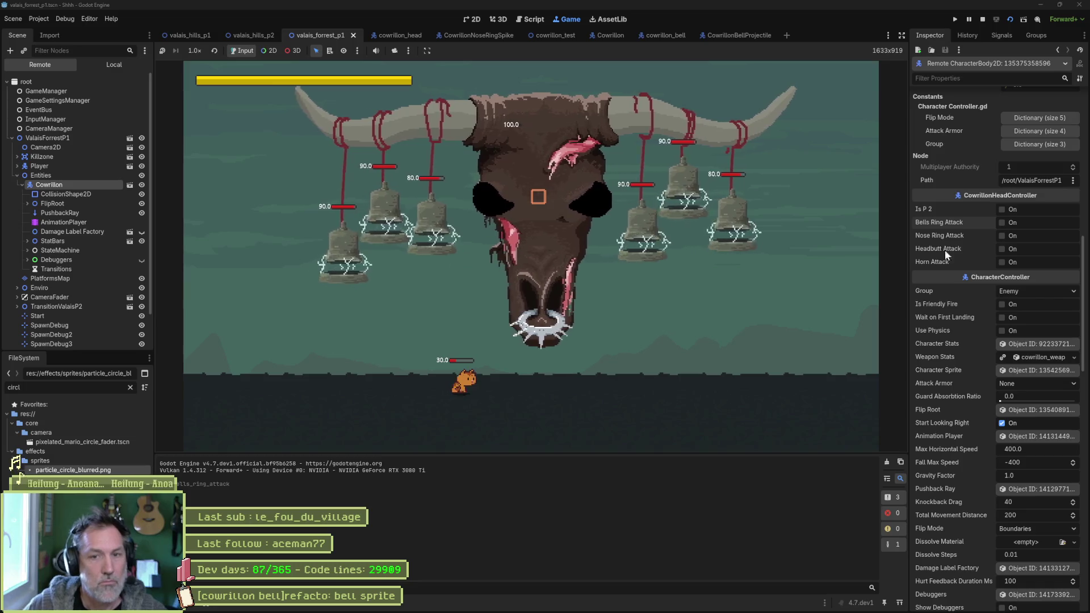
pyautogui.click(1005, 222)
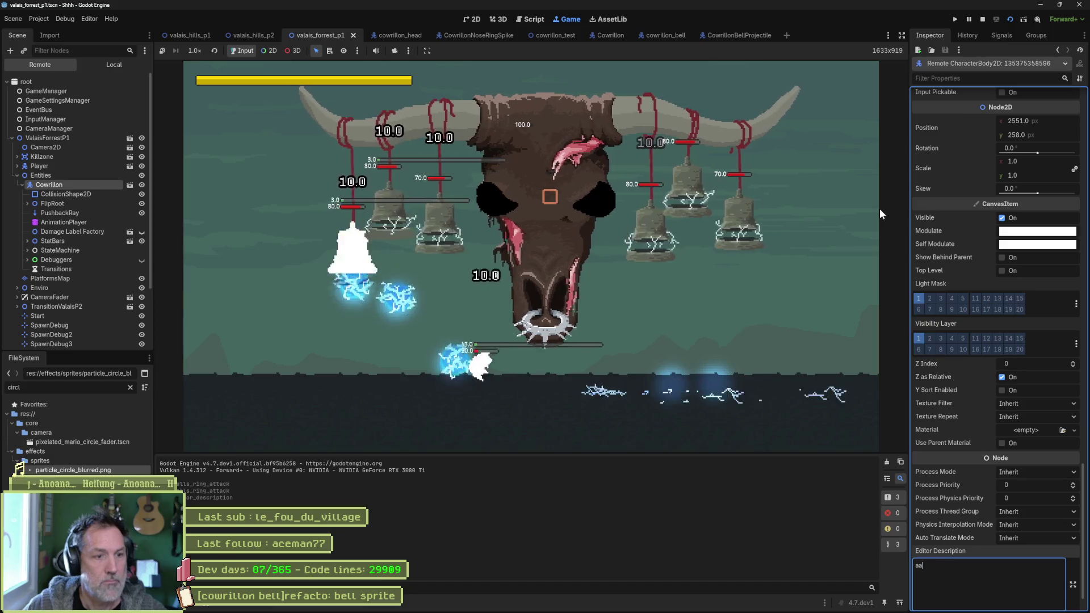
pyautogui.write('aaa')
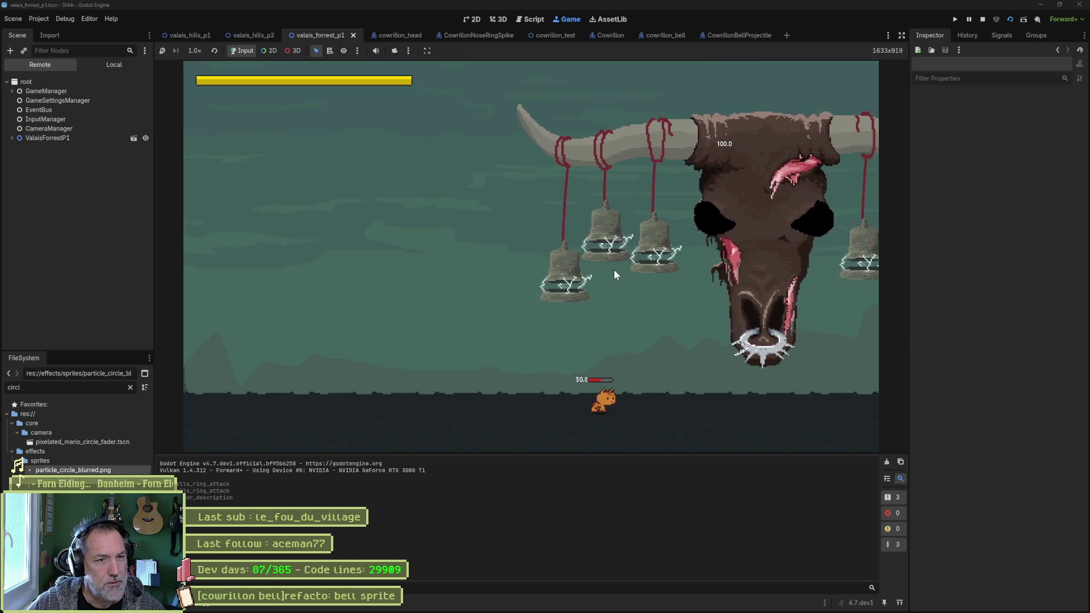
# - Stop the game and select the Idle state node in the cowrillon_bell scene
pyautogui.click(982, 18)
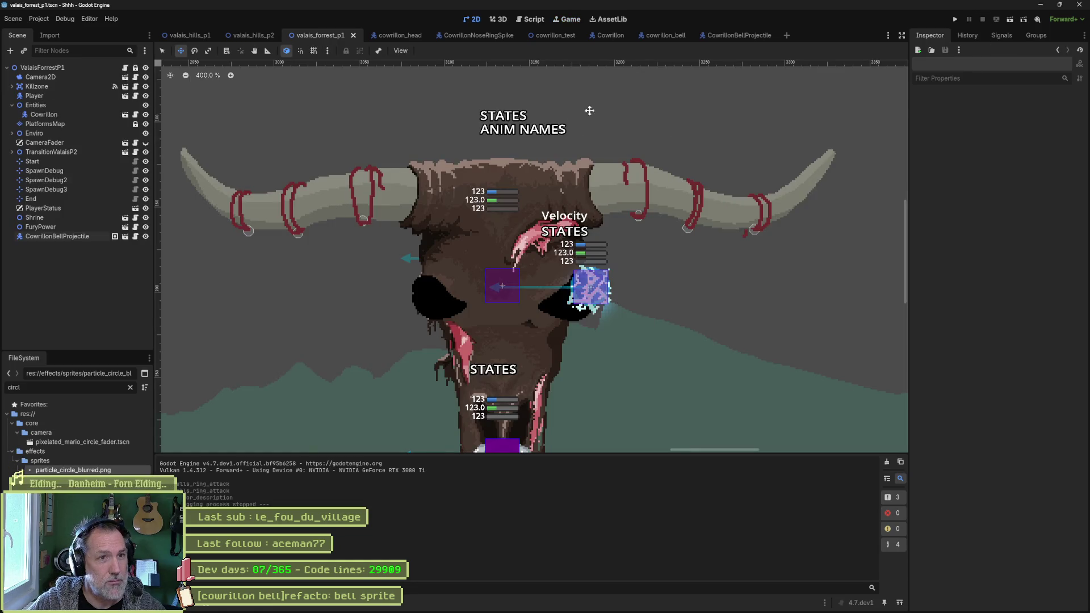
pyautogui.click(664, 37)
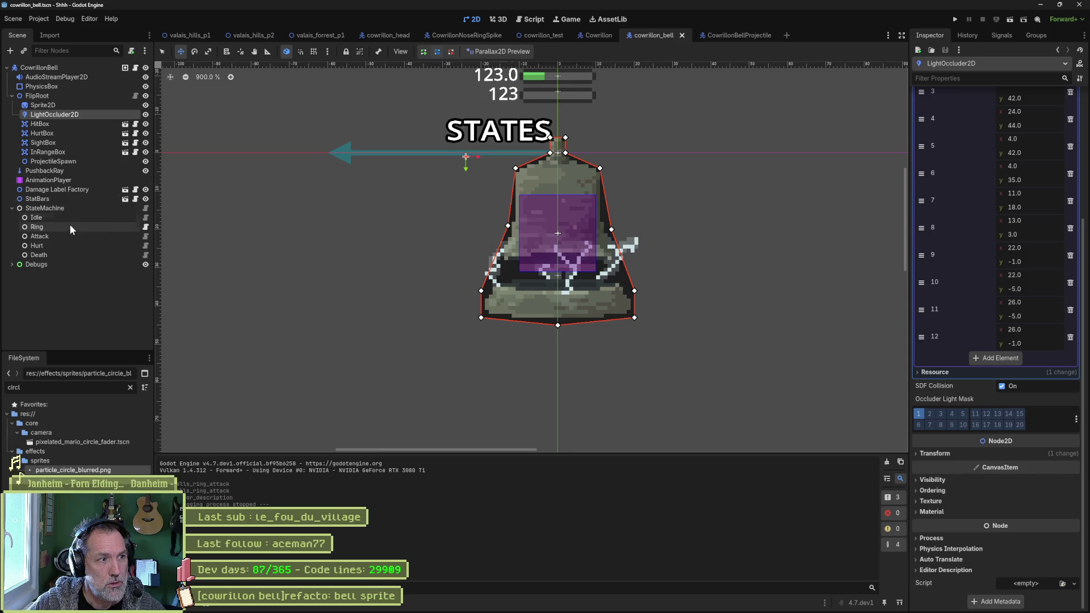
pyautogui.click(86, 219)
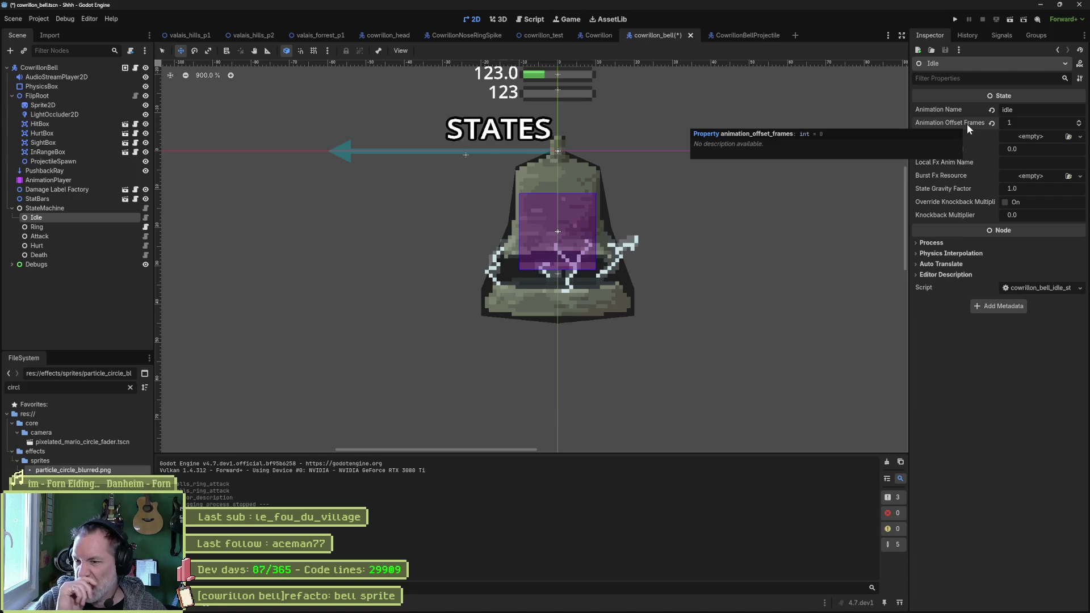
# - Save the bell scene and open state.gd through quick open
pyautogui.hotkey('ctrl', 's')
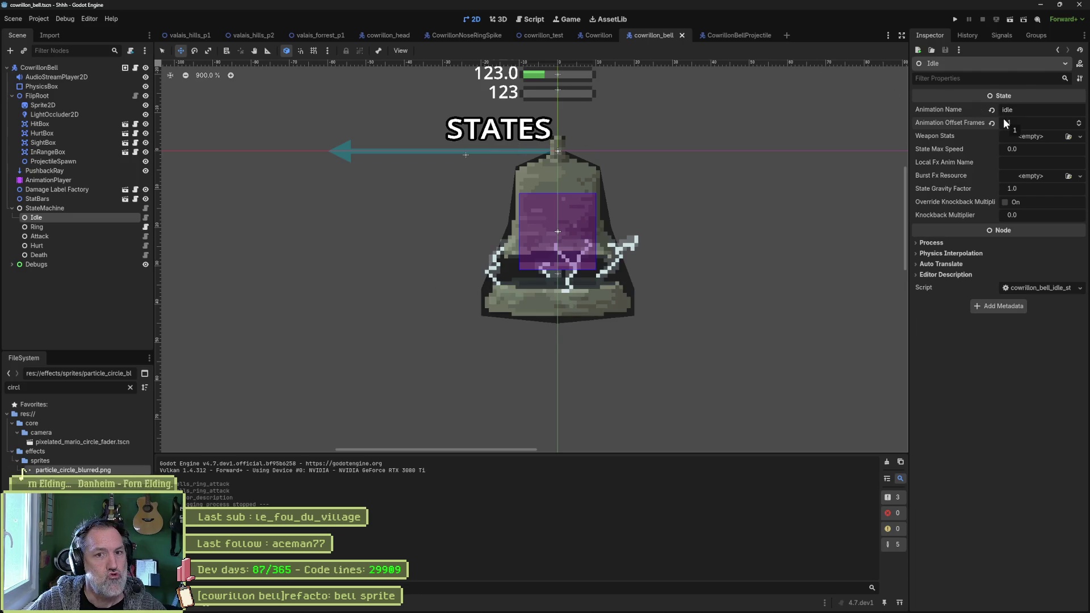
pyautogui.click(531, 19)
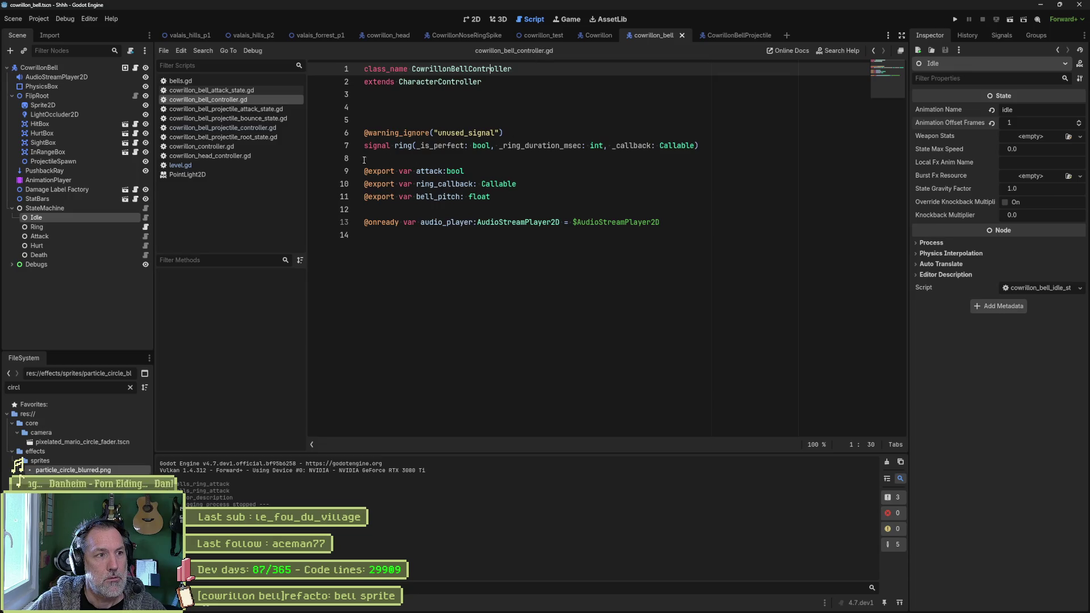
pyautogui.click(458, 270)
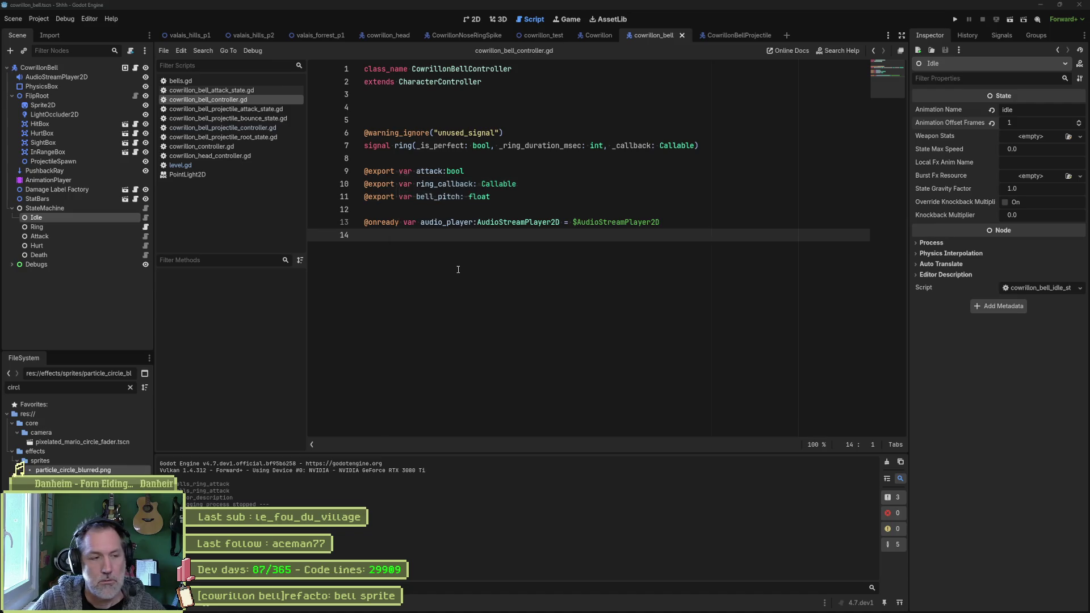
pyautogui.hotkey('shift', 'alt', 'o')
pyautogui.write('state')
pyautogui.press('Return')
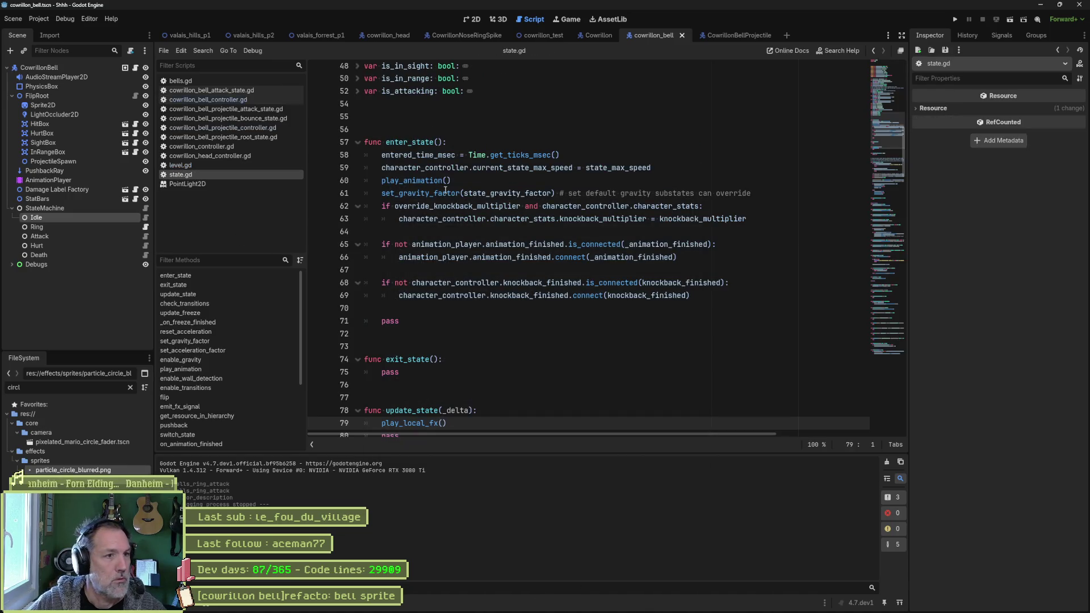
# - Find all uses of animation_offset_frames, jump to line 146, then switch to Asana
pyautogui.scroll(5, 894, 93)
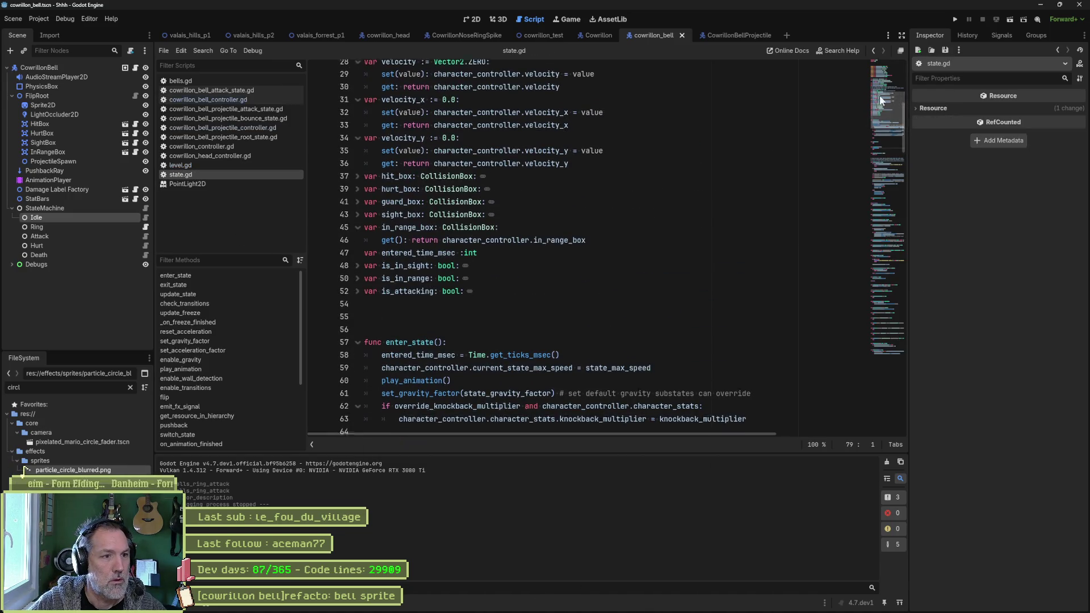
pyautogui.scroll(7, 880, 94)
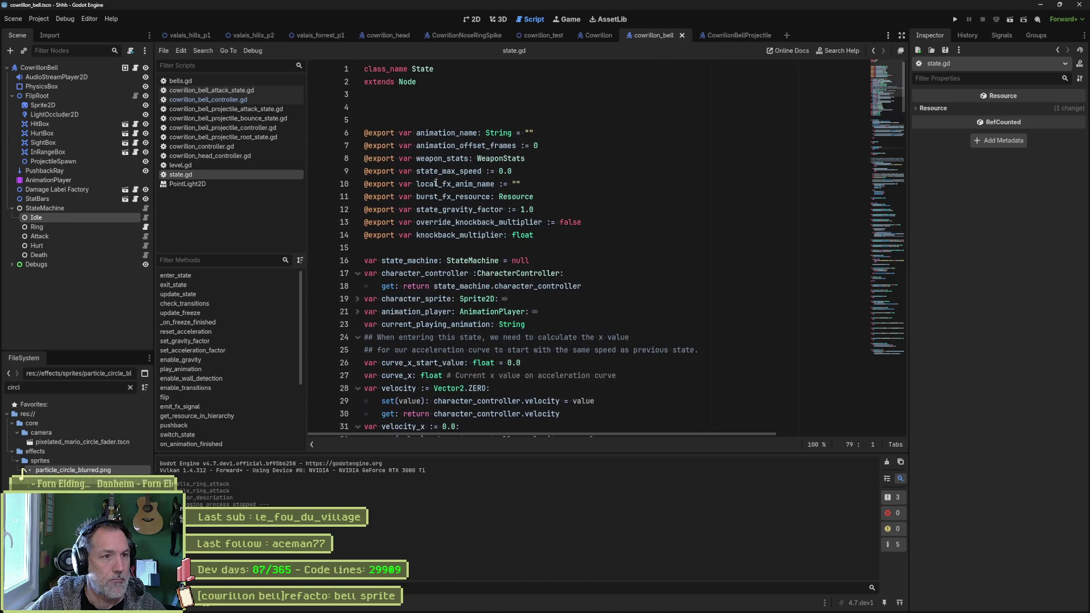
pyautogui.doubleClick(441, 145)
pyautogui.hotkey('ctrl', 'shift', 'f')
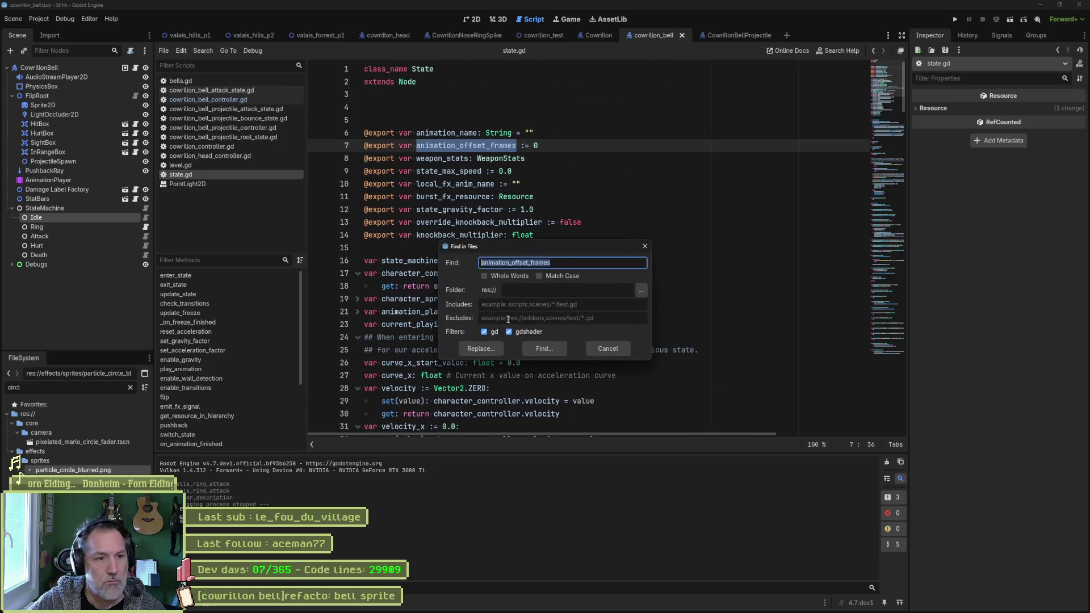
pyautogui.press('Return')
pyautogui.click(430, 502)
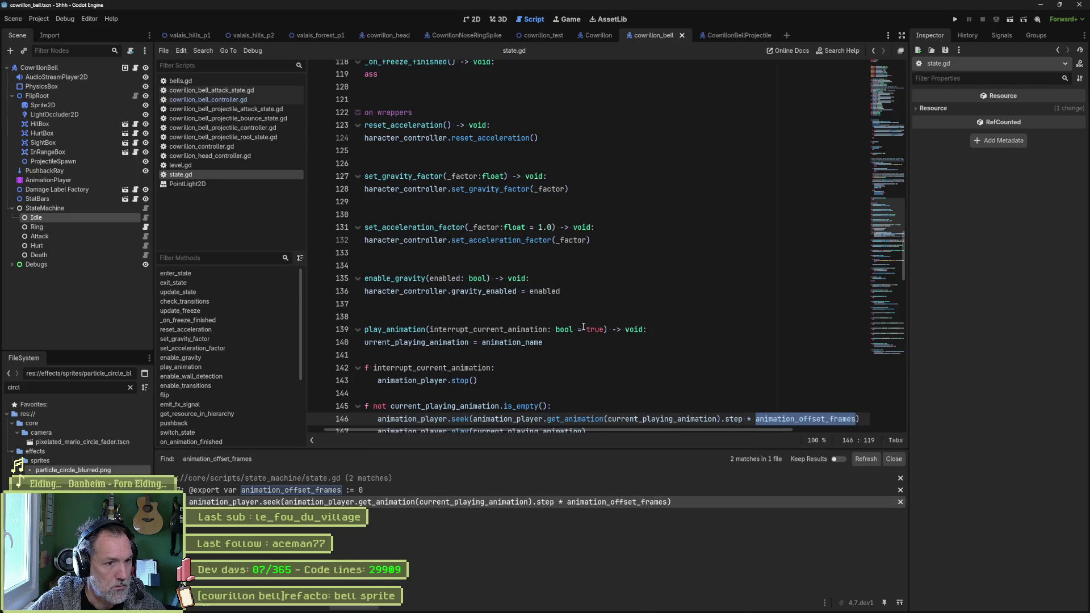
pyautogui.scroll(-4, 584, 328)
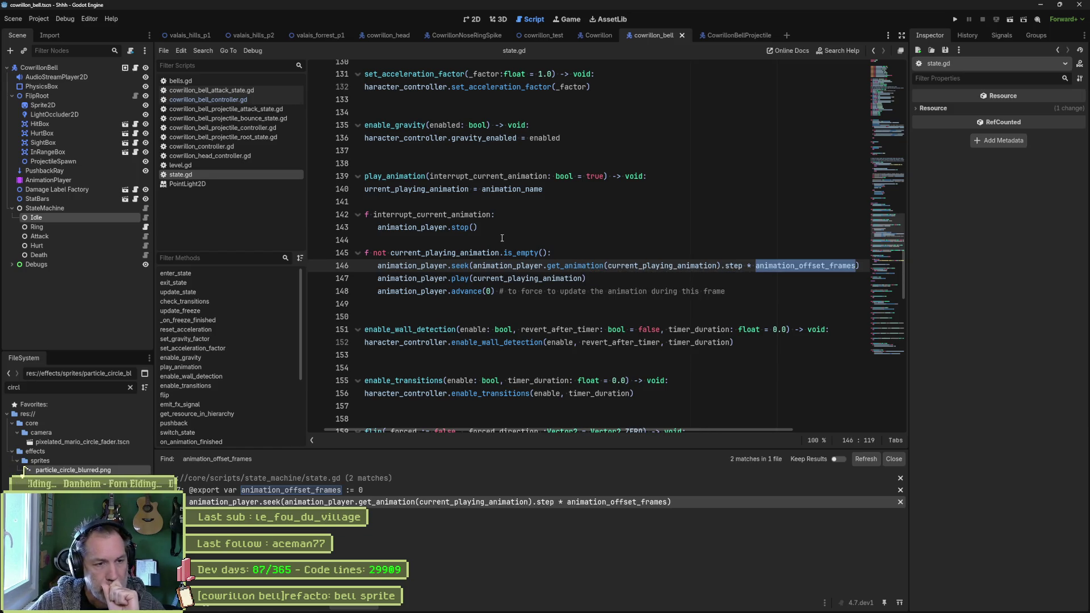
pyautogui.hotkey('alt', 'Tab')
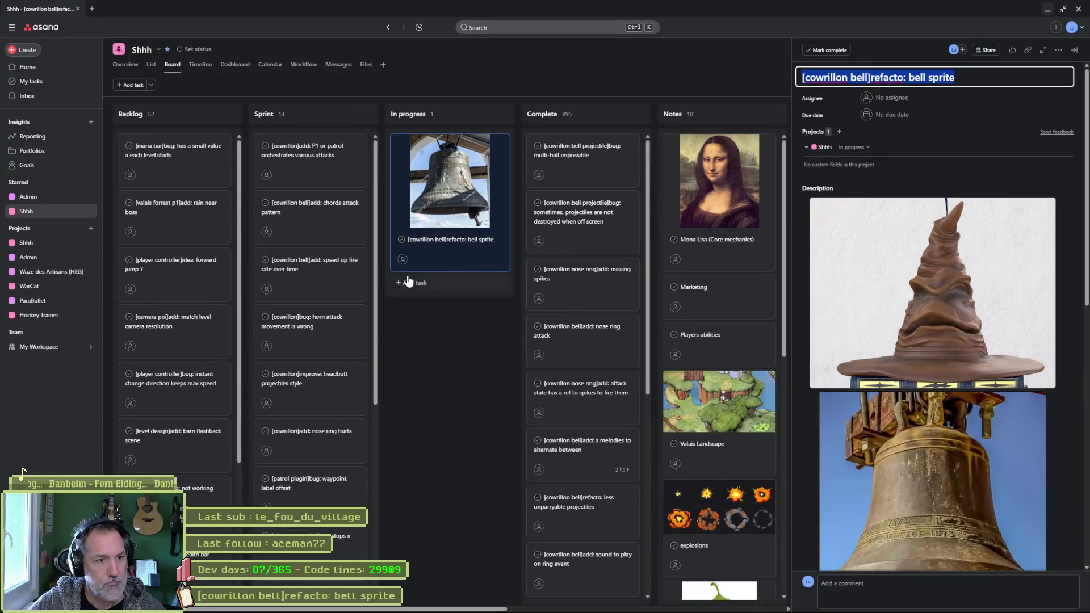
# - Add the In progress task '[state]add: random range for starting frame' and return to Godot
pyautogui.click(407, 282)
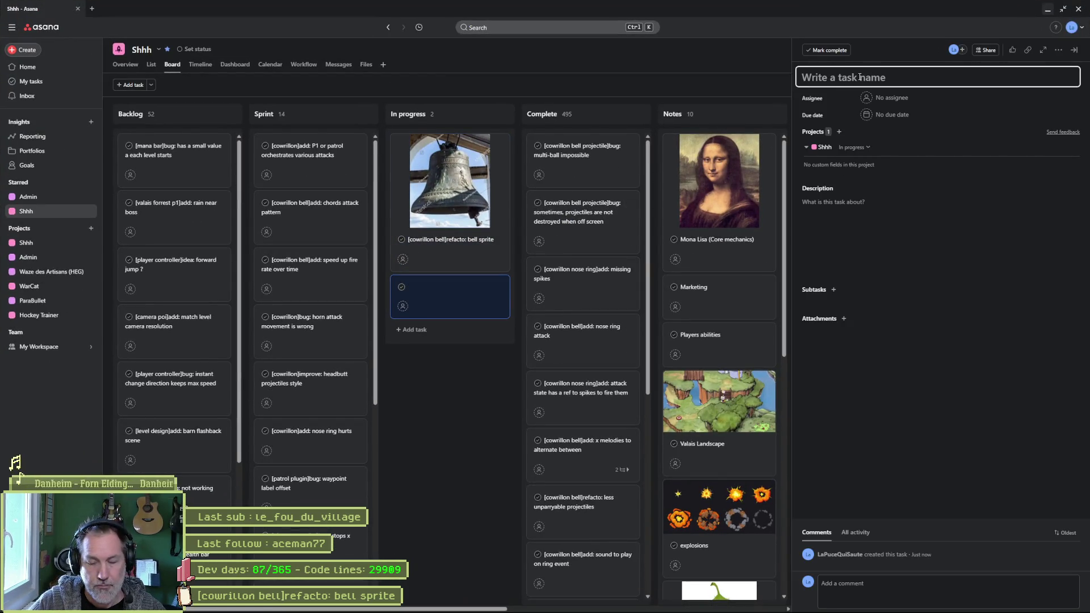
pyautogui.write('[]')
pyautogui.press('BackSpace')
pyautogui.press('BackSpace')
pyautogui.write('[]')
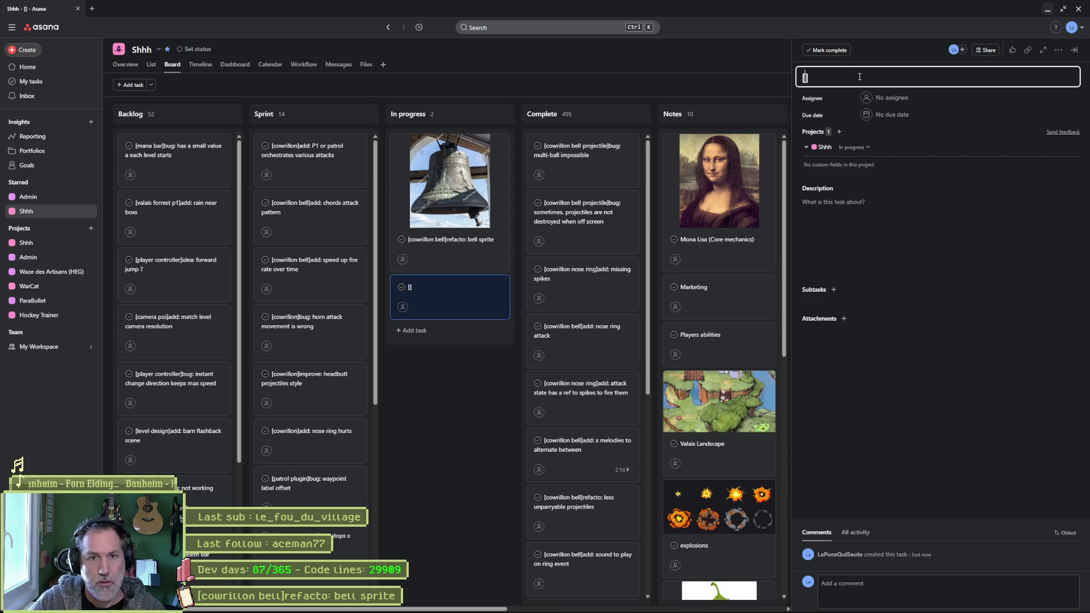
pyautogui.press('BackSpace')
pyautogui.write('state]ad')
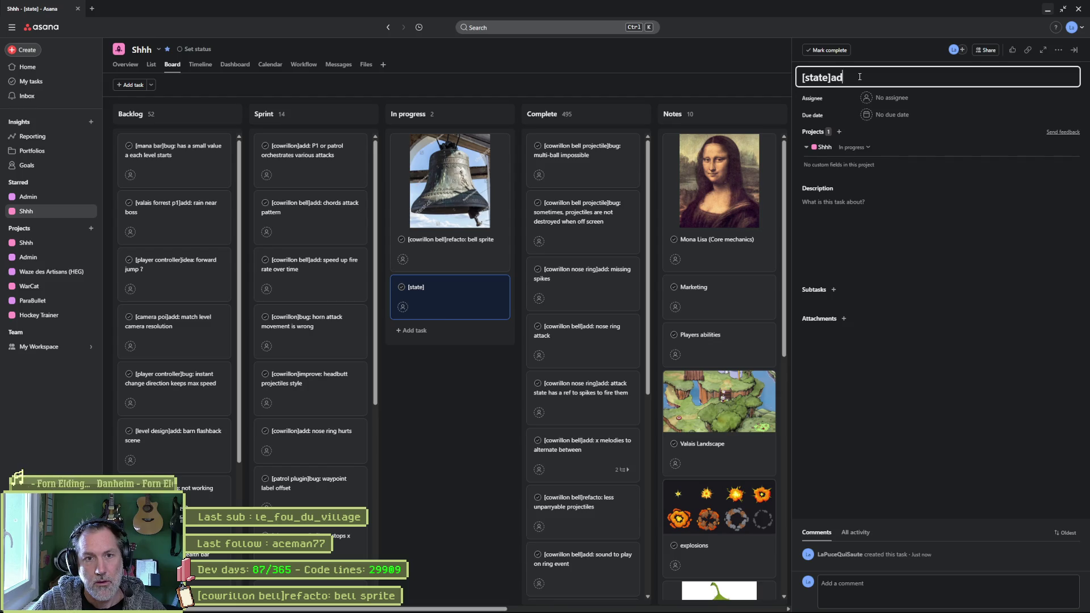
pyautogui.write('d: random')
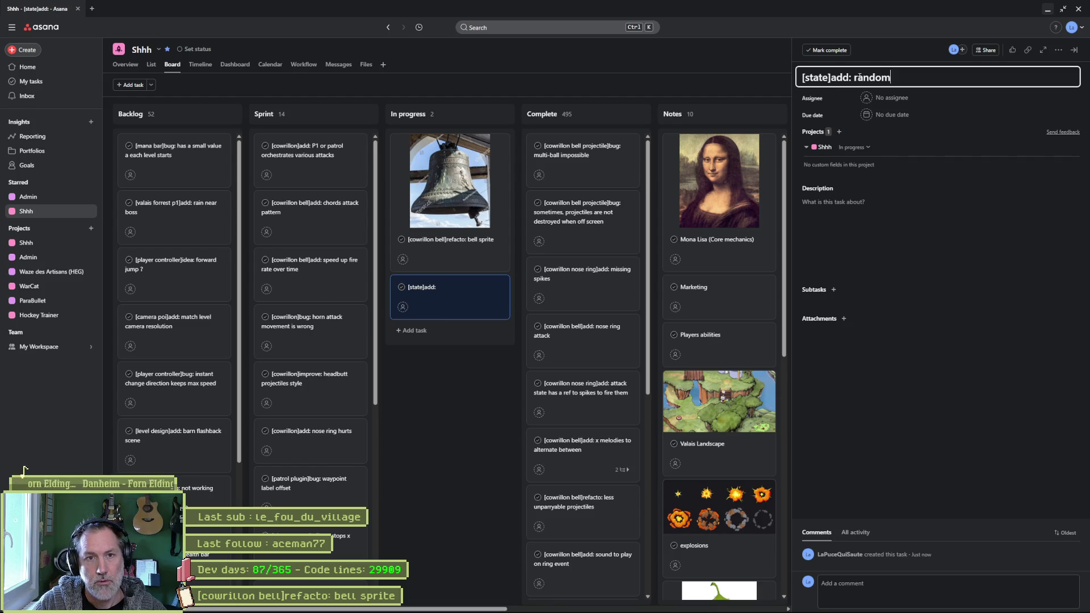
pyautogui.write(' range for starting frame')
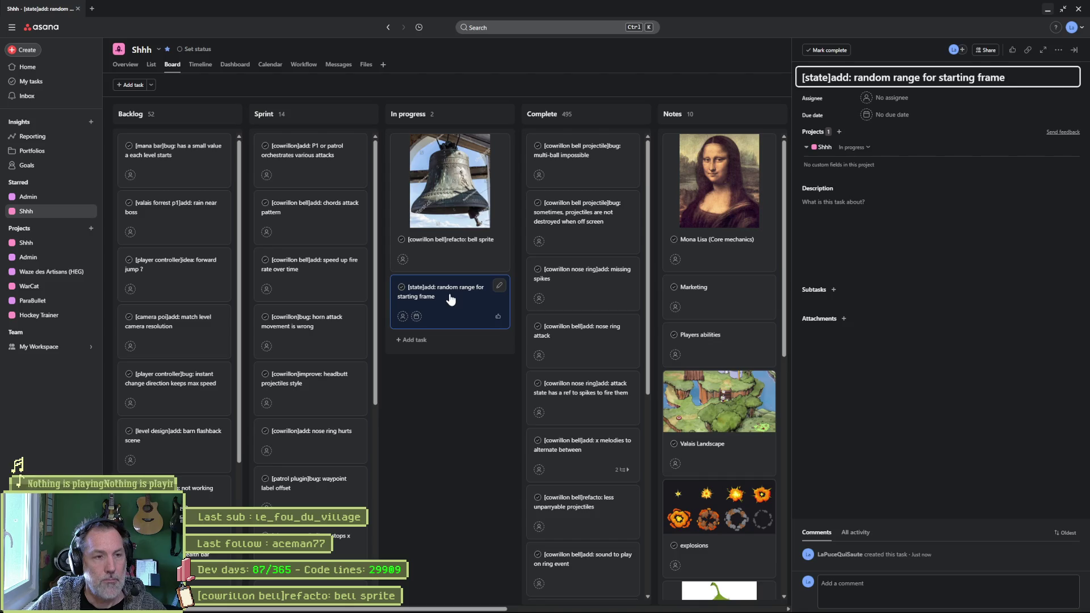
pyautogui.hotkey('alt', 'Tab')
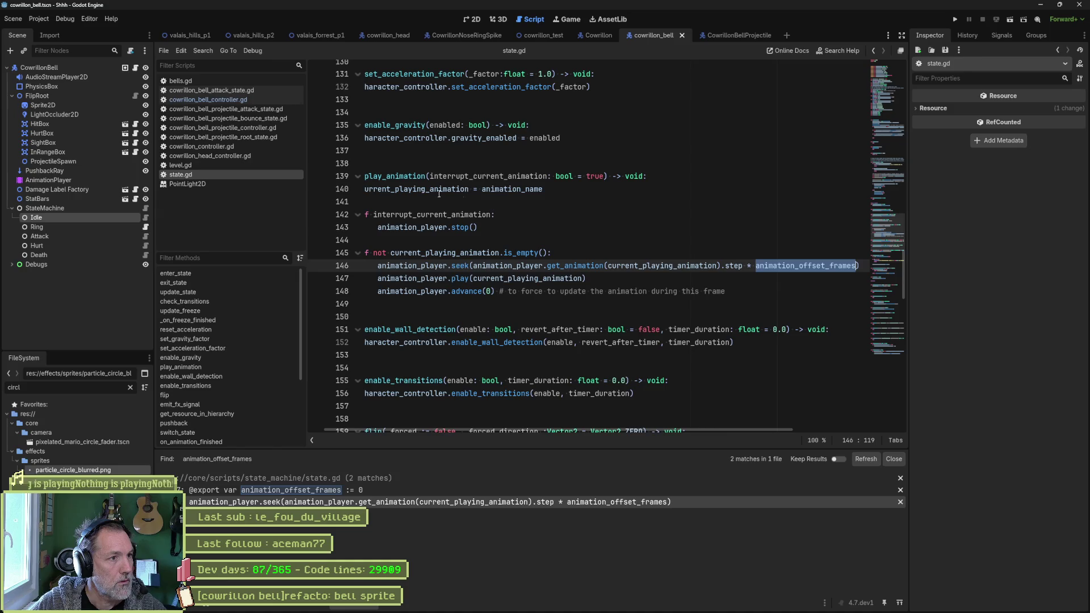
# - Briefly test-run cowrillon_test, then run the valais_forrest_p1 level with F6
pyautogui.click(543, 36)
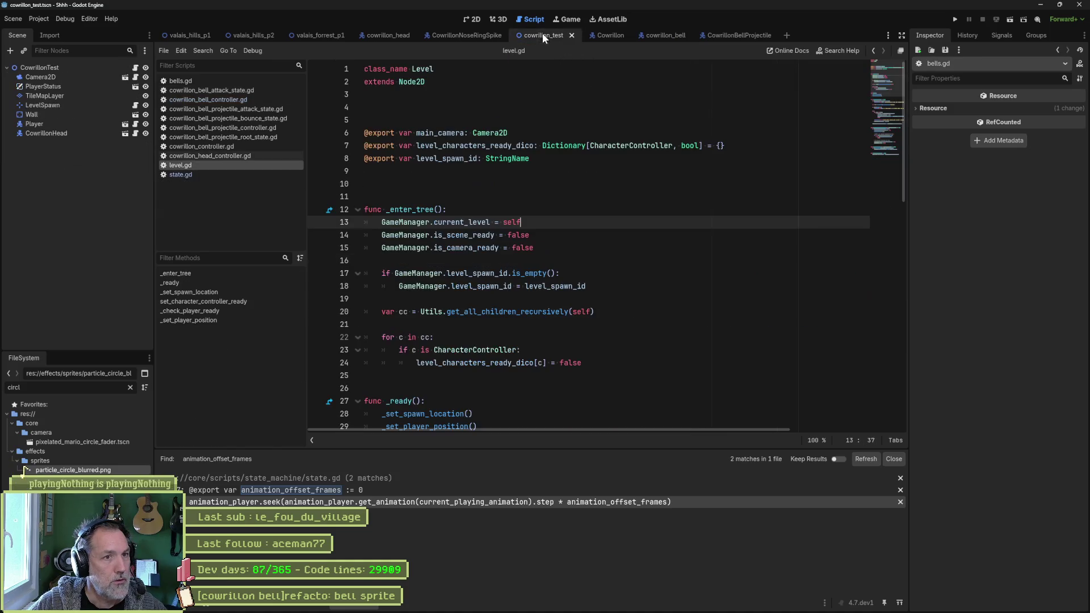
pyautogui.press('F6')
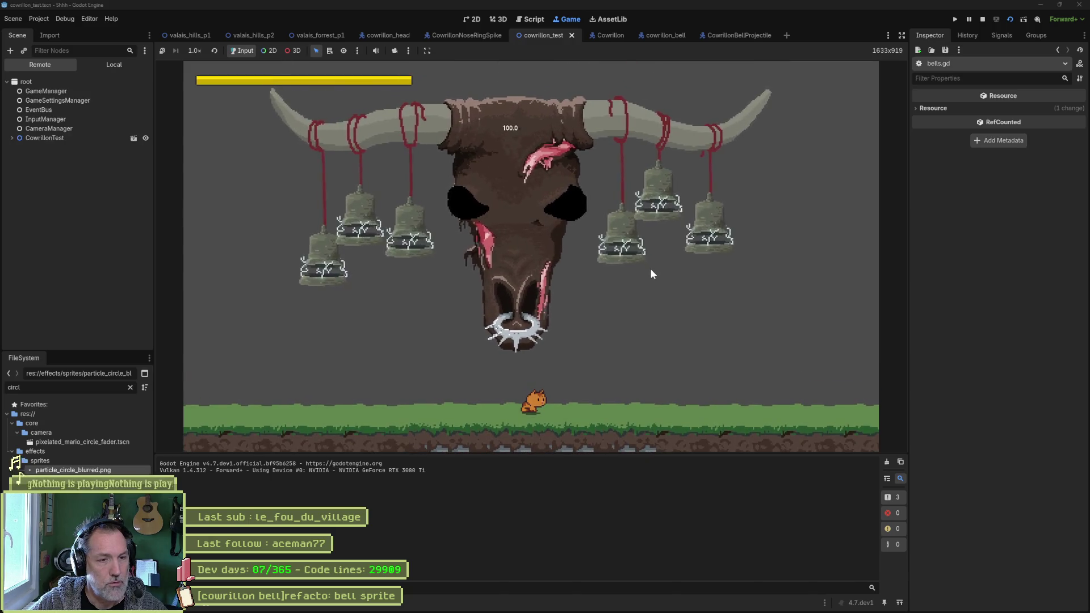
pyautogui.press('F8')
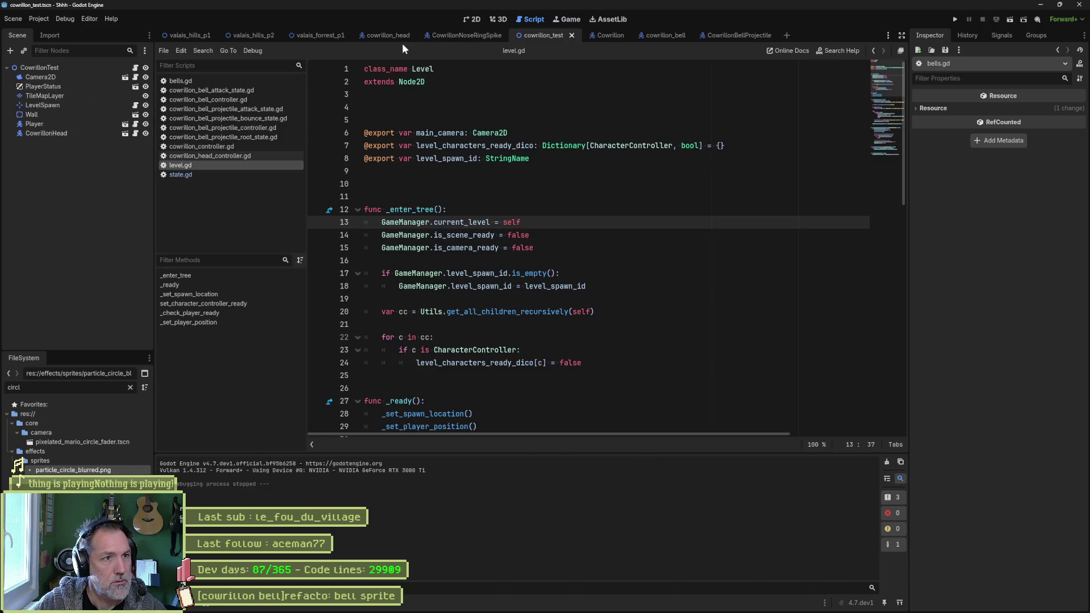
pyautogui.click(323, 37)
pyautogui.press('F6')
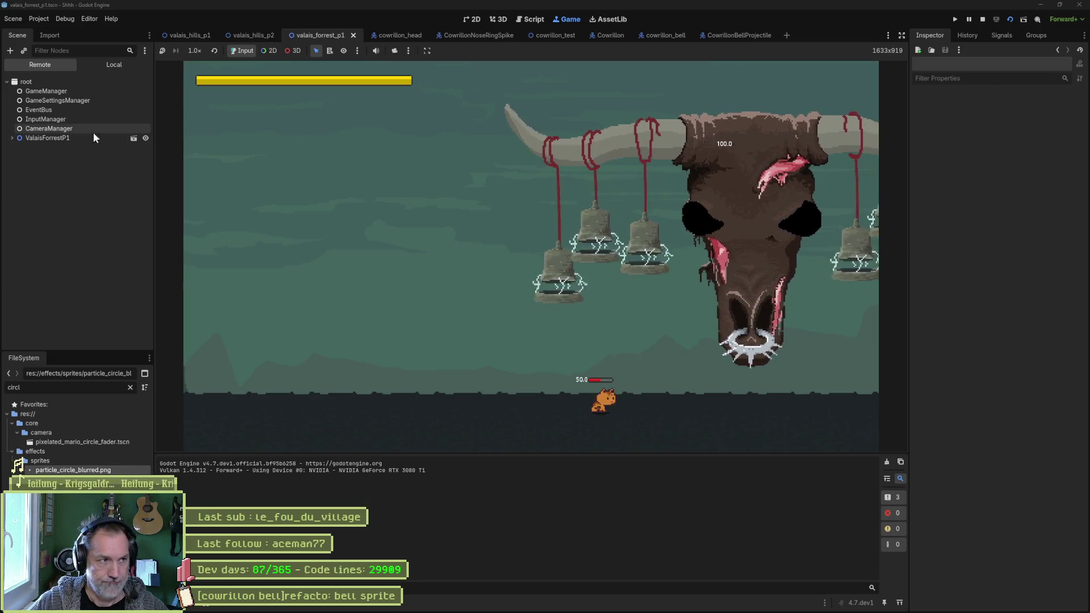
# - Inspect the running Cowrillon boss under the level's Entities, then stop the game
pyautogui.click(62, 138)
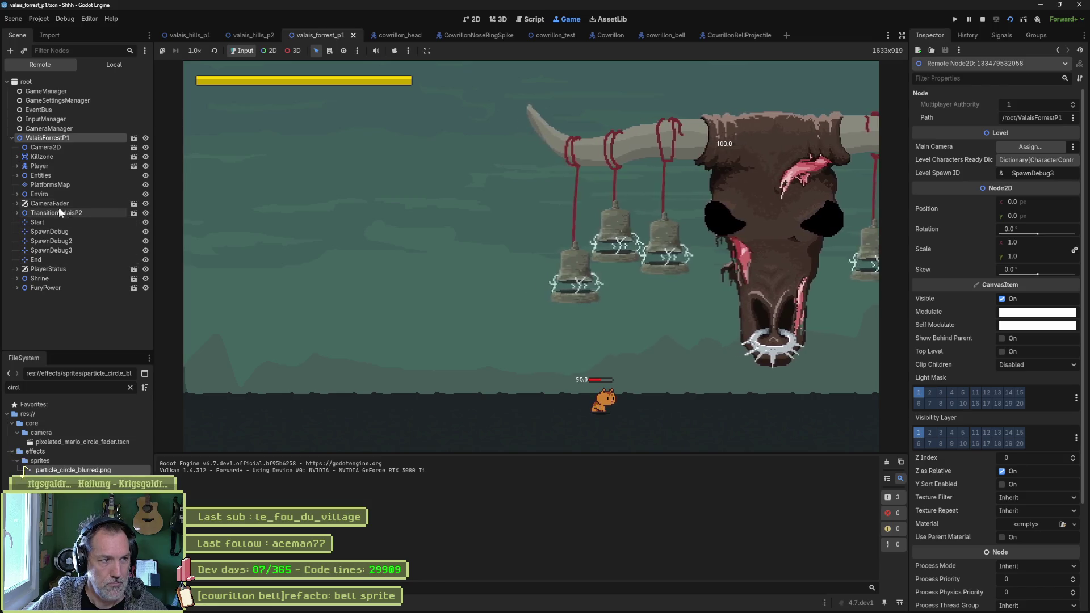
pyautogui.doubleClick(47, 175)
pyautogui.click(50, 185)
pyautogui.scroll(-7, 999, 325)
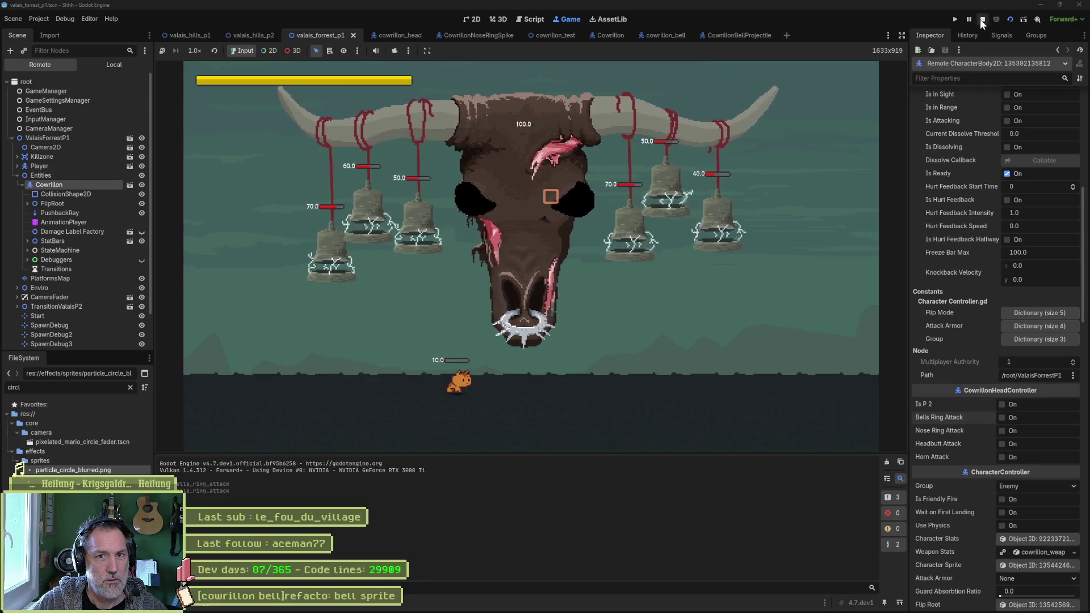
pyautogui.press('F8')
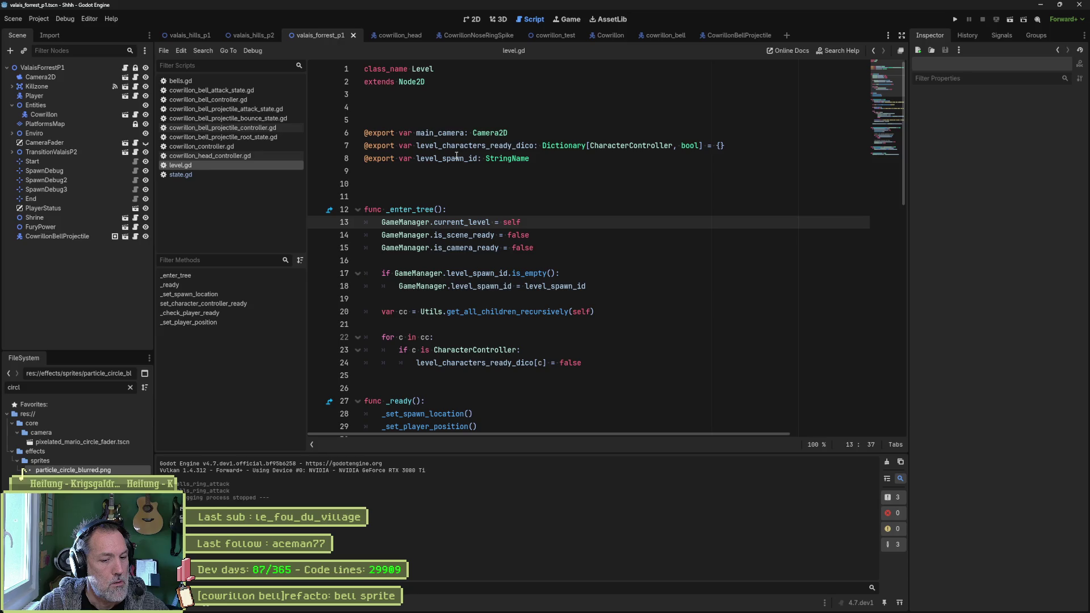
pyautogui.moveTo(560, 610)
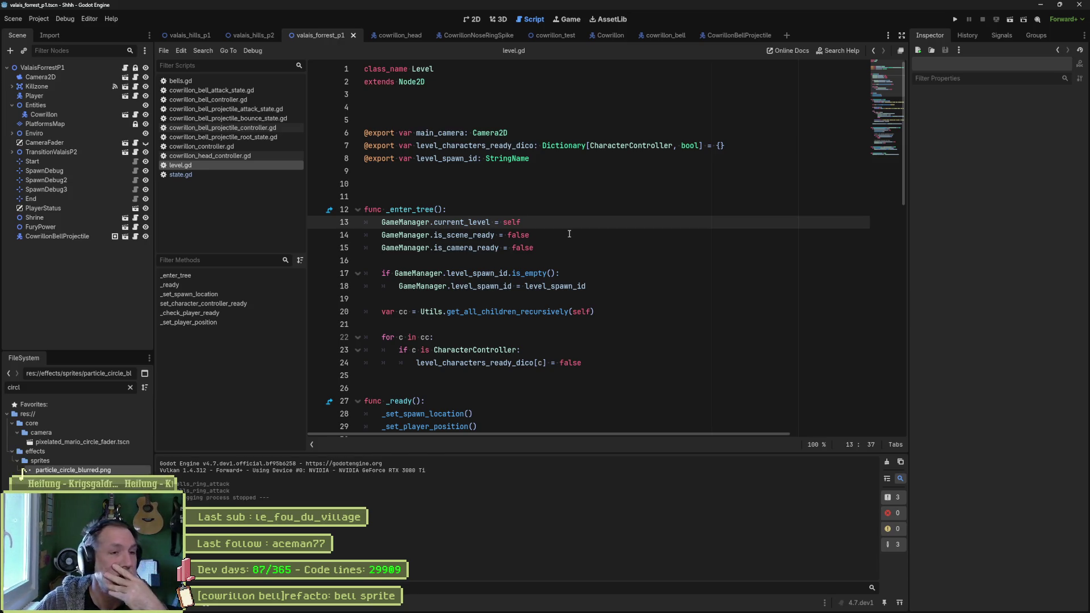
pyautogui.click(630, 603)
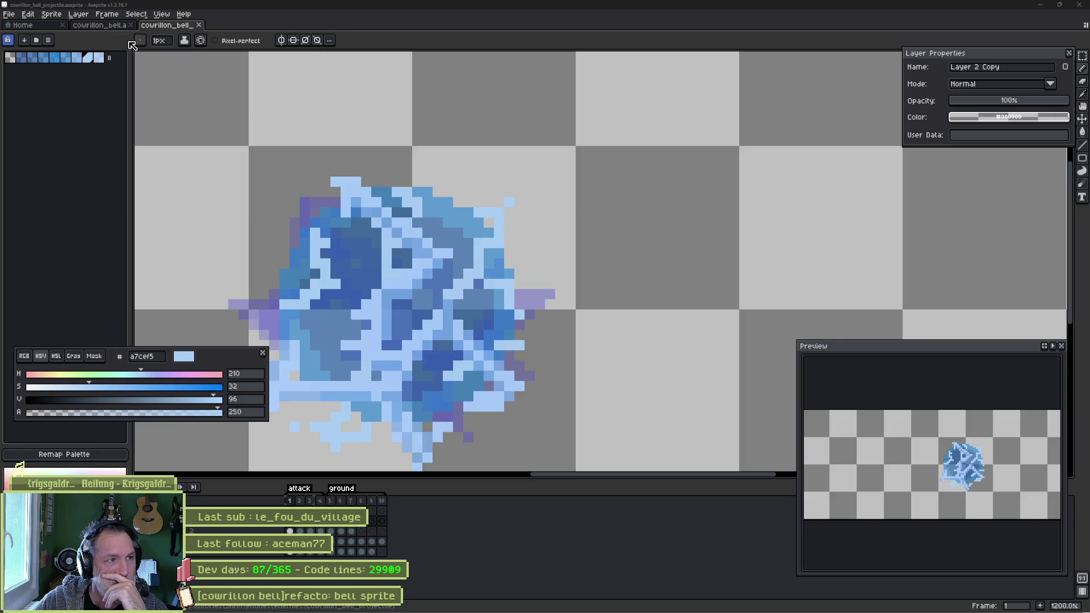
# - Show the cowrillon_bell.aseprite document and zoom out on the bell sprite
pyautogui.click(102, 27)
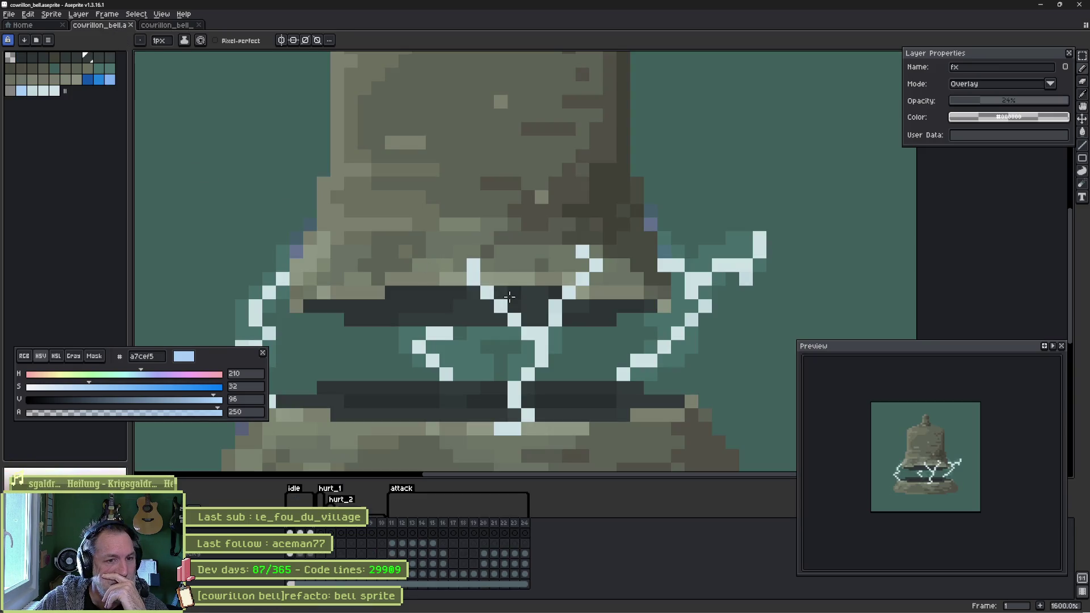
pyautogui.scroll(-1, 482, 304)
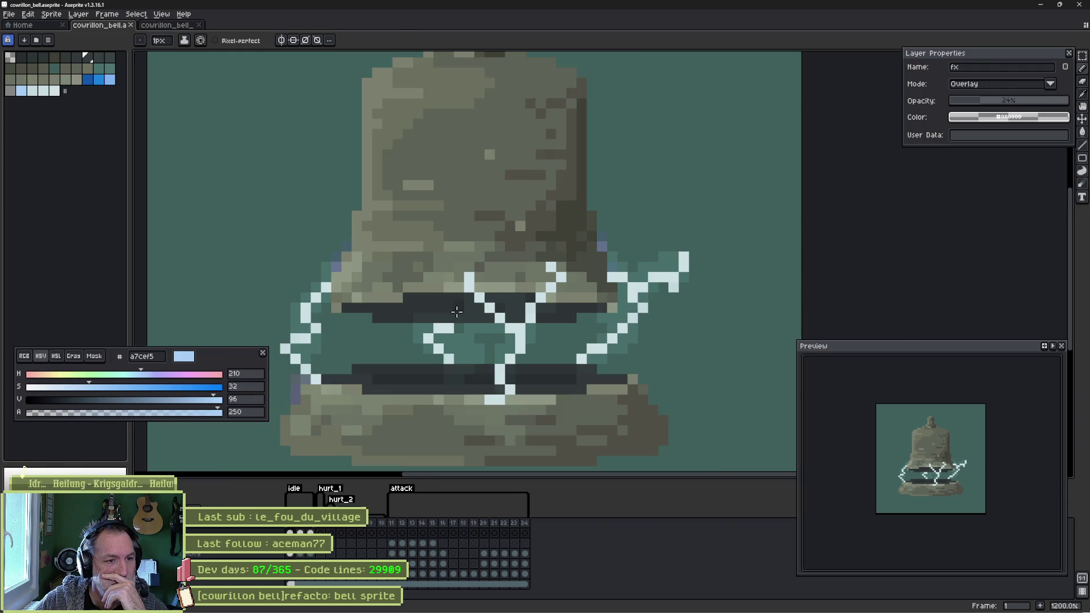
pyautogui.scroll(-1, 455, 312)
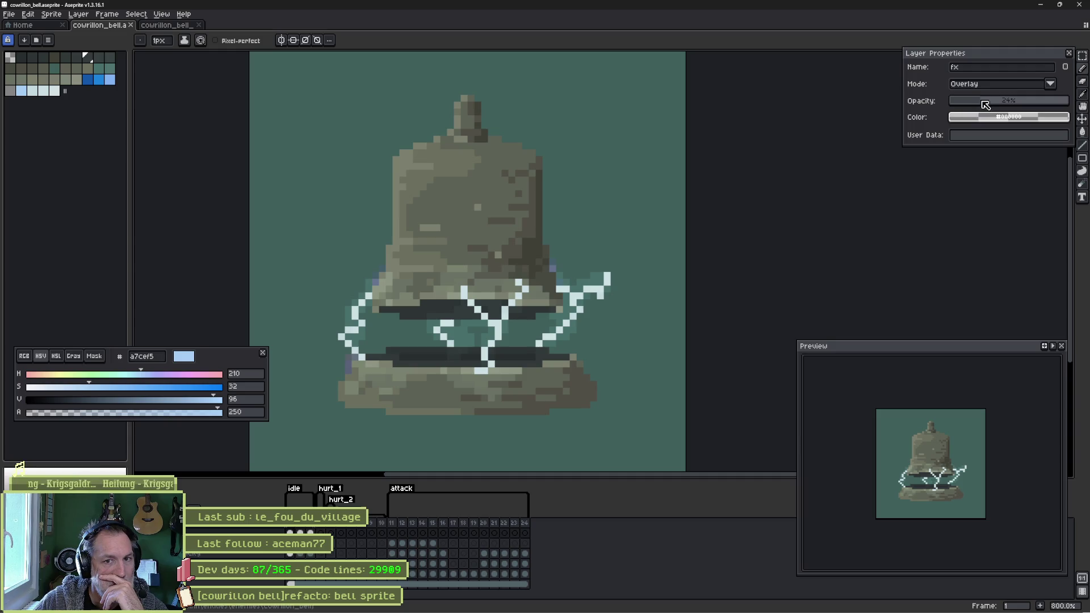
# - Try the fx layer at 76% opacity with Soft Light, Hard Light, then Luminosity at about 35%
pyautogui.moveTo(980, 101); pyautogui.dragTo(1040, 104)
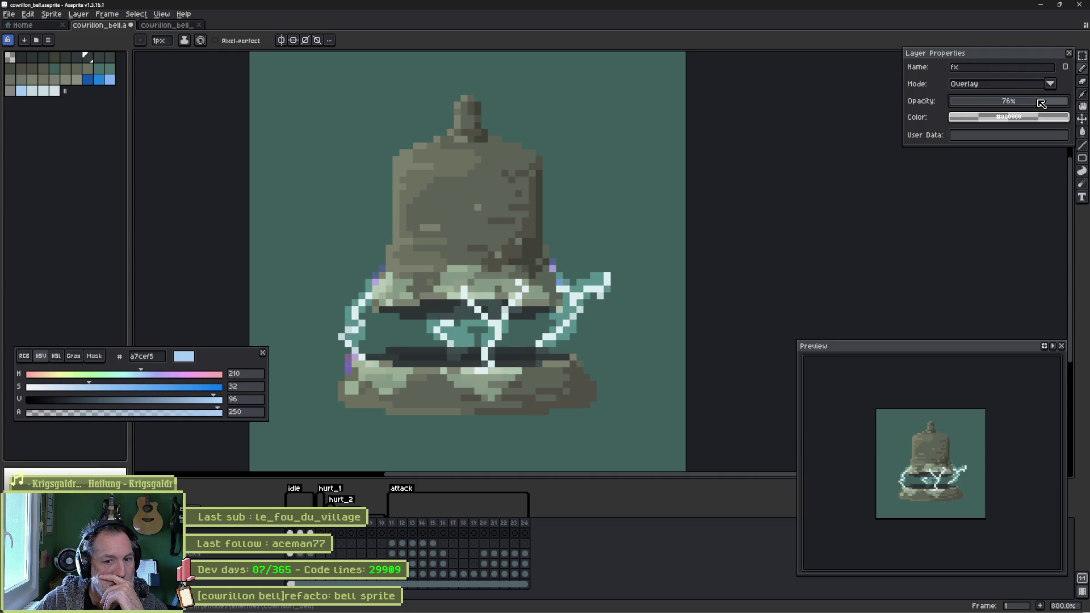
pyautogui.click(1050, 84)
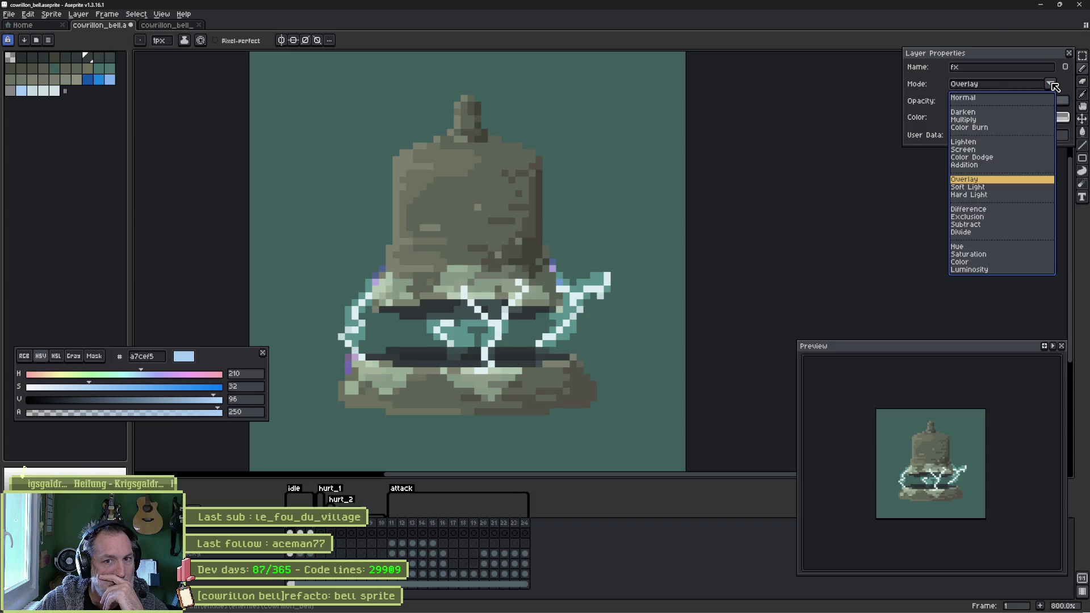
pyautogui.click(991, 187)
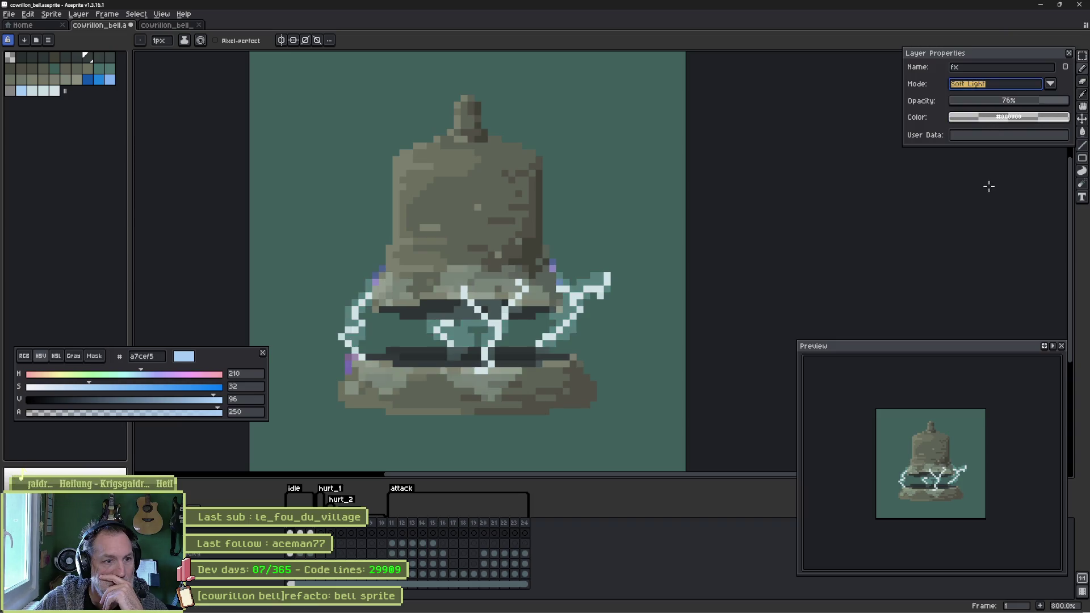
pyautogui.click(1038, 89)
pyautogui.click(976, 195)
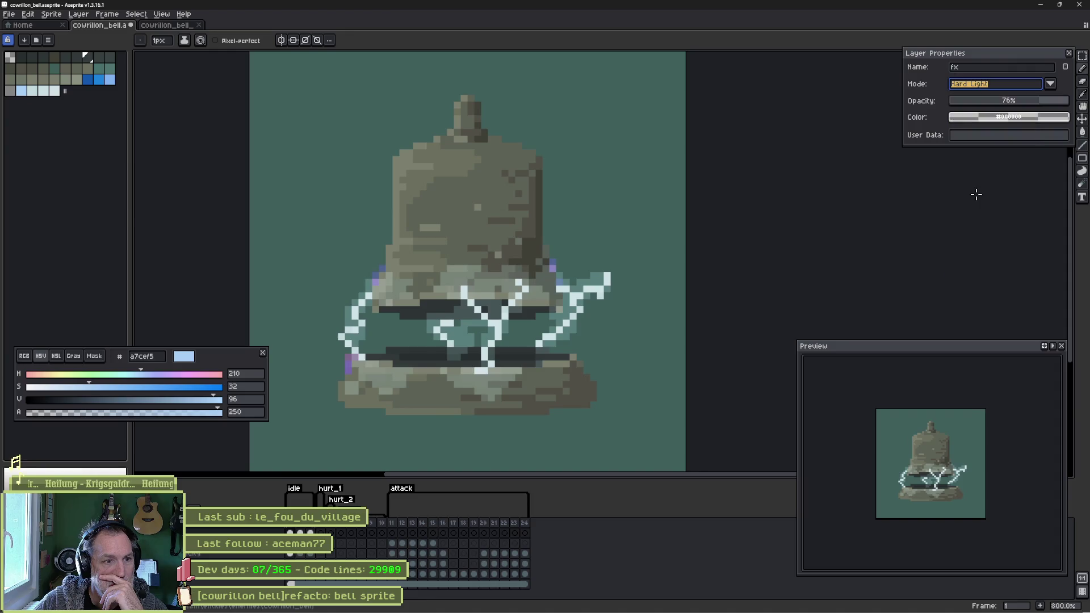
pyautogui.click(1045, 85)
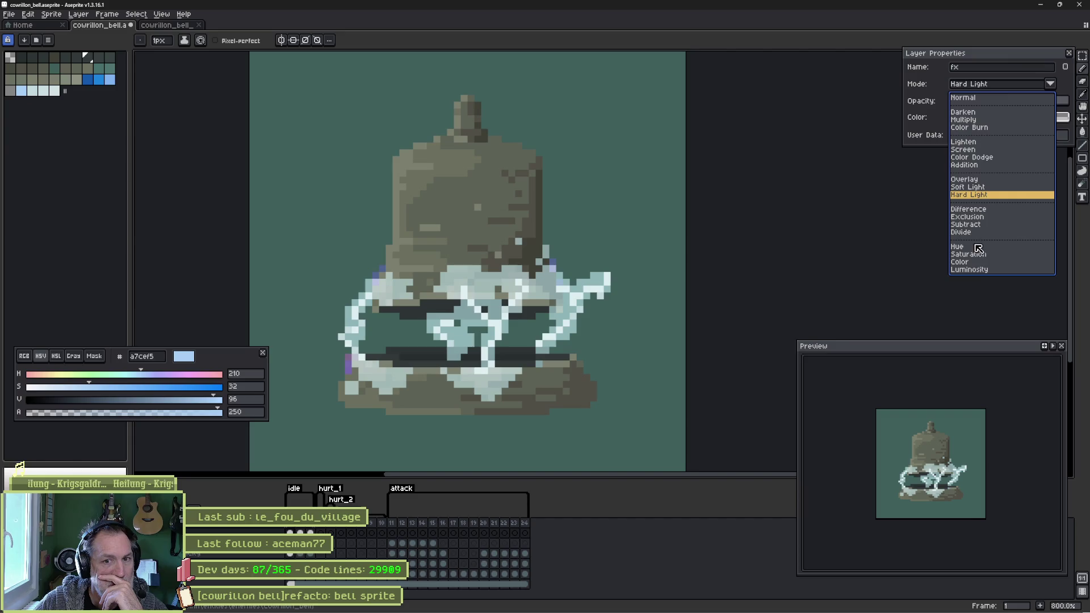
pyautogui.click(971, 269)
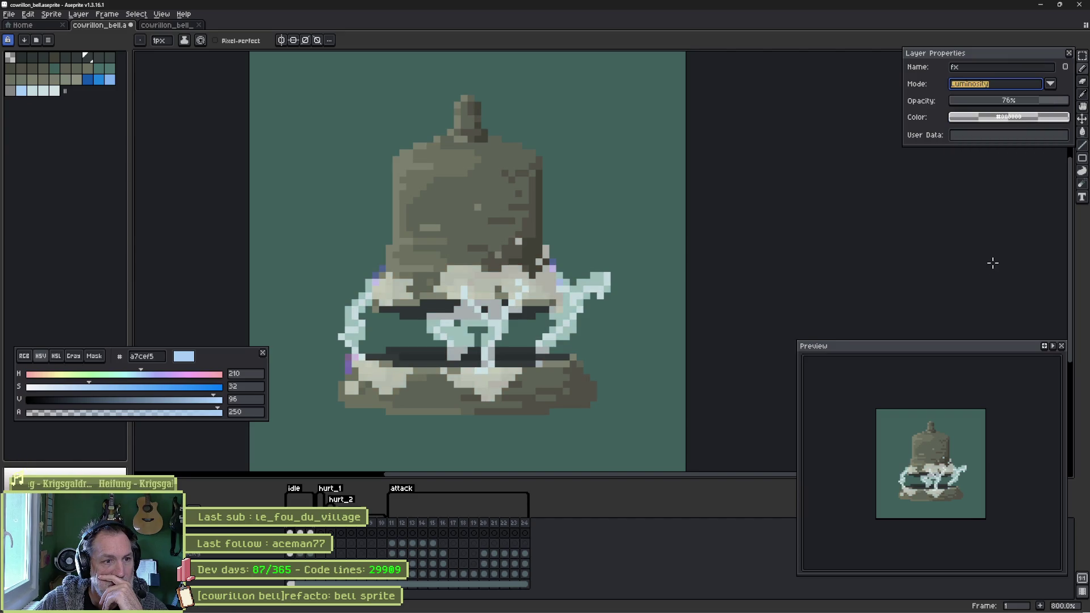
pyautogui.moveTo(1025, 105)
pyautogui.mouseDown()
pyautogui.moveTo(996, 106)
pyautogui.moveTo(1058, 106)
pyautogui.mouseUp()
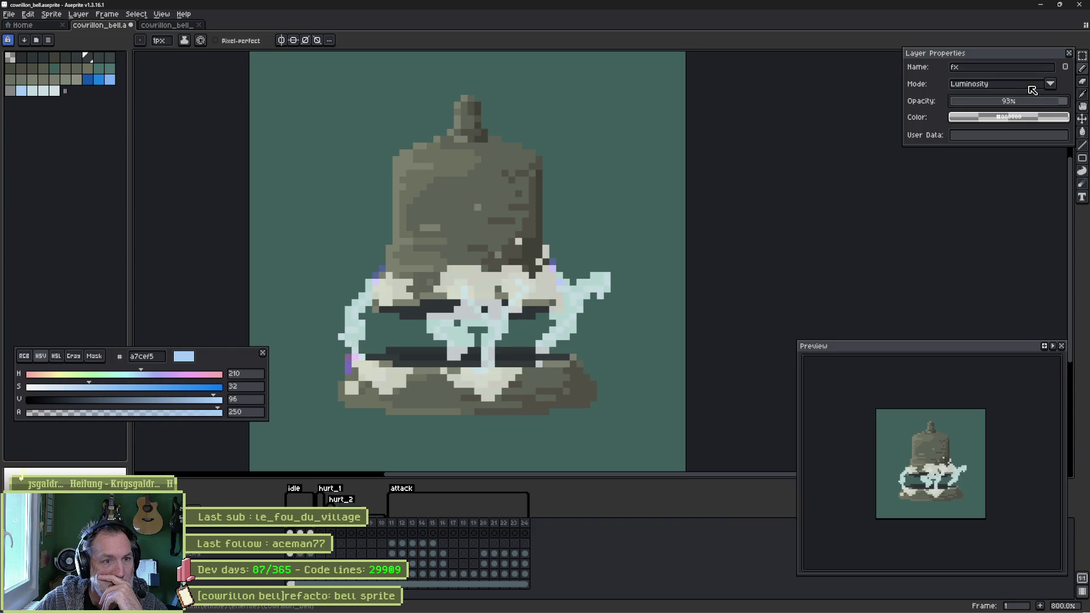
# - Try Difference, Exclusion, Subtract and Divide, then set Normal blending at 100% opacity
pyautogui.click(1030, 88)
pyautogui.click(979, 209)
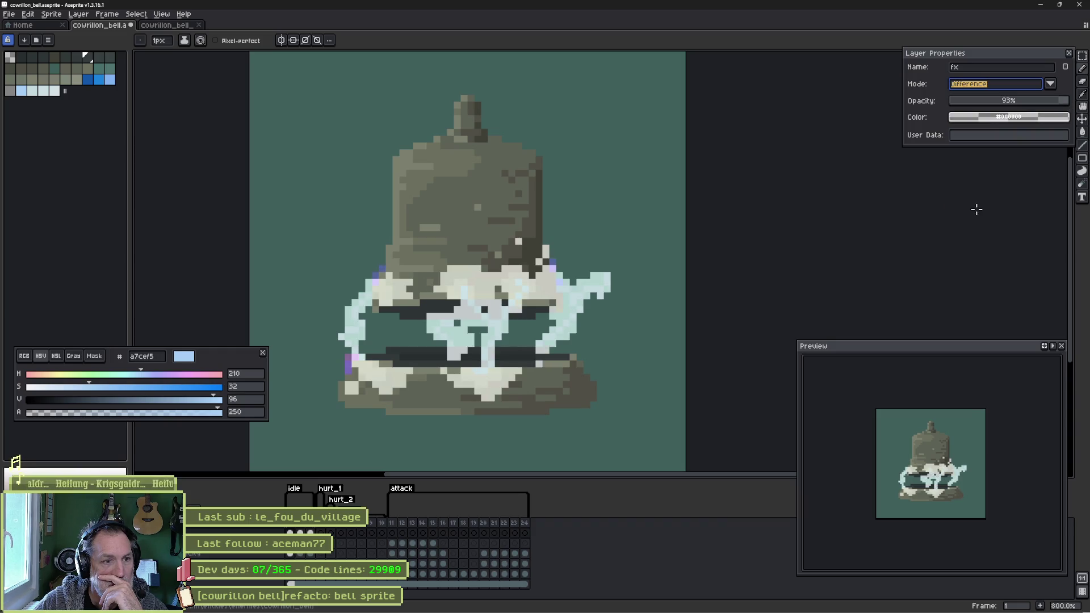
pyautogui.click(994, 84)
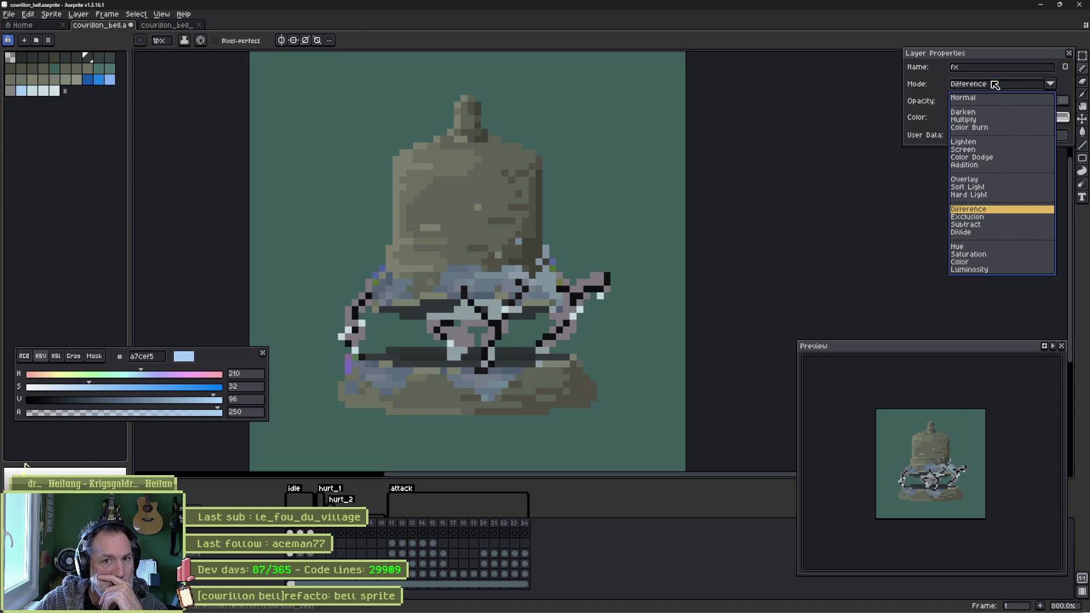
pyautogui.click(978, 217)
pyautogui.click(1002, 92)
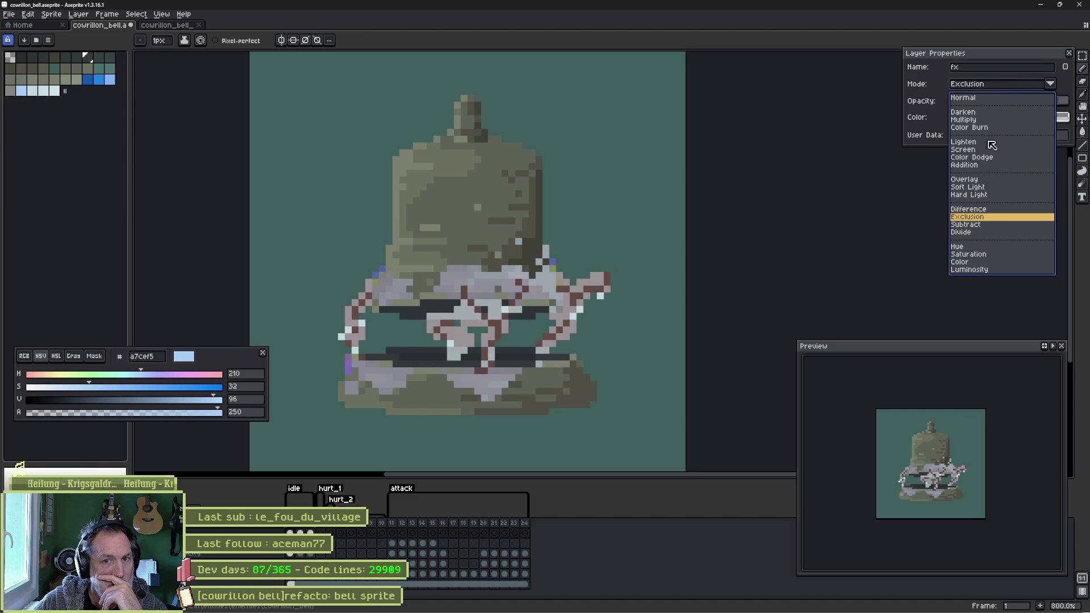
pyautogui.click(970, 225)
pyautogui.click(996, 90)
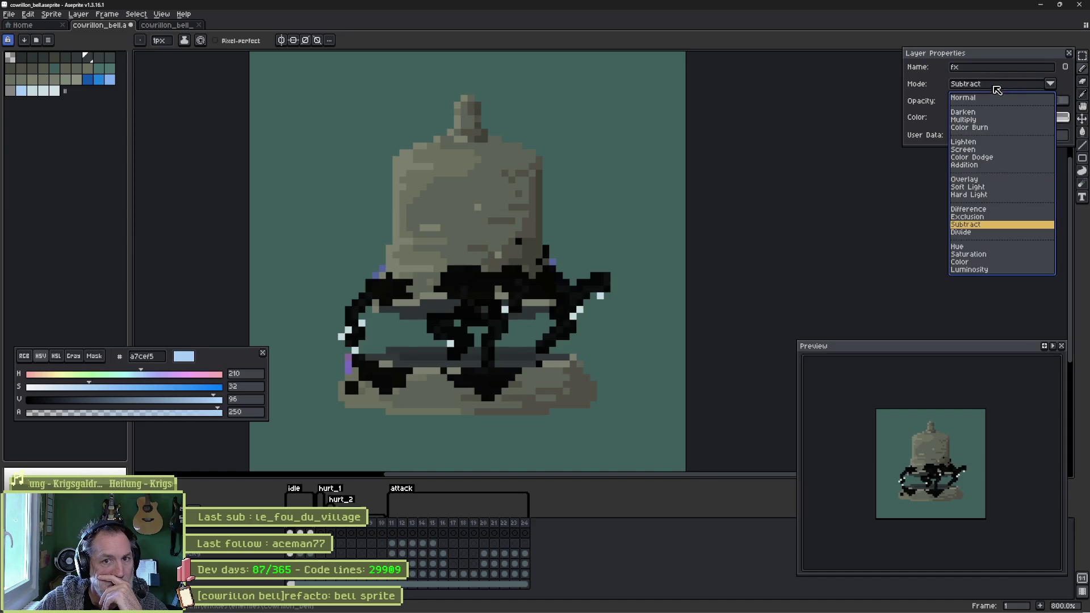
pyautogui.click(979, 234)
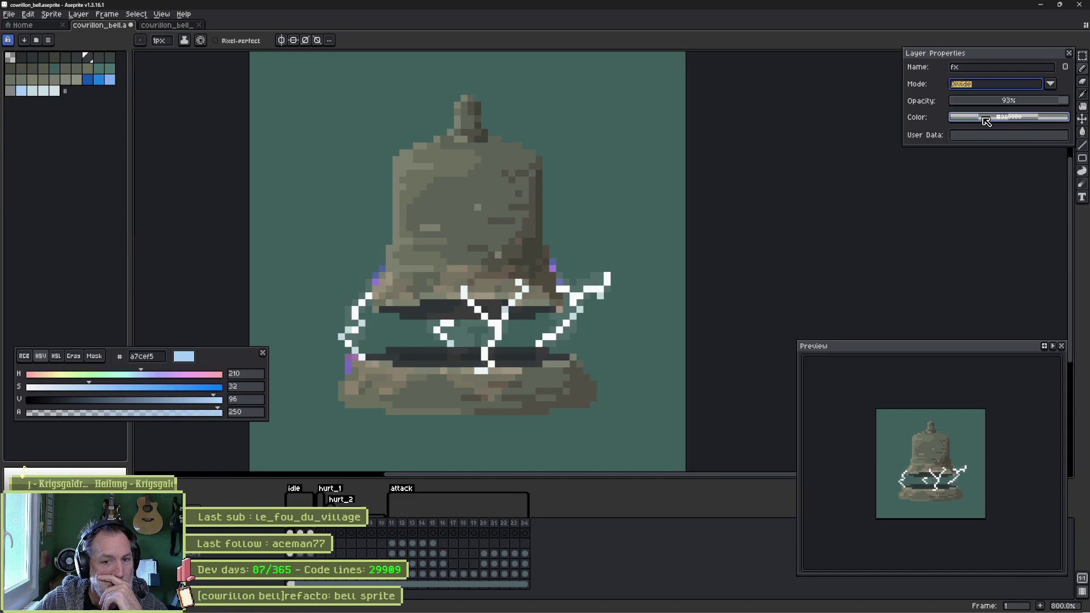
pyautogui.click(1063, 101)
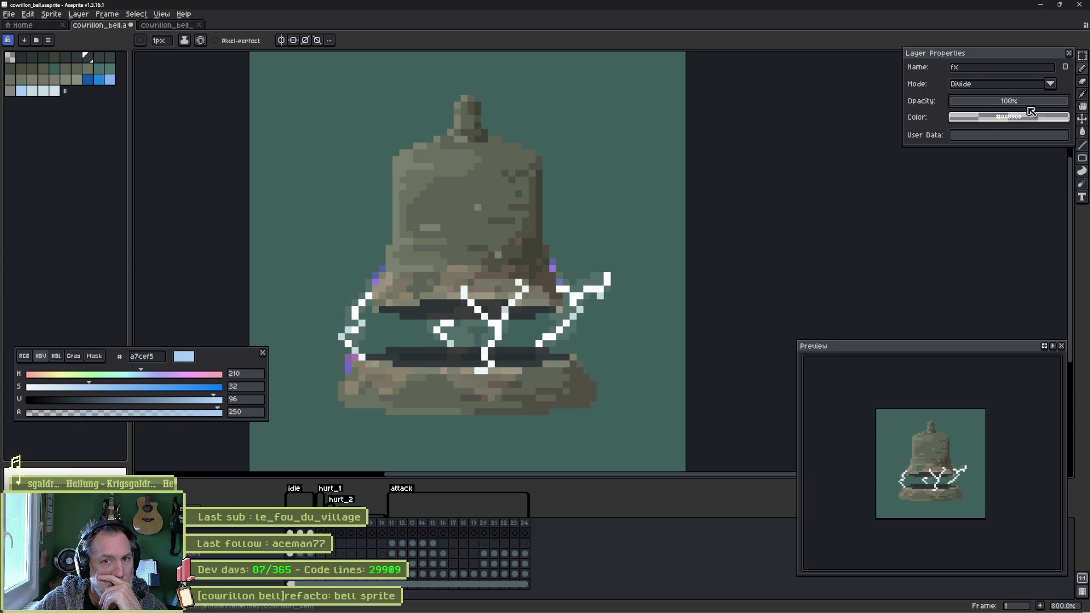
pyautogui.click(1023, 91)
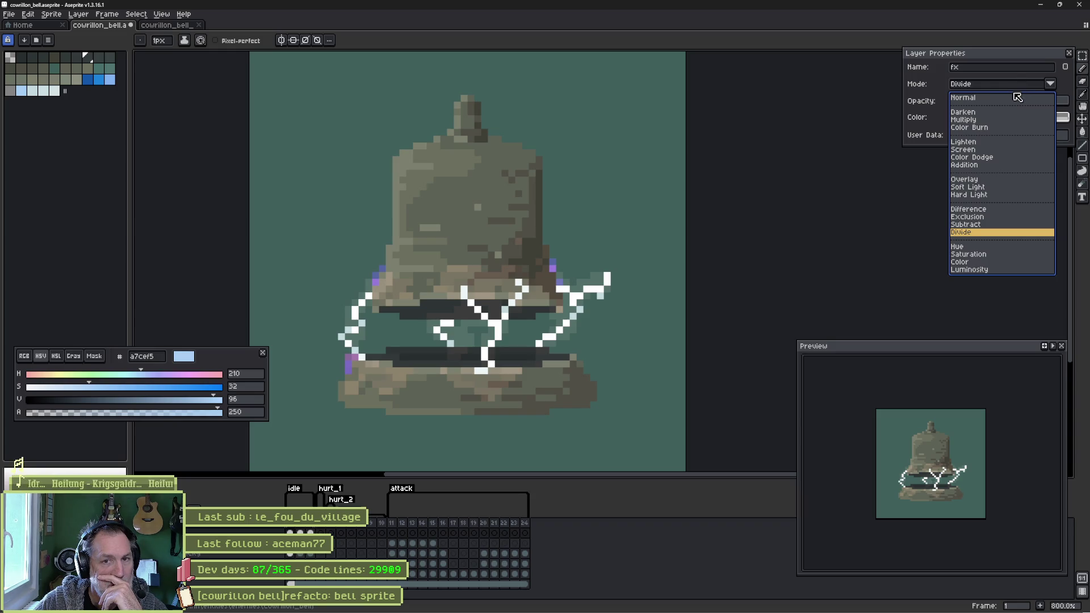
pyautogui.click(996, 99)
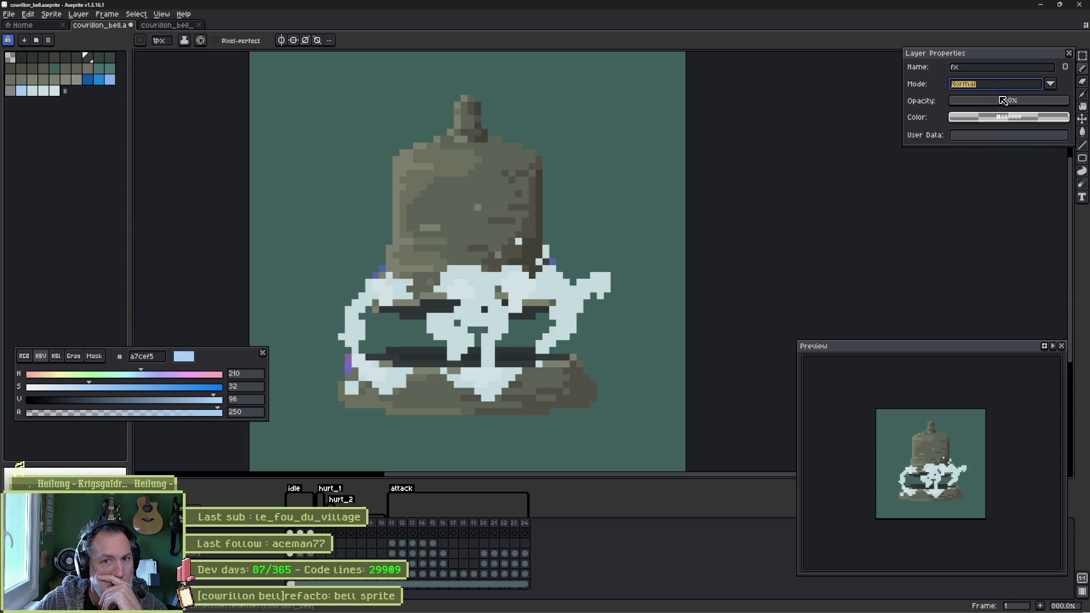
# - Try Darken, Multiply, Color Burn and Lighten blending on the fx layer
pyautogui.click(1002, 86)
pyautogui.click(996, 108)
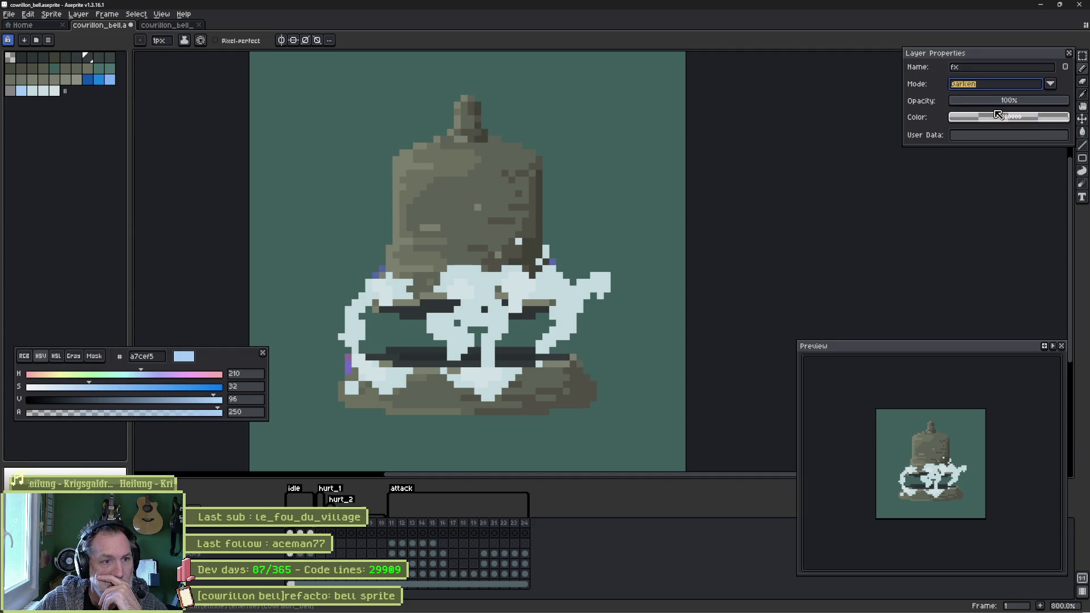
pyautogui.click(1006, 87)
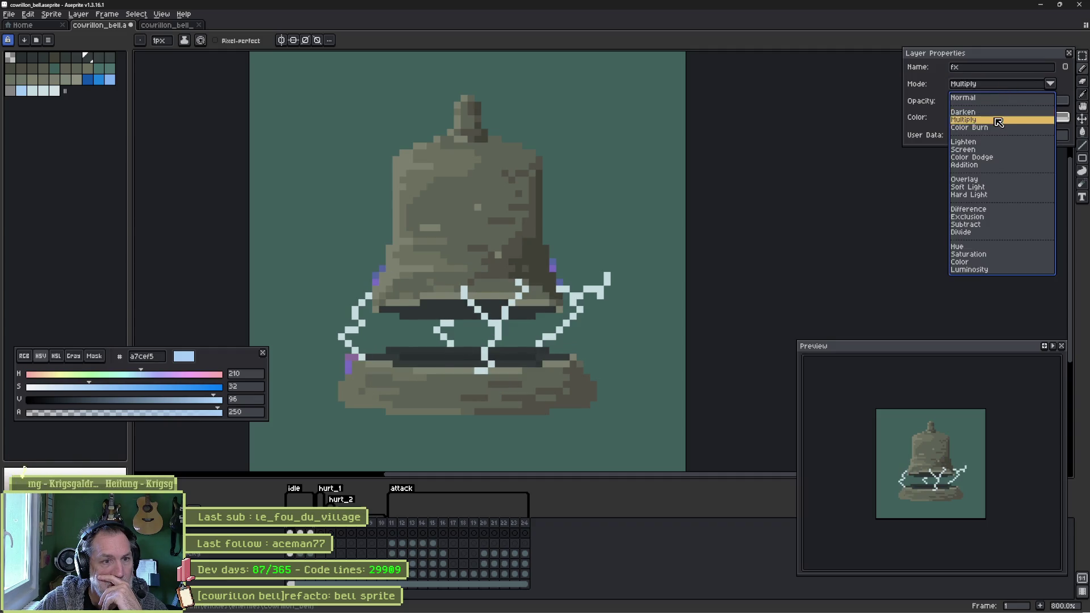
pyautogui.click(998, 120)
pyautogui.click(1001, 86)
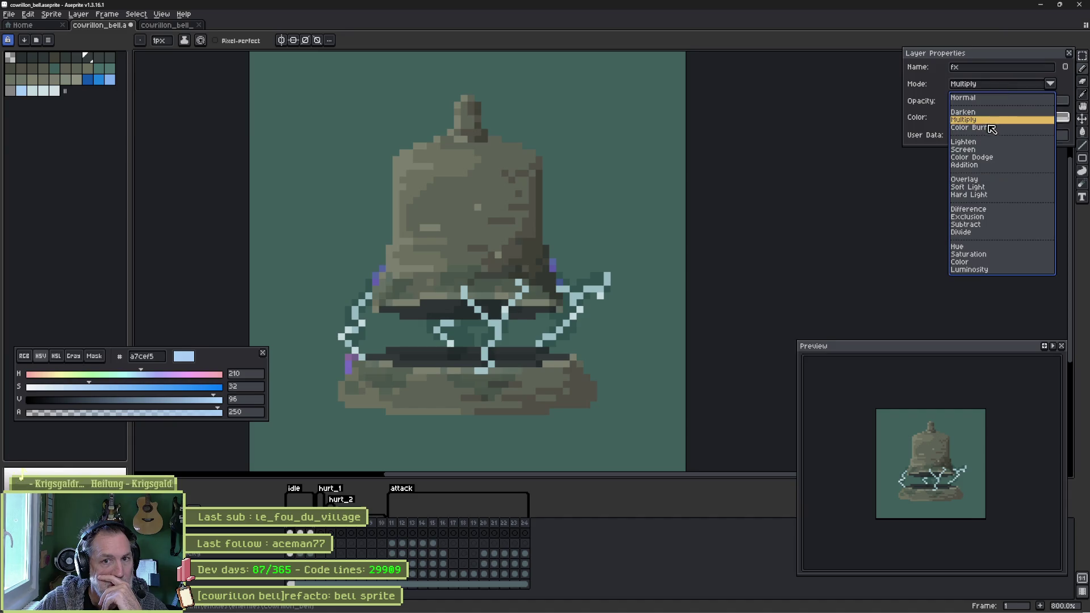
pyautogui.click(992, 131)
pyautogui.click(997, 86)
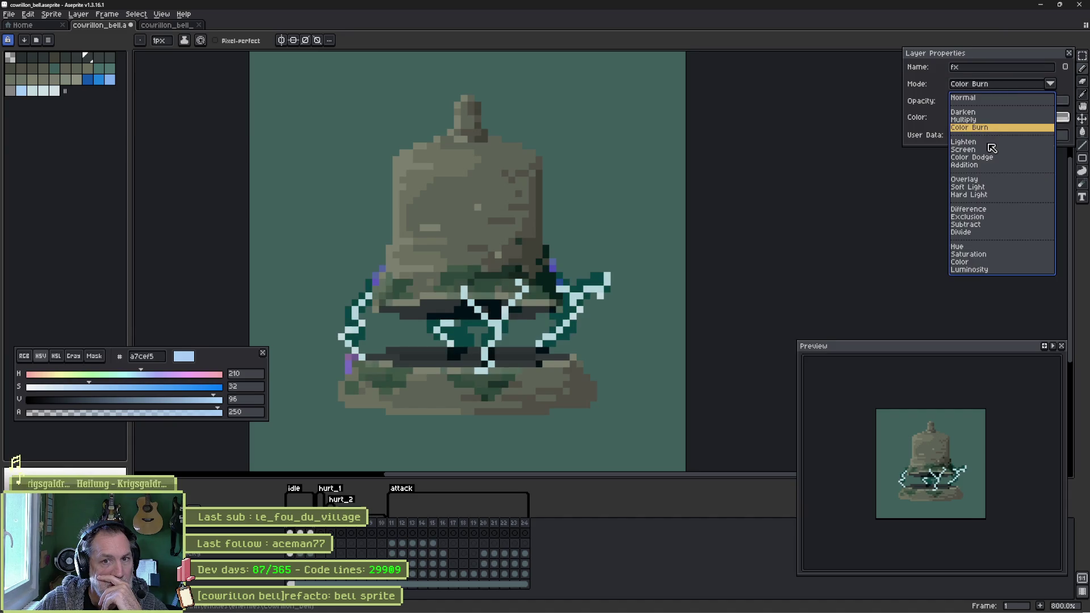
pyautogui.click(986, 143)
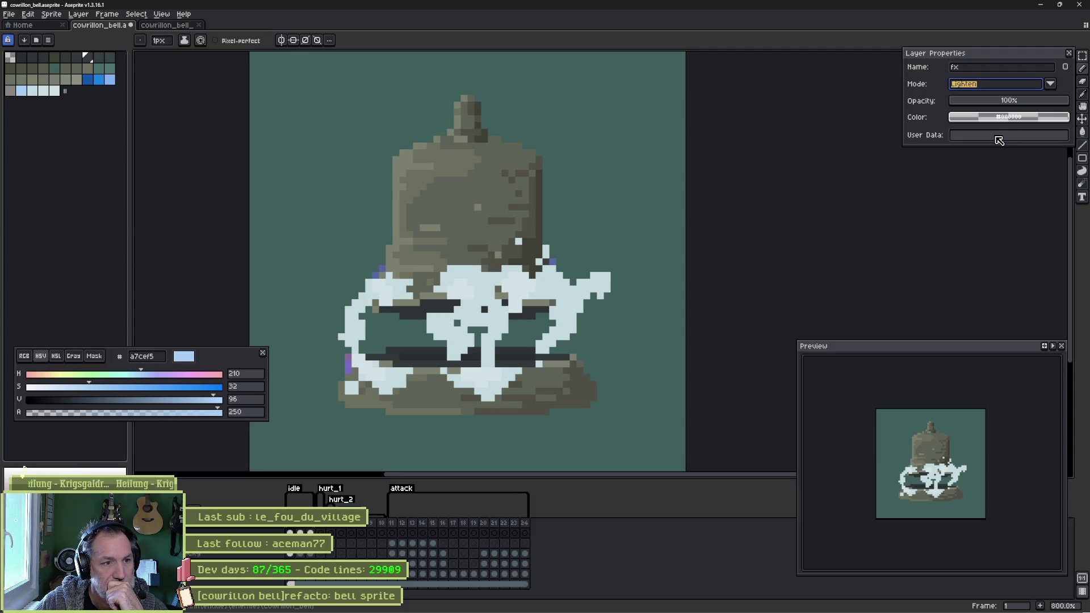
# - Try Screen, then settle on Addition blending with opacity lowered to about 45%
pyautogui.click(1012, 89)
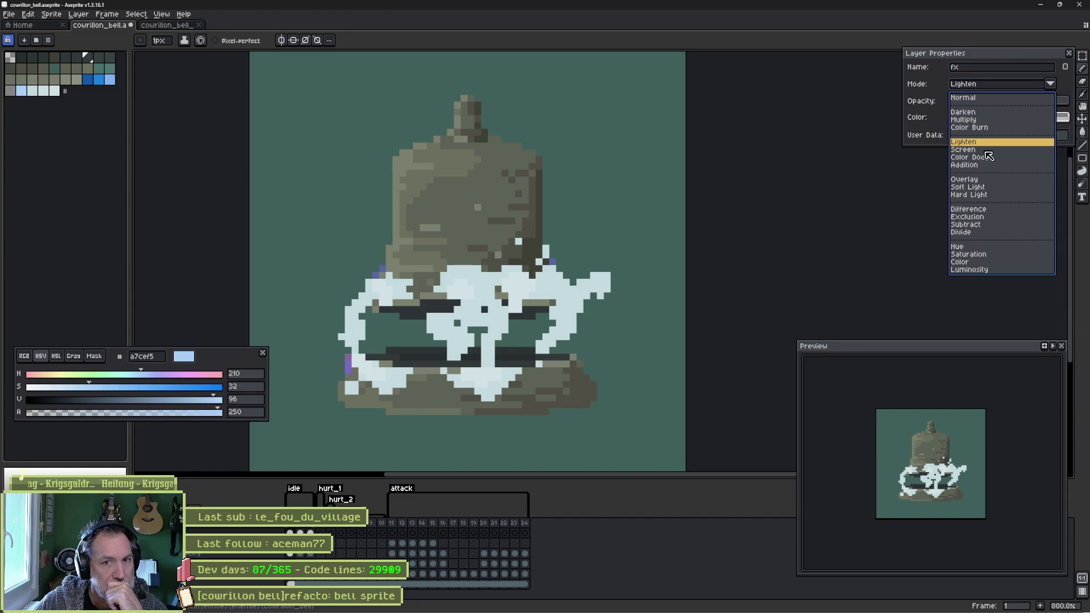
pyautogui.click(984, 151)
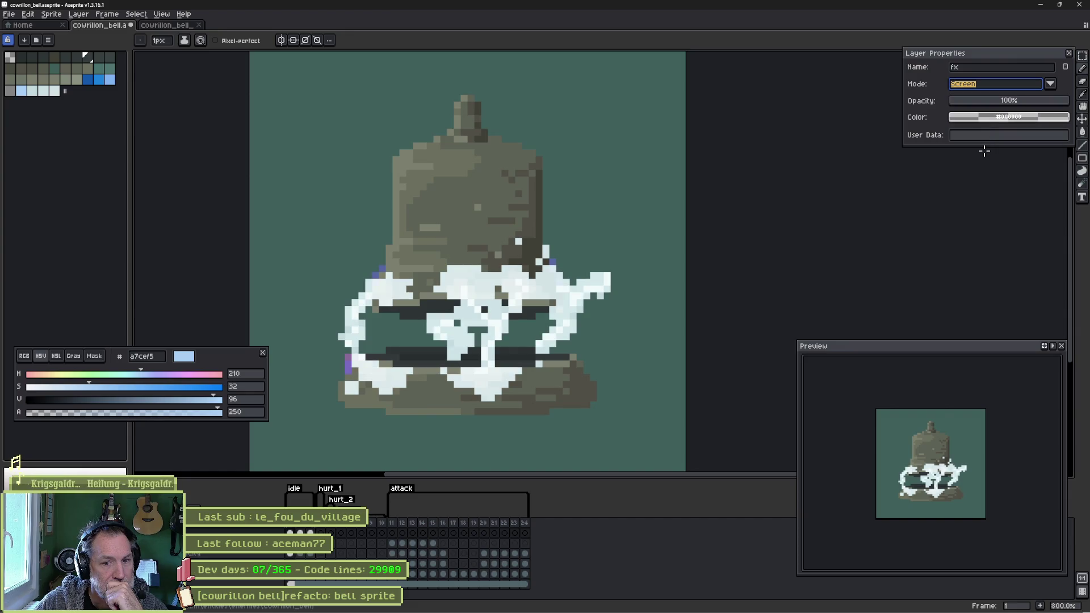
pyautogui.click(1002, 86)
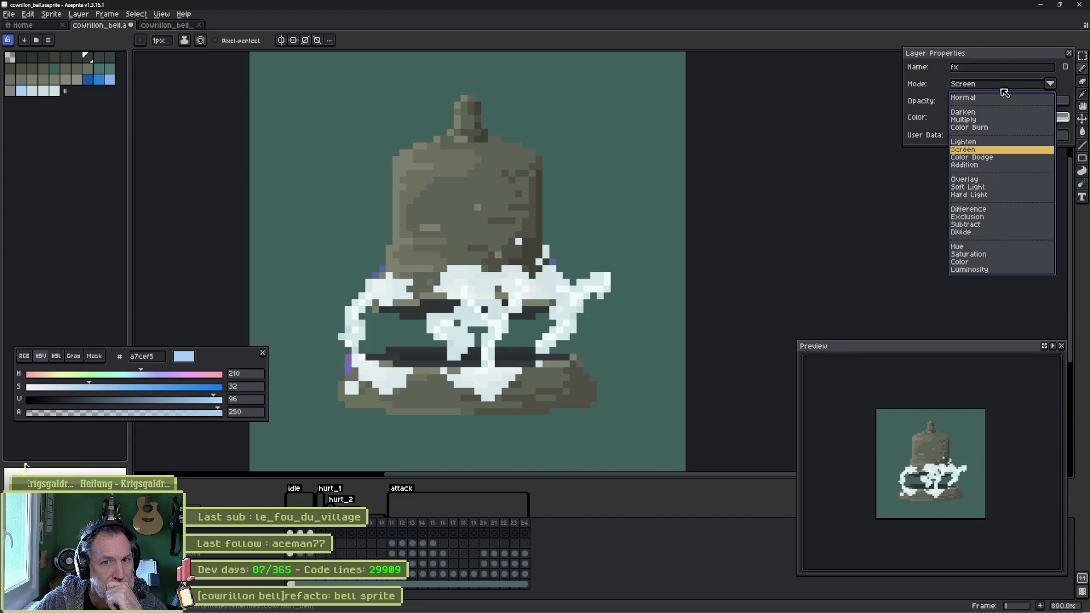
pyautogui.click(981, 166)
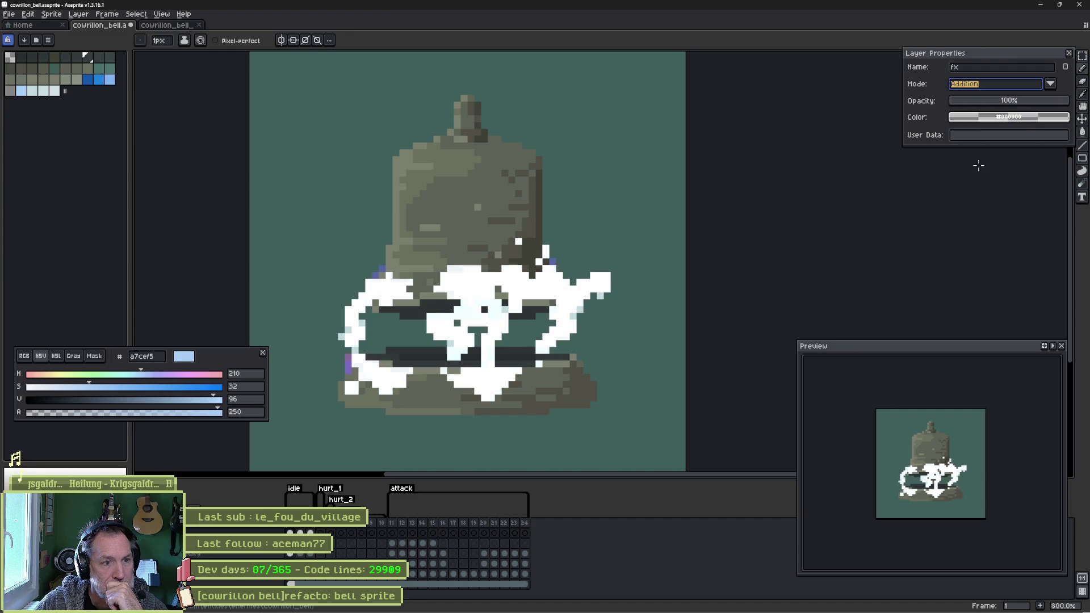
pyautogui.click(1005, 102)
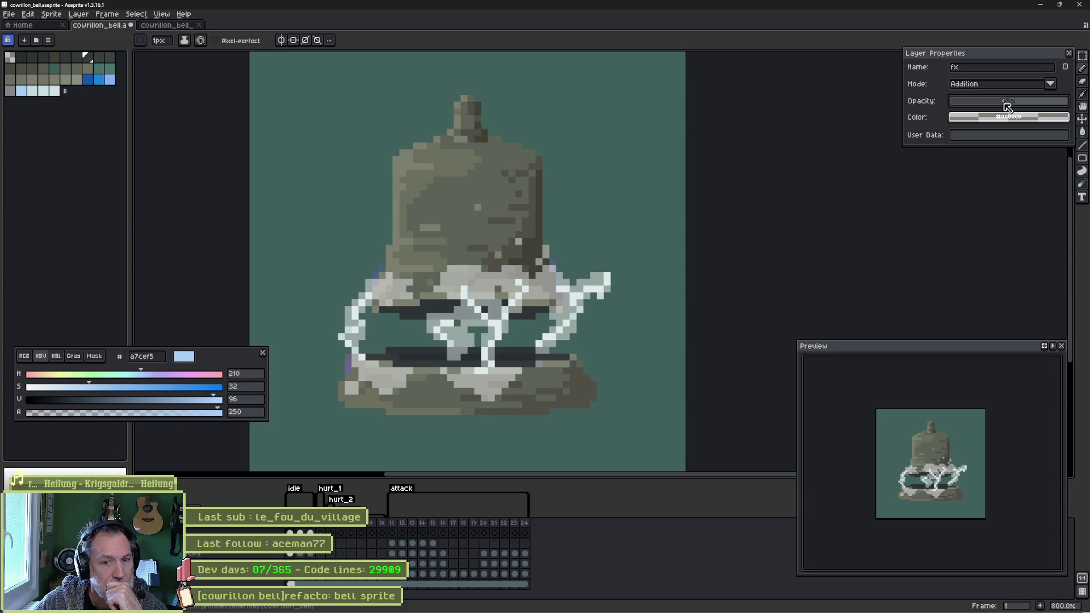
pyautogui.moveTo(1007, 106); pyautogui.dragTo(985, 107)
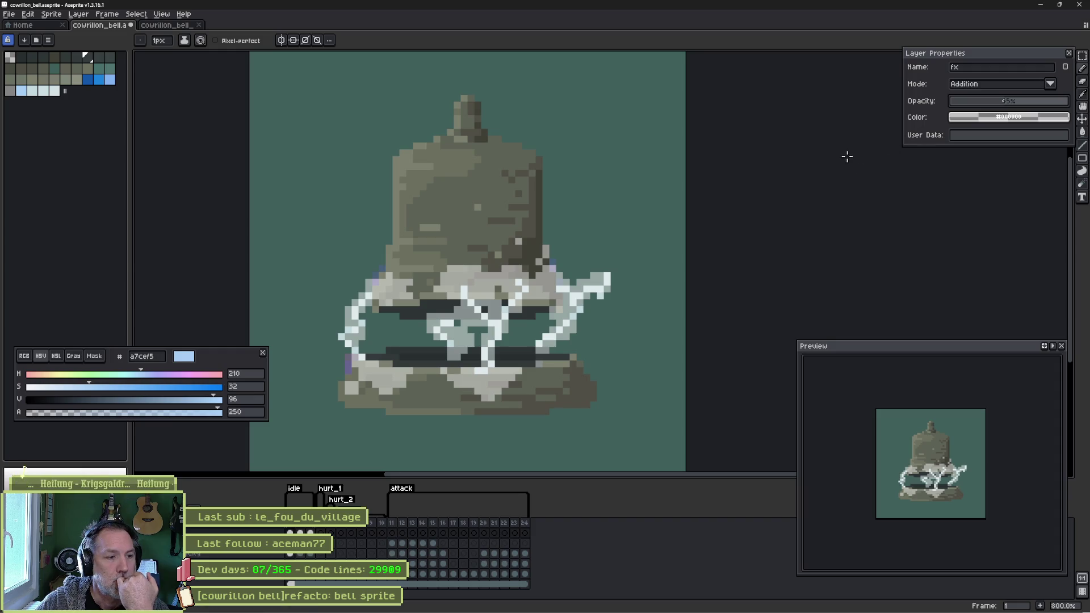
# - Ask Gemini, in French, how to make the lightning in the animated sprite glow
pyautogui.moveTo(548, 610)
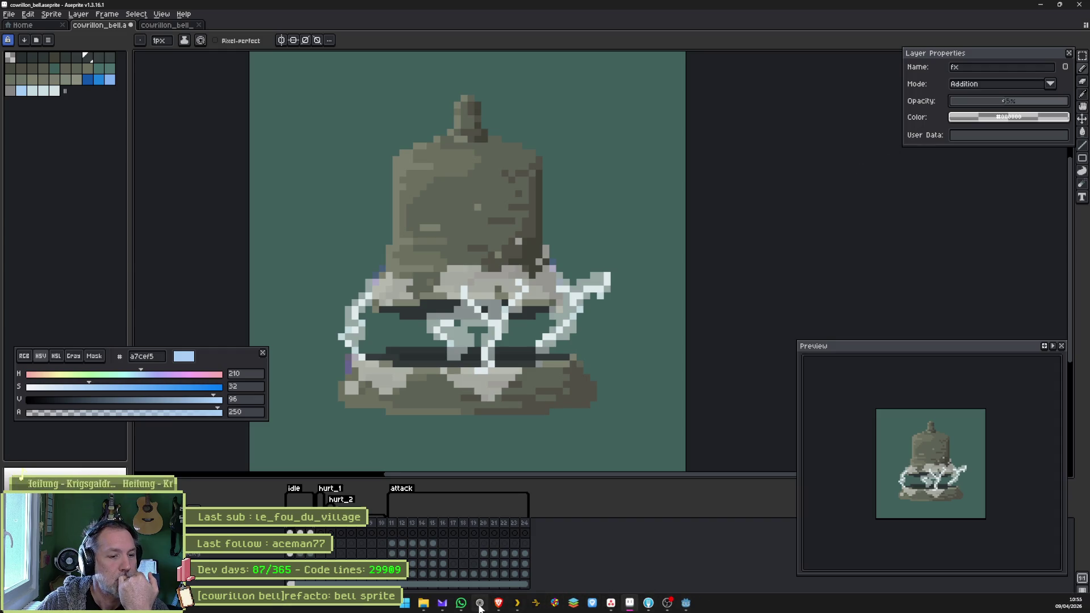
pyautogui.click(479, 604)
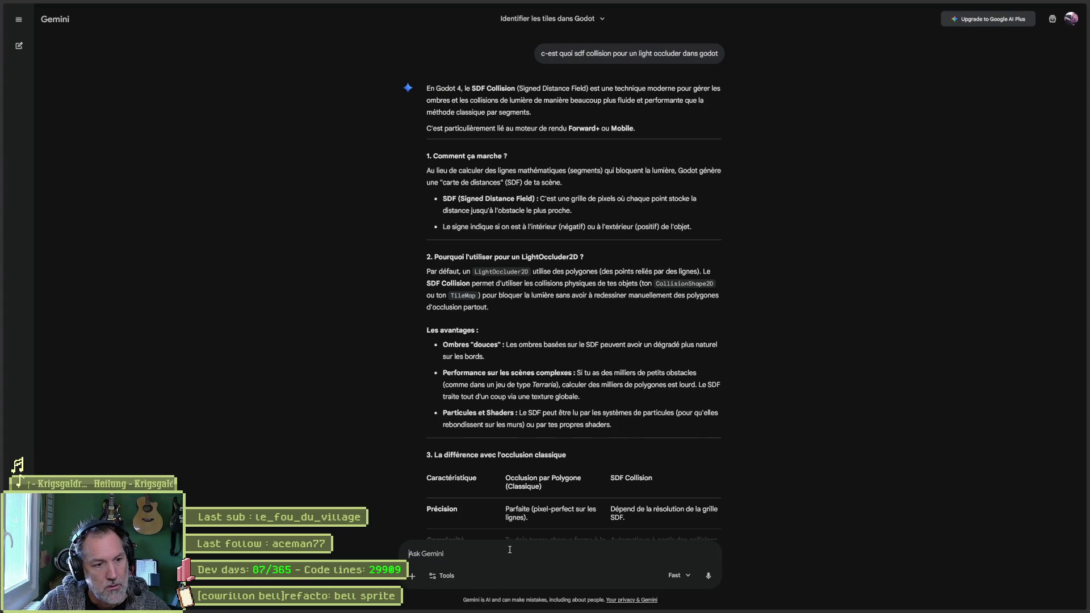
pyautogui.write('dans mon sprite ani')
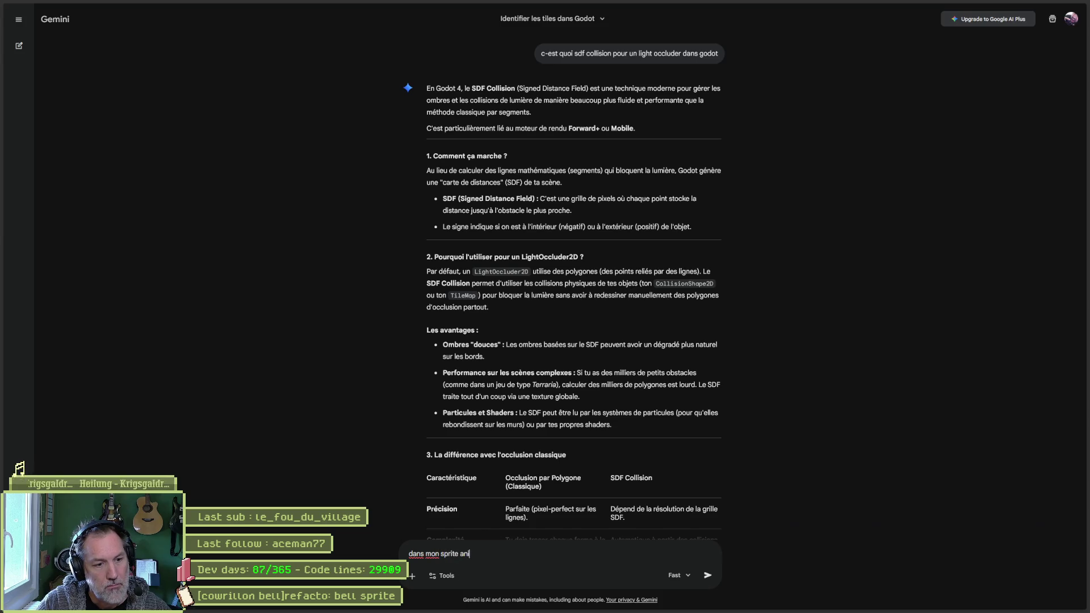
pyautogui.write("me, j'")
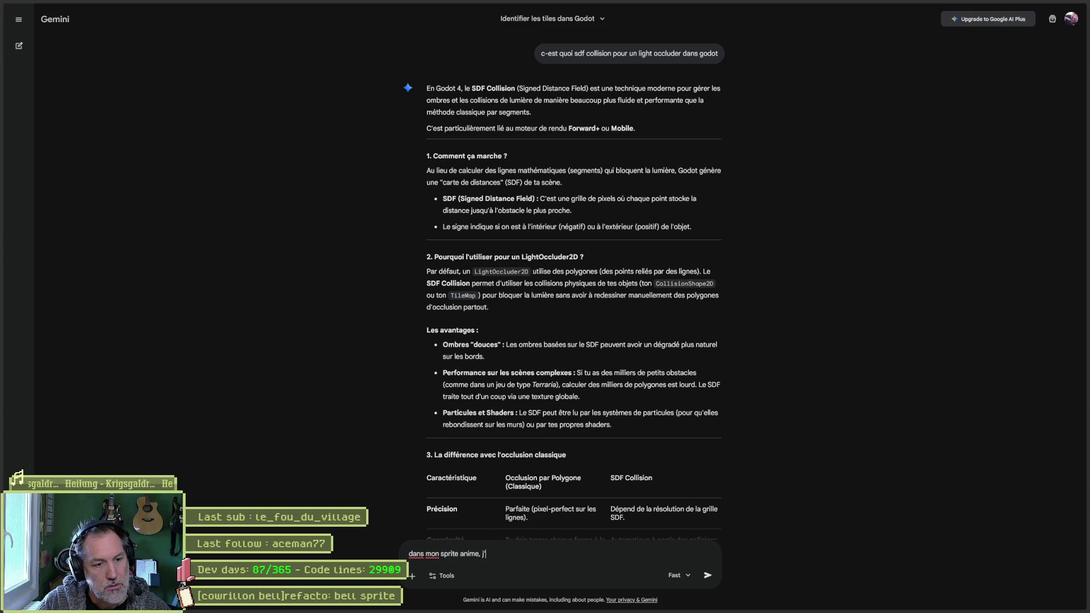
pyautogui.press('BackSpace')
pyautogui.press('BackSpace')
pyautogui.write('eclairs, je veux du glow a')
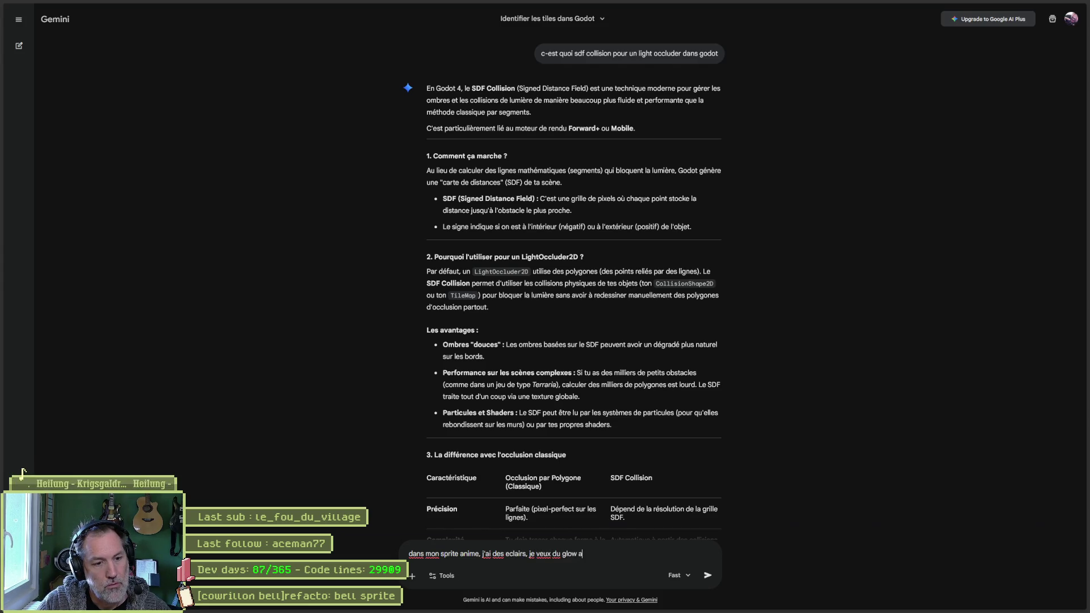
pyautogui.write('utour, comment')
pyautogui.write(' faire ?')
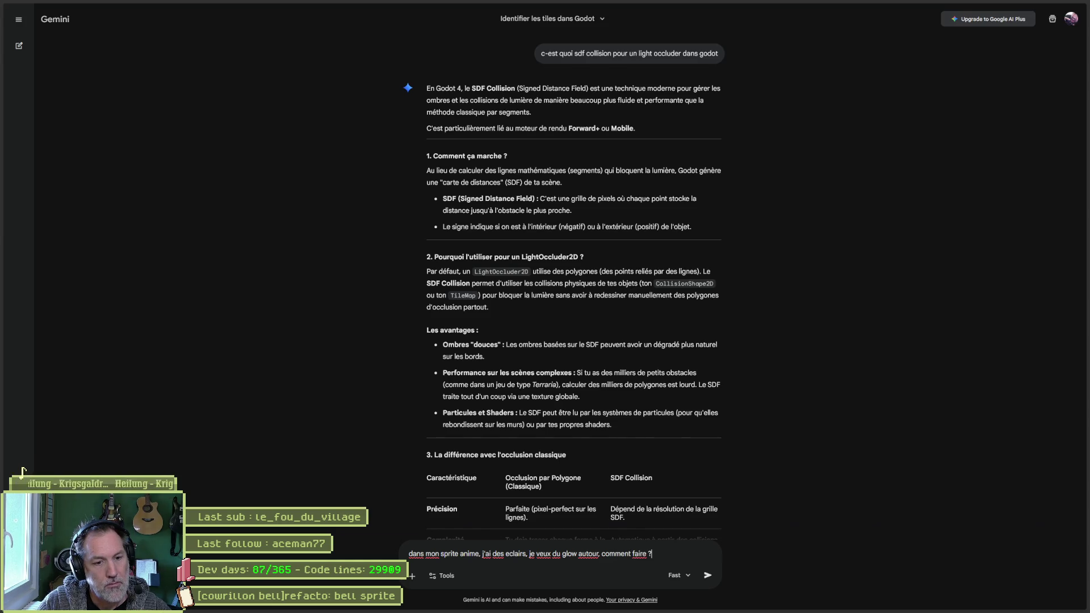
pyautogui.press('Return')
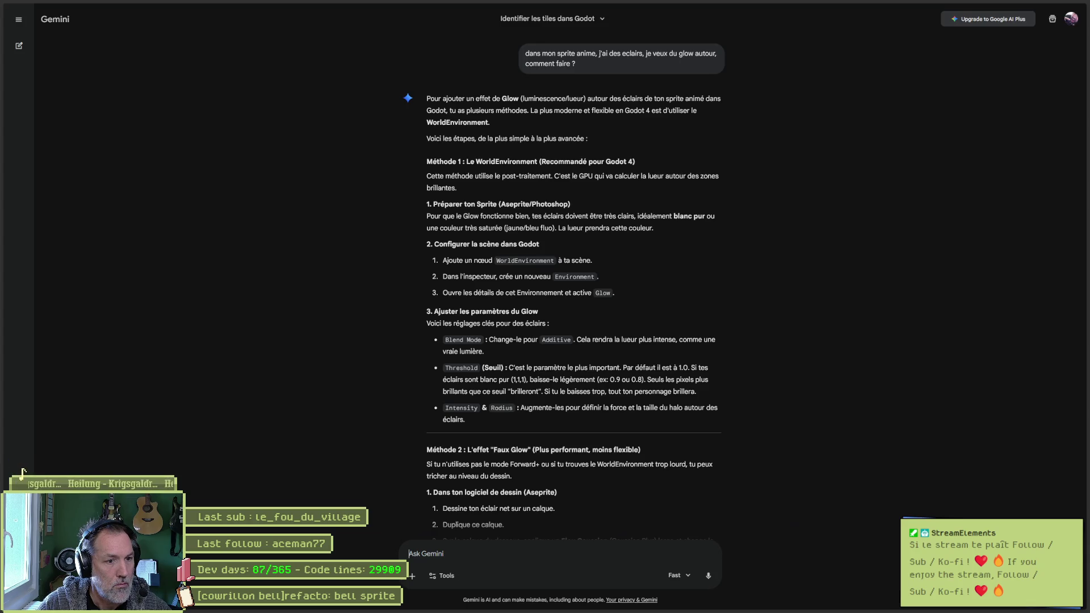
pyautogui.scroll(-1, 776, 478)
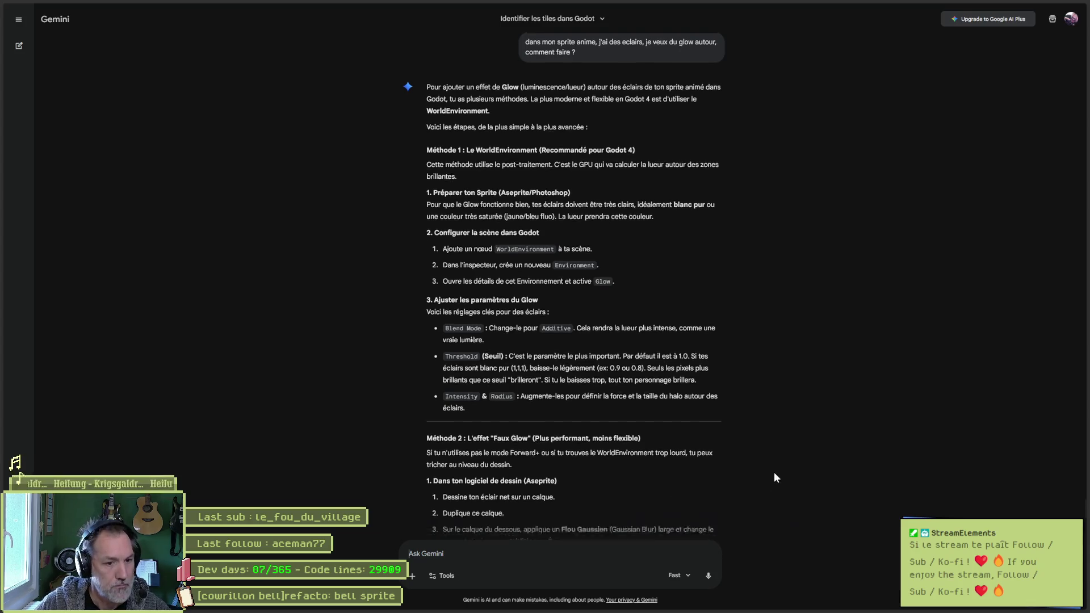
# - Read Gemini's glow methods down to the shader example, then return to Godot's level.gd
pyautogui.scroll(-2, 776, 478)
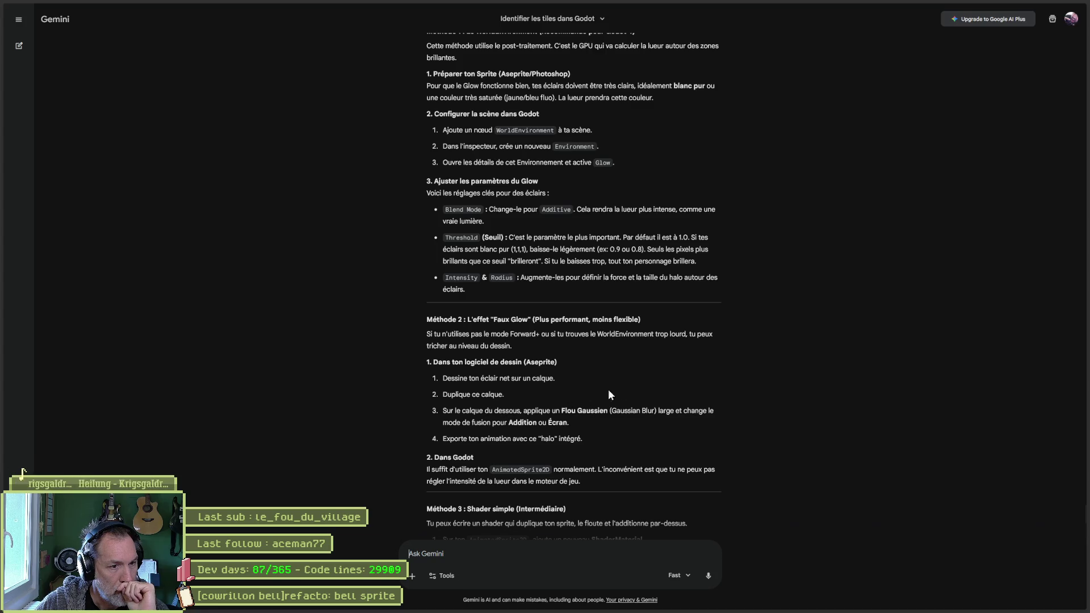
pyautogui.scroll(-1, 746, 409)
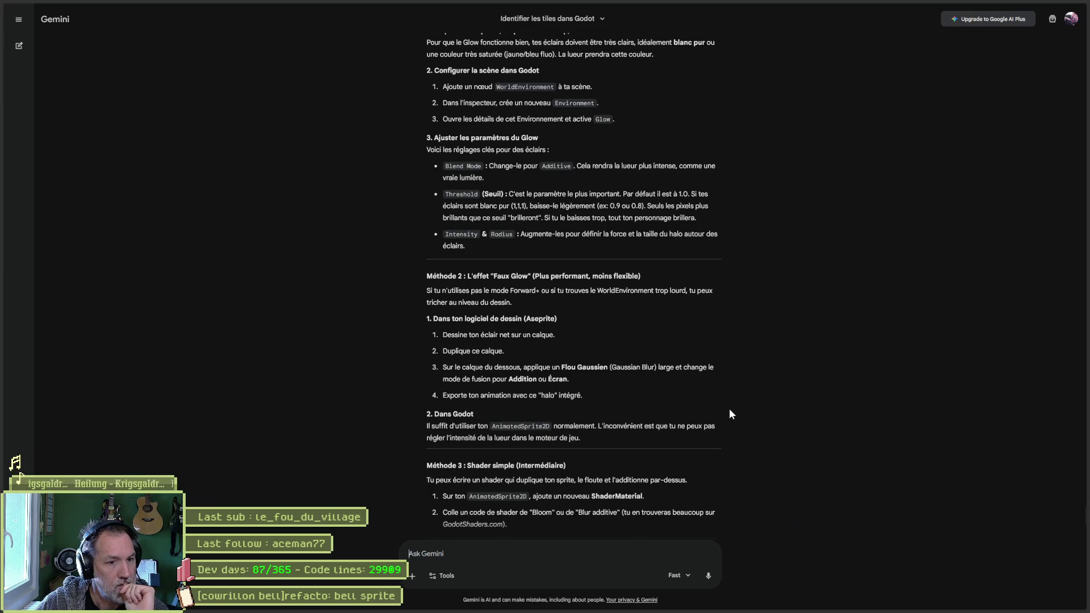
pyautogui.scroll(-2, 729, 408)
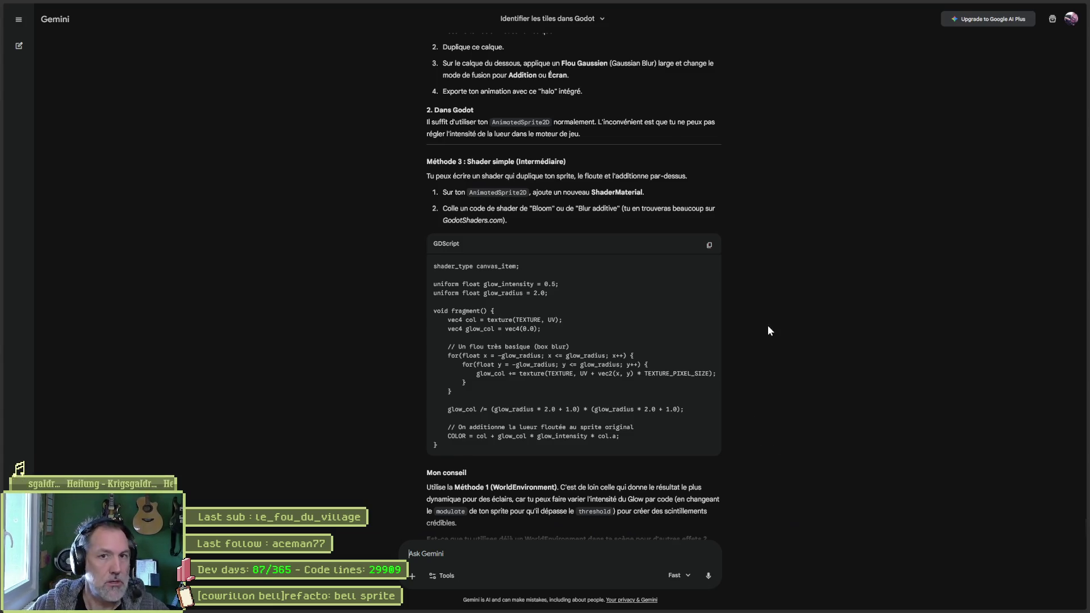
pyautogui.click(686, 603)
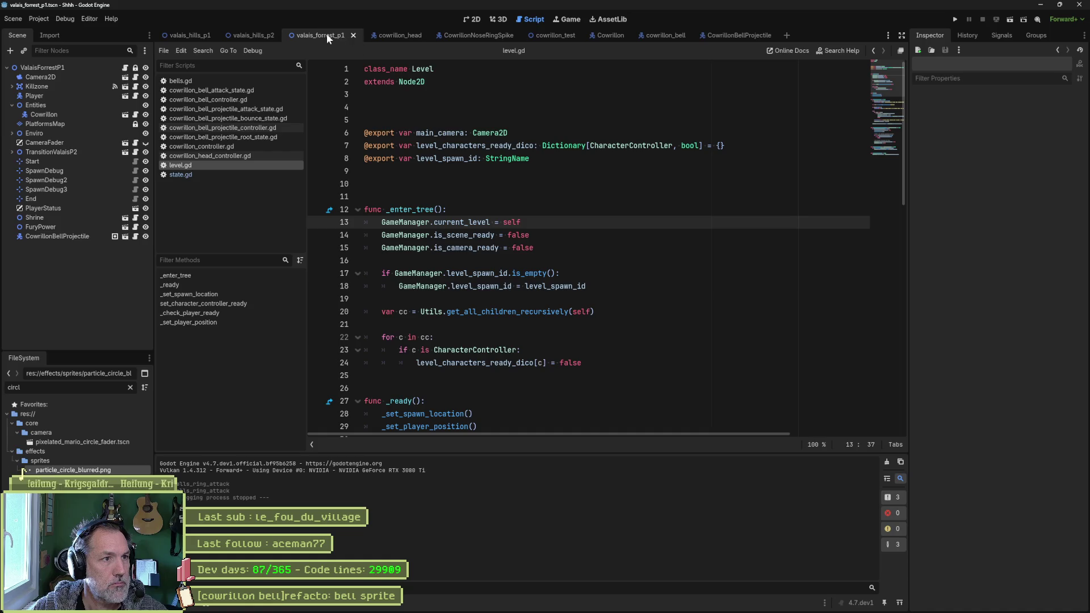
# - Paste a WorldEnvironment into valais_forrest_p1, set glow intensity 1.27, and test-run the game
pyautogui.click(483, 19)
pyautogui.hotkey('ctrl', 'v')
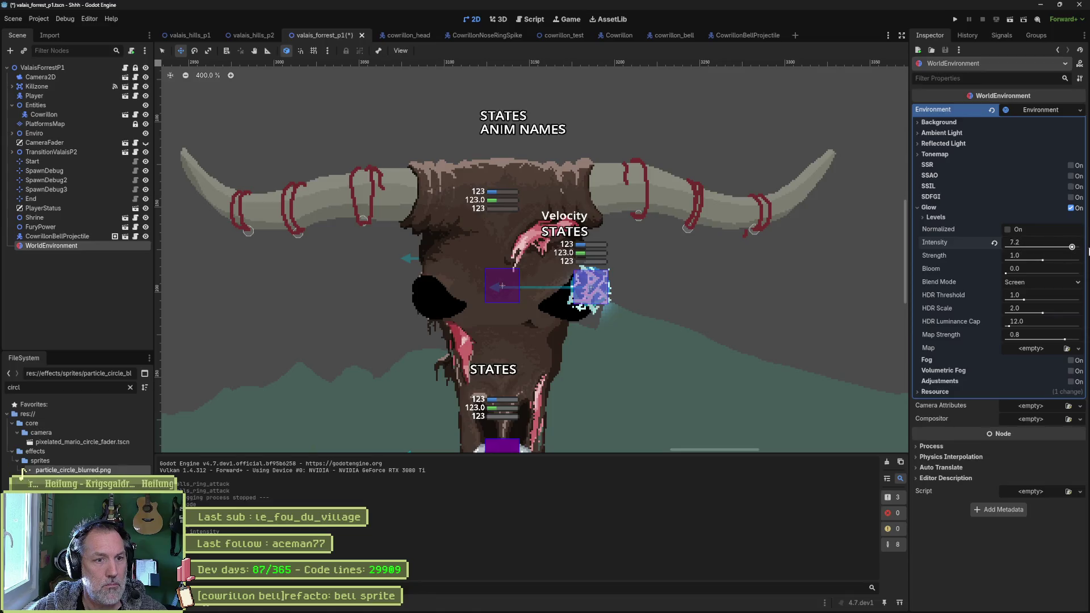
pyautogui.moveTo(1079, 247); pyautogui.dragTo(943, 243)
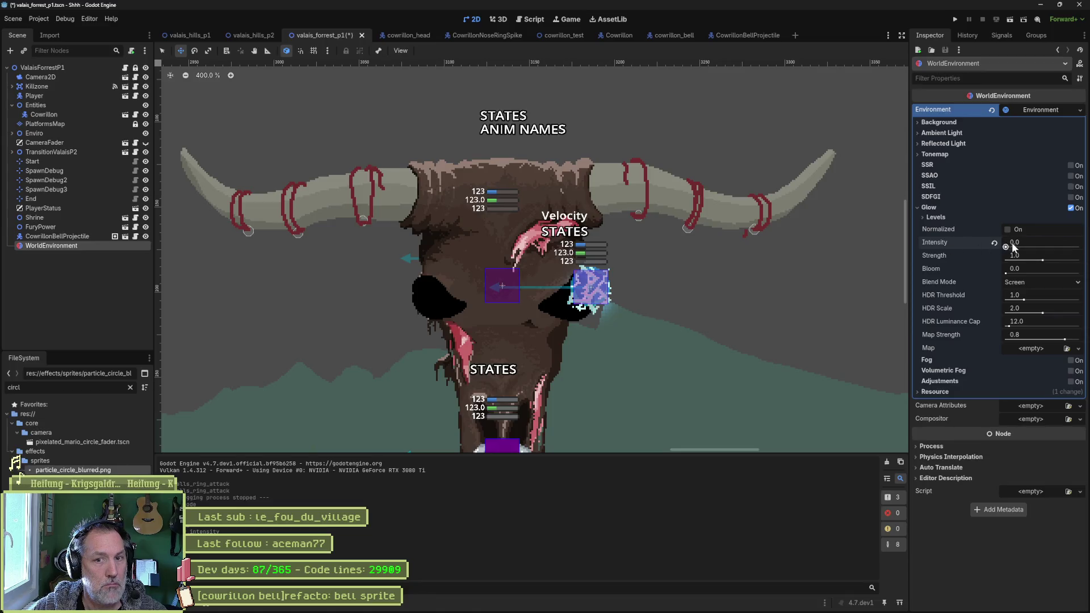
pyautogui.moveTo(1011, 243); pyautogui.dragTo(1023, 251)
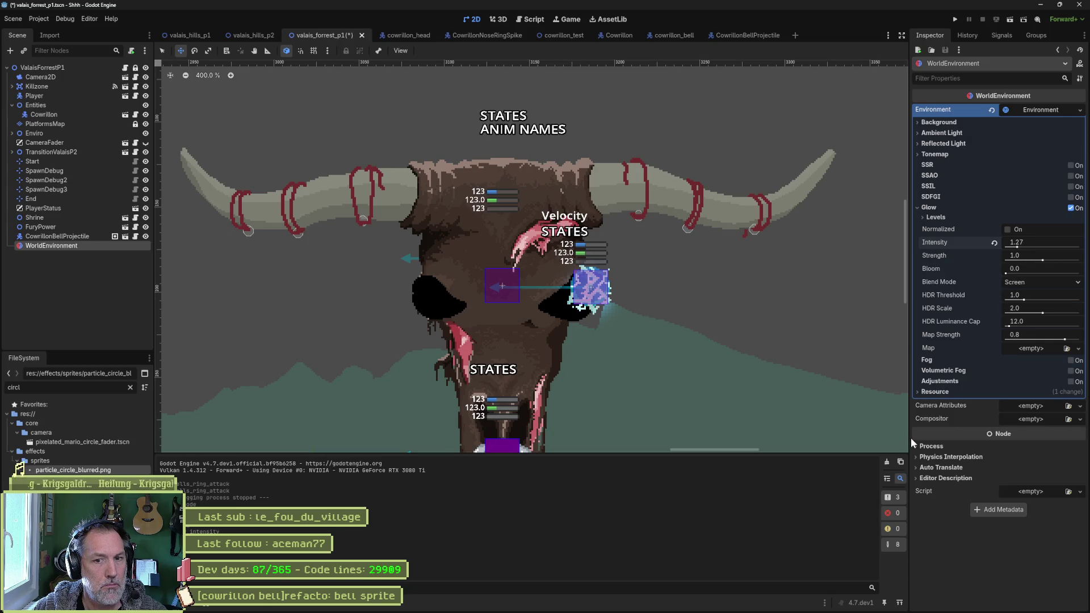
pyautogui.press('F6')
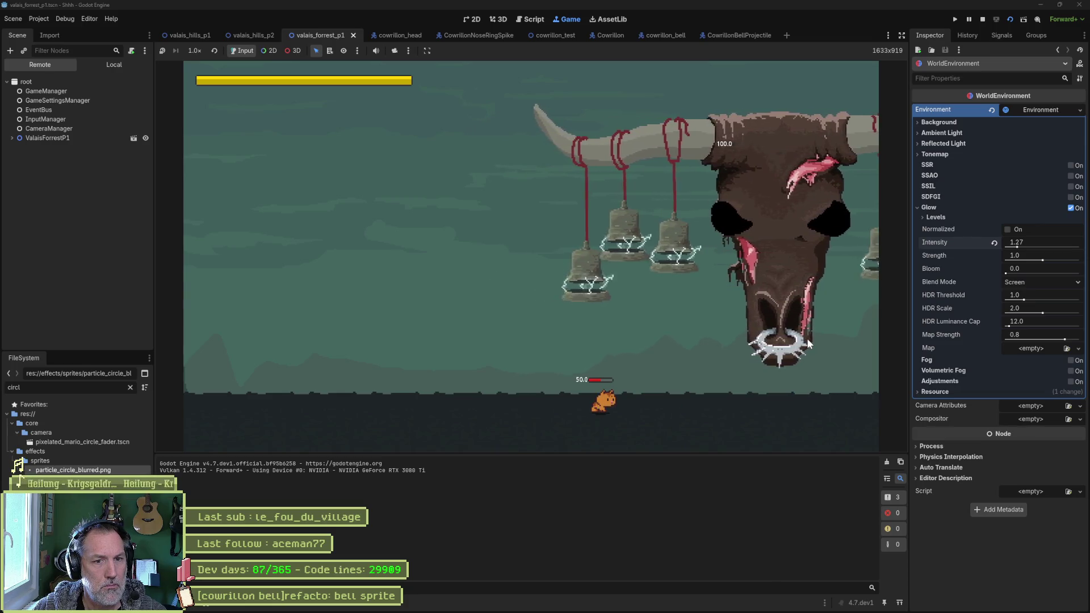
pyautogui.press('F8')
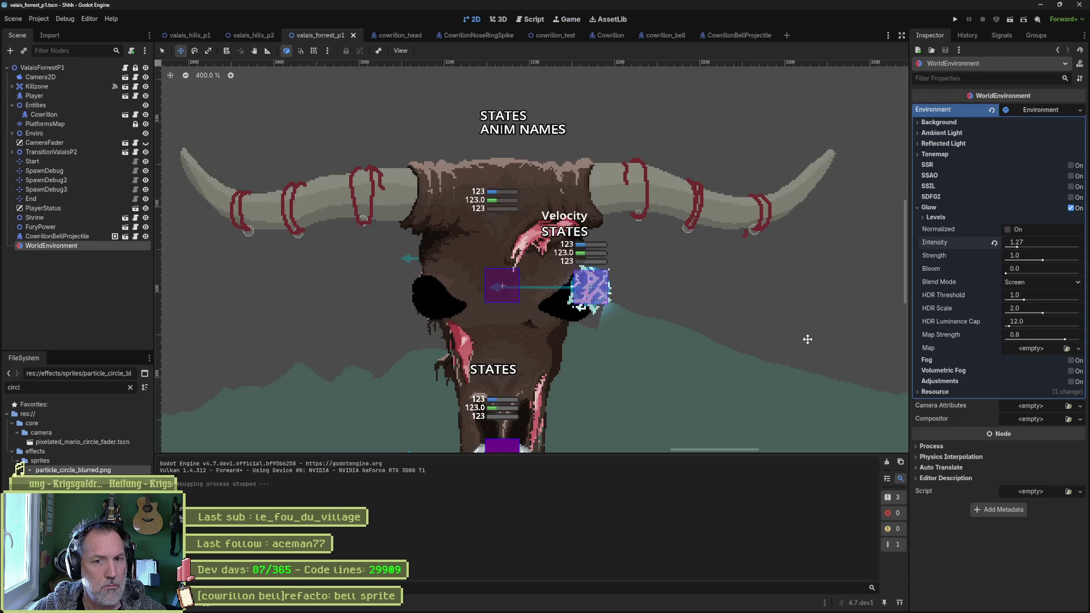
pyautogui.moveTo(610, 608)
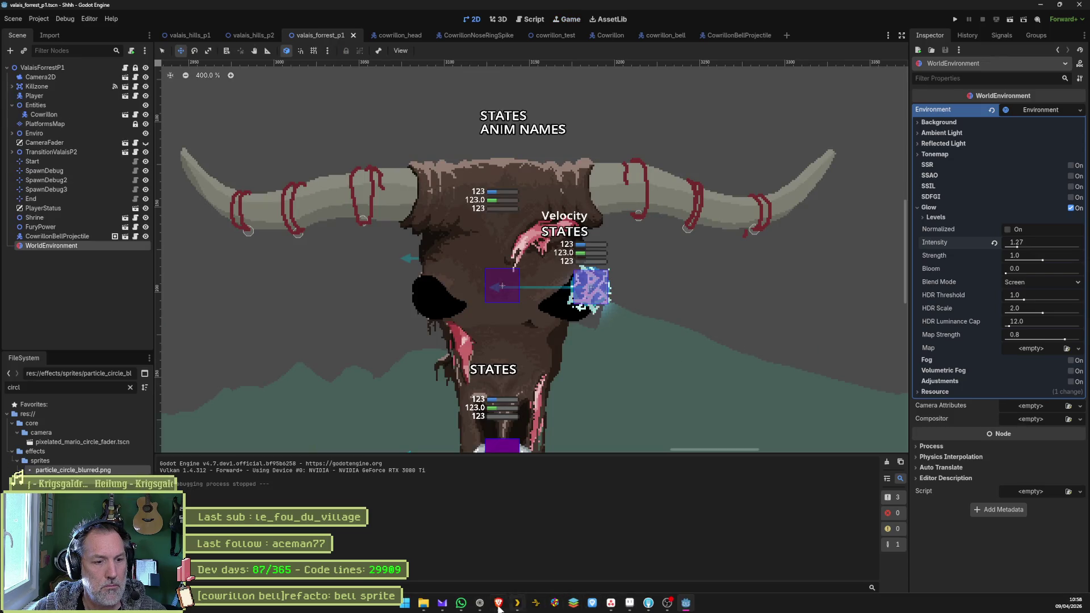
pyautogui.click(498, 603)
pyautogui.scroll(5, 667, 311)
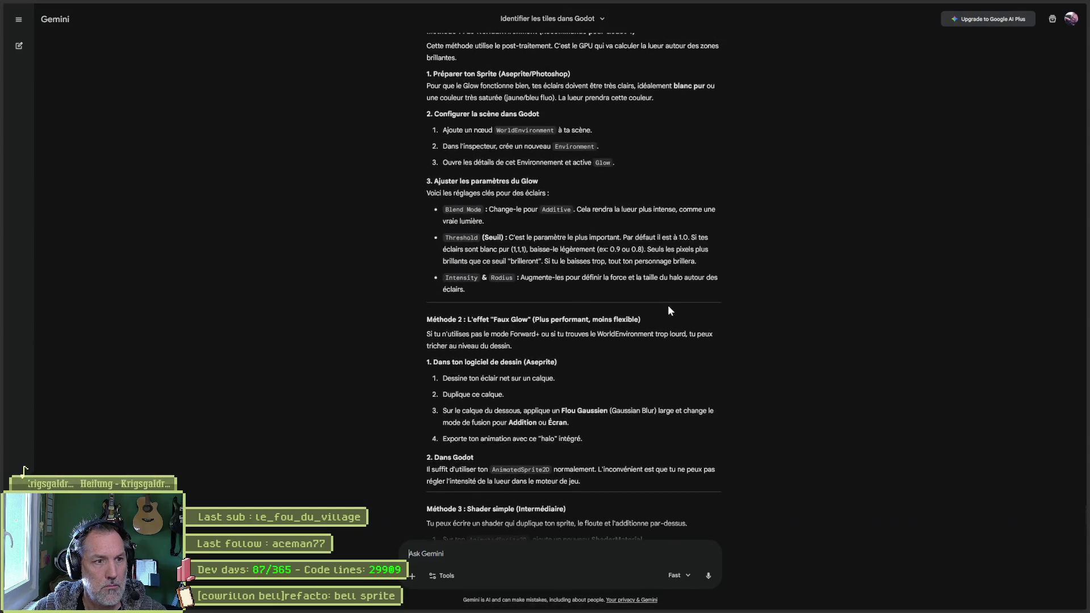
pyautogui.scroll(3, 667, 310)
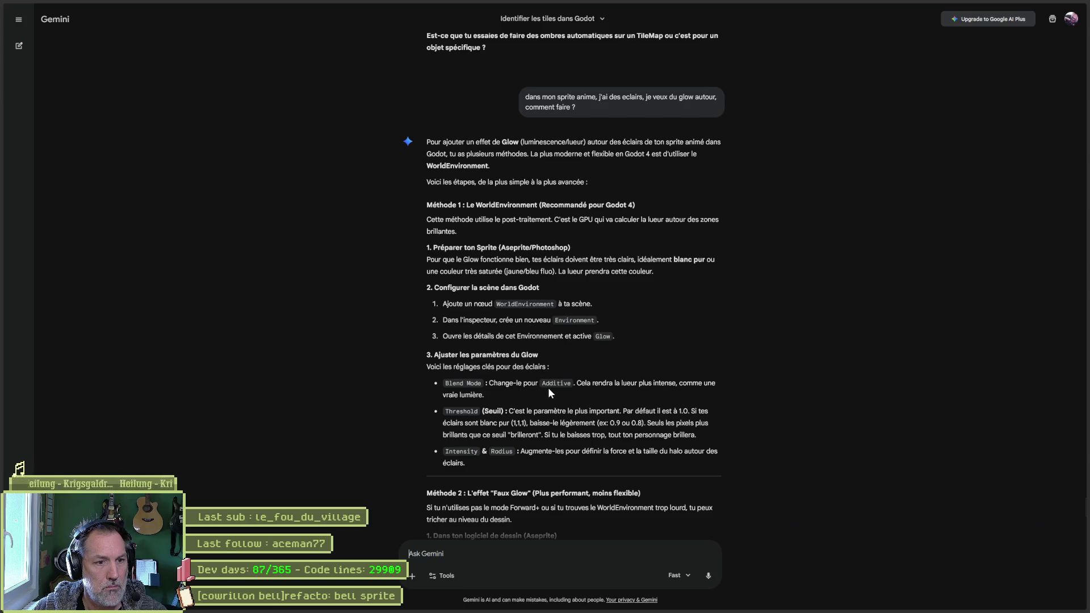
pyautogui.hotkey('alt', 'Tab')
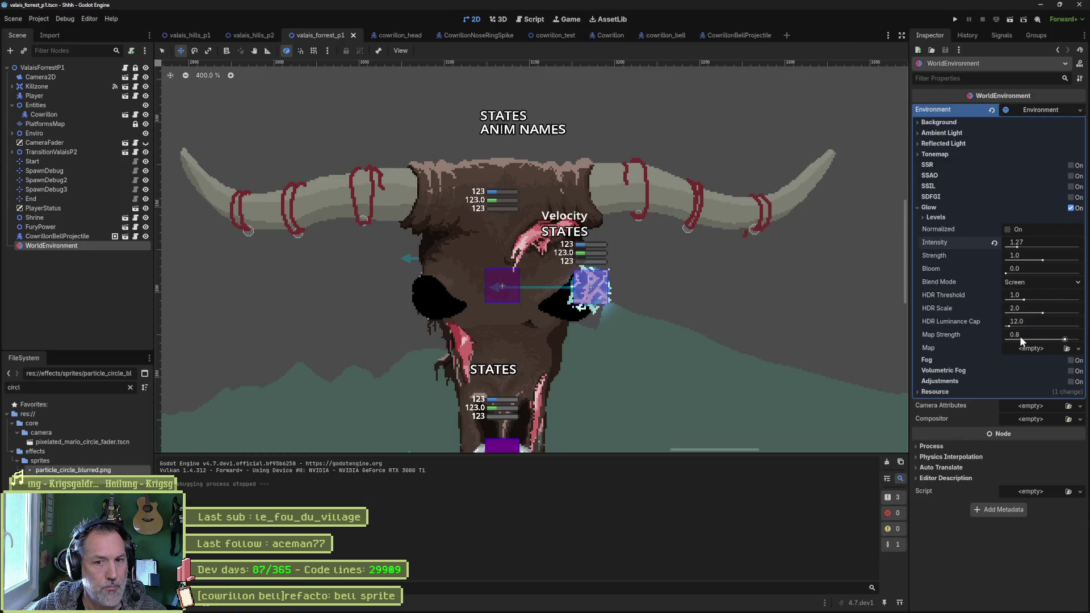
pyautogui.click(1043, 282)
# - Switch the glow blend mode to Additive, rechecking Gemini's steps in between
pyautogui.click(1044, 295)
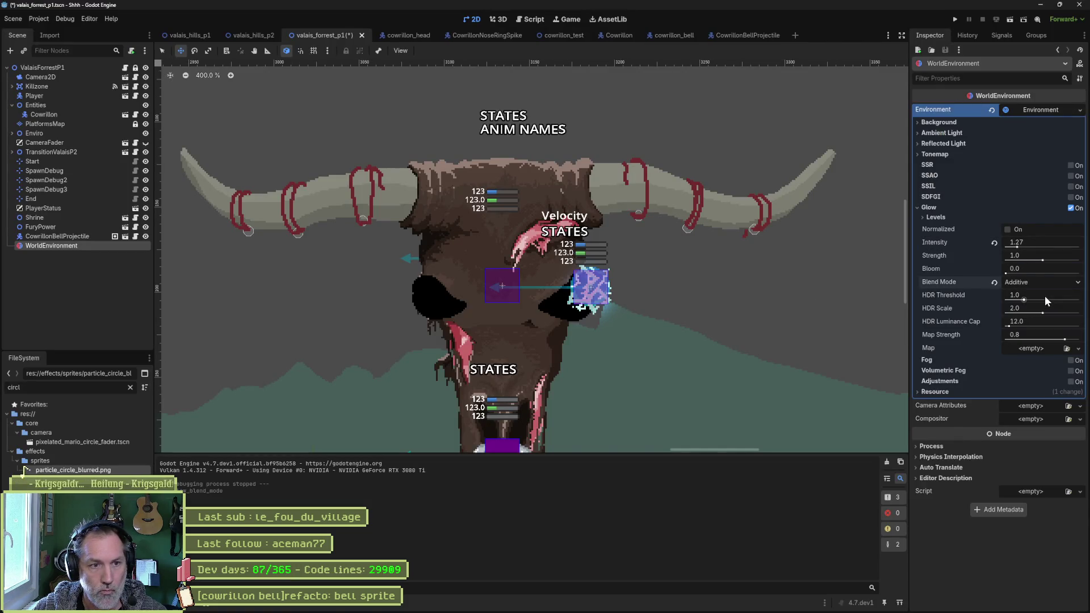
pyautogui.hotkey('alt', 'Tab')
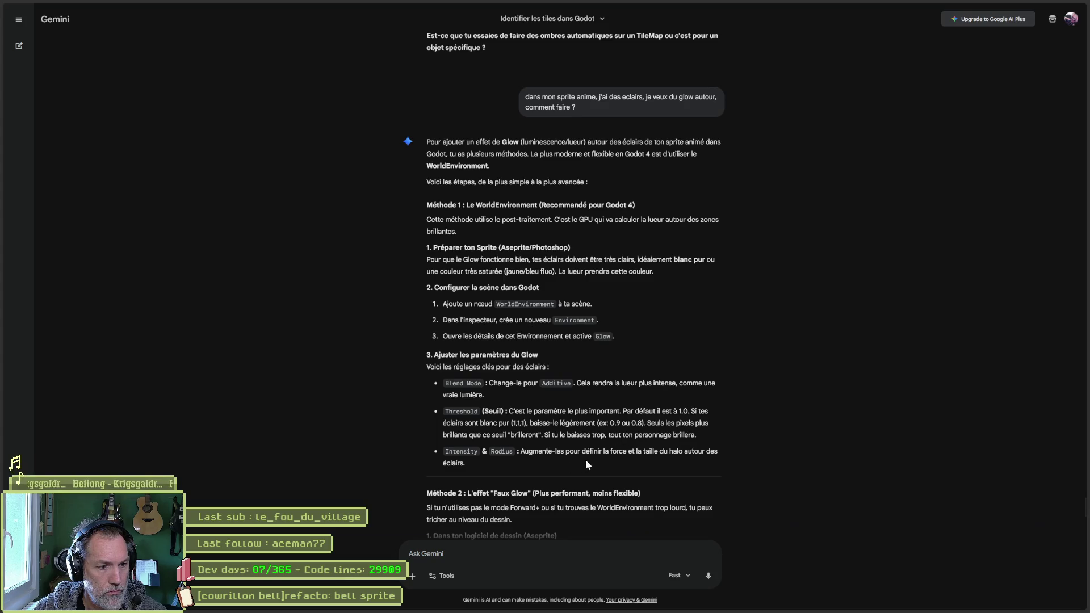
pyautogui.hotkey('alt', 'Tab')
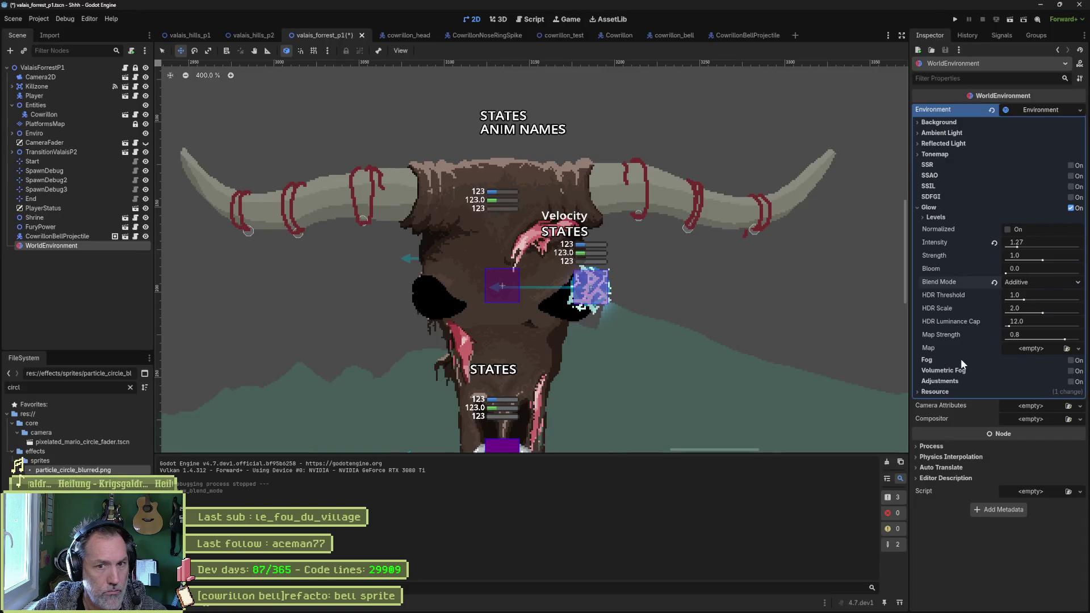
# - Raise glow intensity to 2.88, adjust strength, lower Adjustments brightness, and test-run the game
pyautogui.moveTo(1016, 248); pyautogui.dragTo(1032, 247)
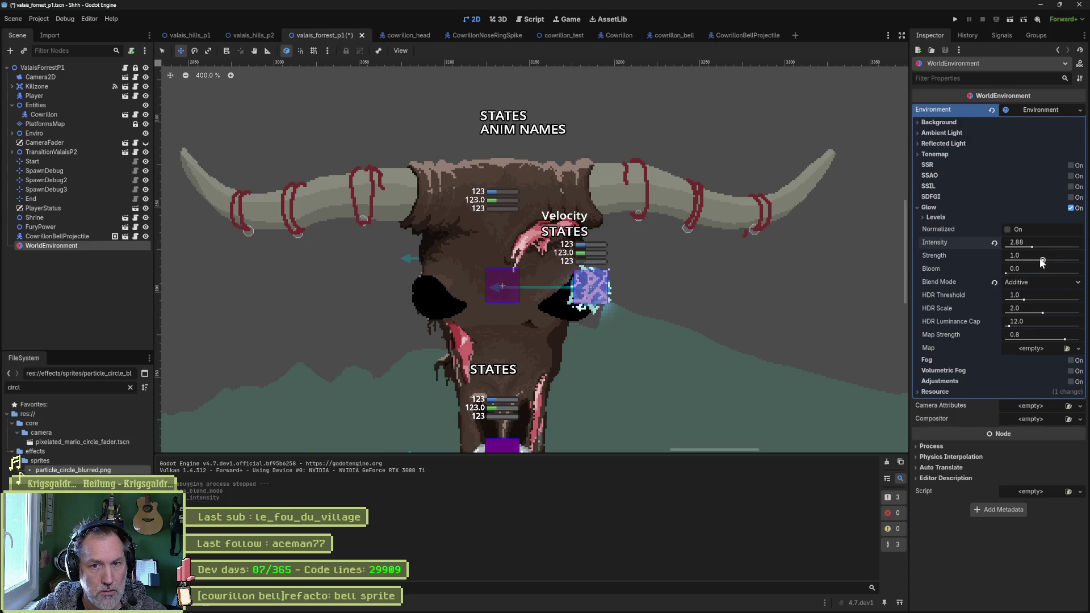
pyautogui.moveTo(1039, 258)
pyautogui.mouseDown()
pyautogui.moveTo(1014, 259)
pyautogui.moveTo(1047, 256)
pyautogui.moveTo(1052, 272)
pyautogui.mouseUp()
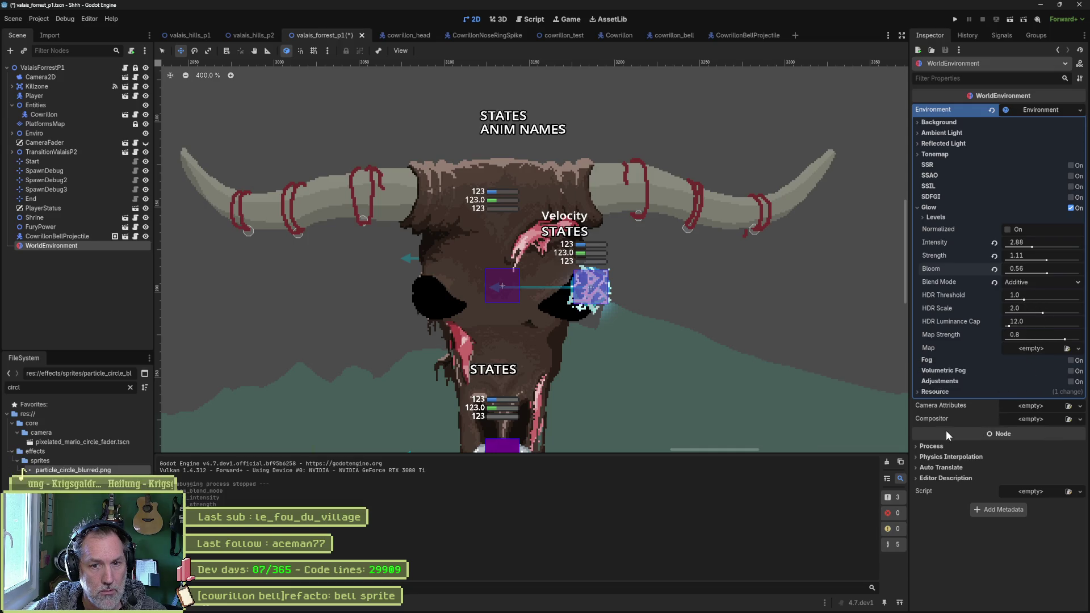
pyautogui.click(1071, 382)
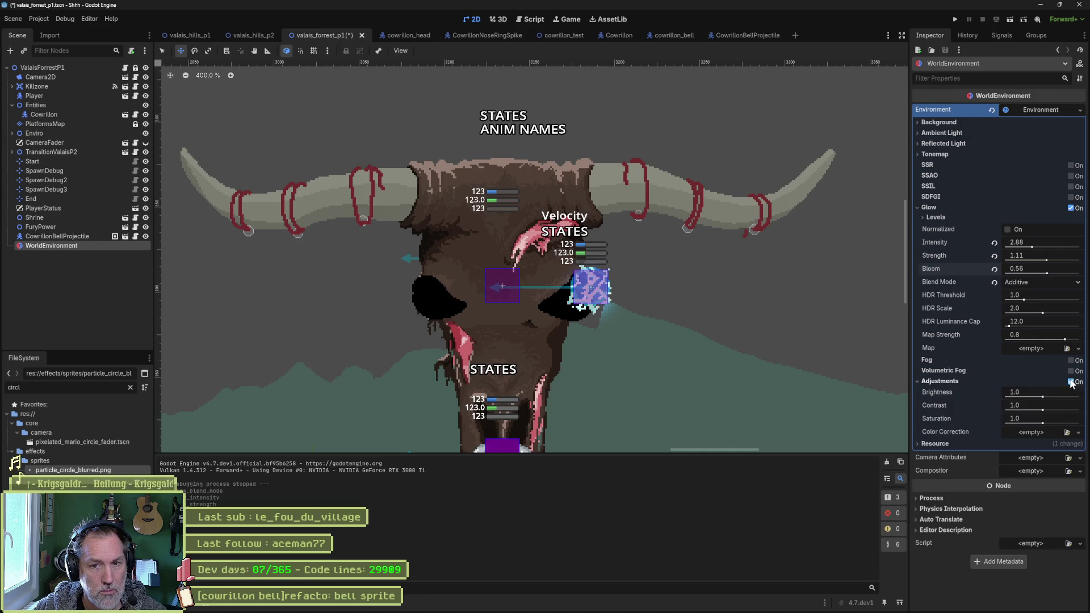
pyautogui.moveTo(1043, 397); pyautogui.dragTo(1000, 400)
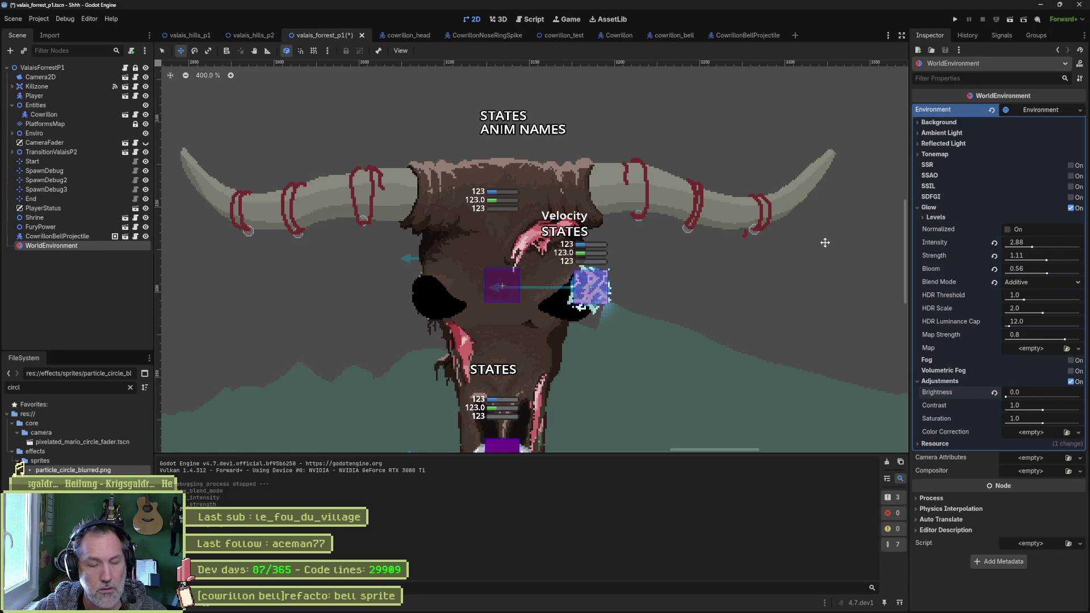
pyautogui.press('F6')
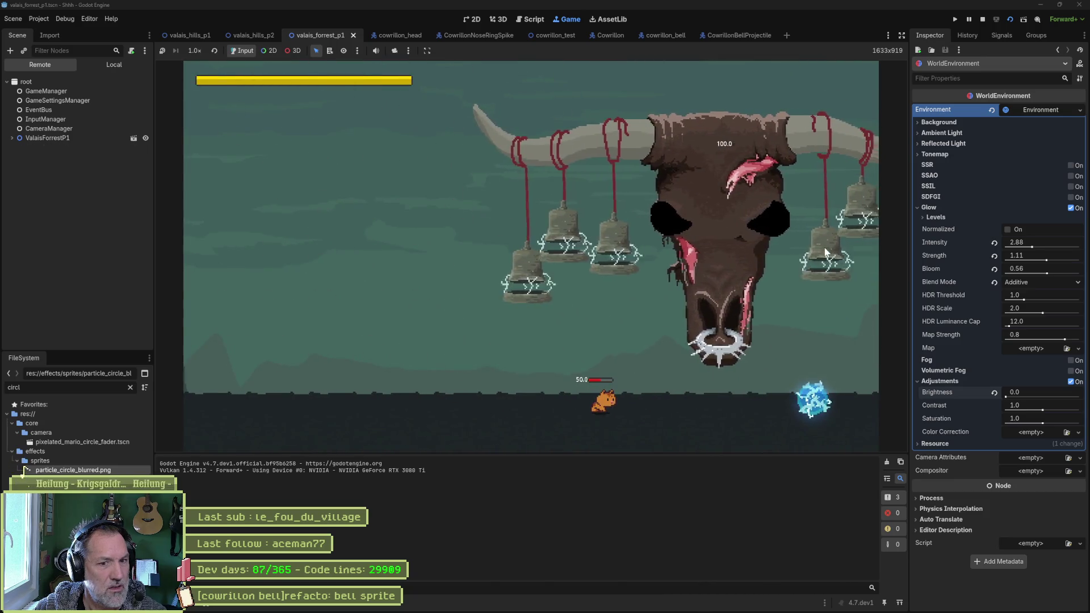
pyautogui.press('F8')
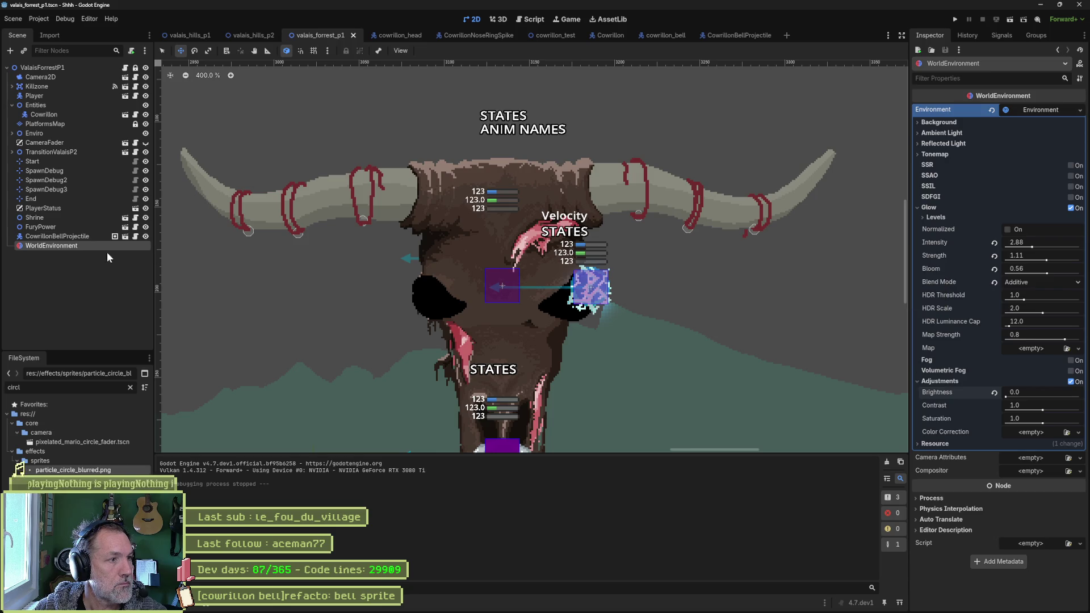
# - Move WorldEnvironment to the top of the scene tree, then save and run once
pyautogui.moveTo(52, 247); pyautogui.dragTo(66, 72)
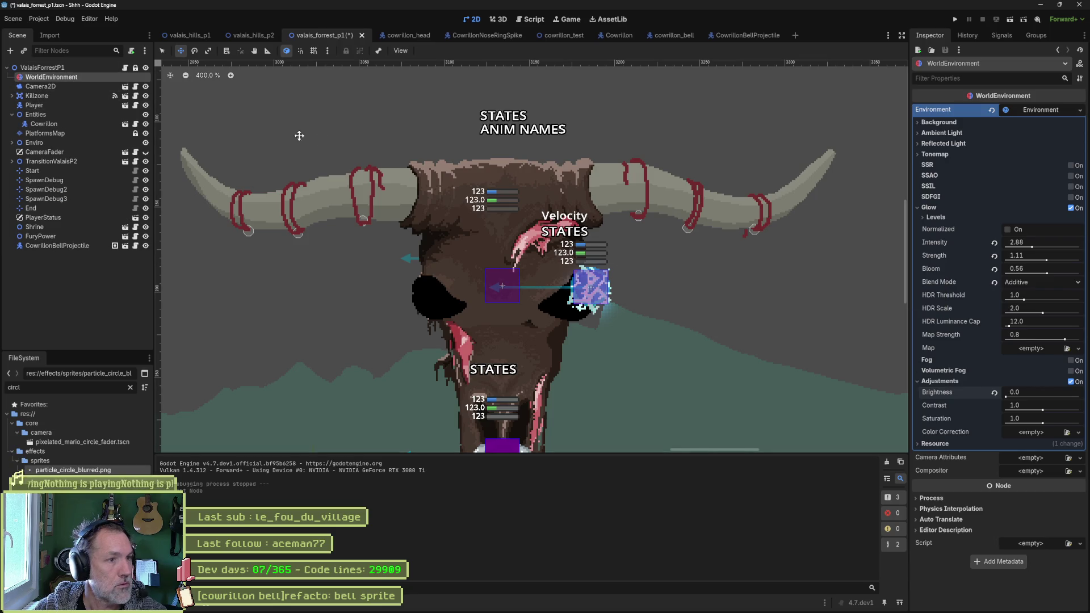
pyautogui.press('F5')
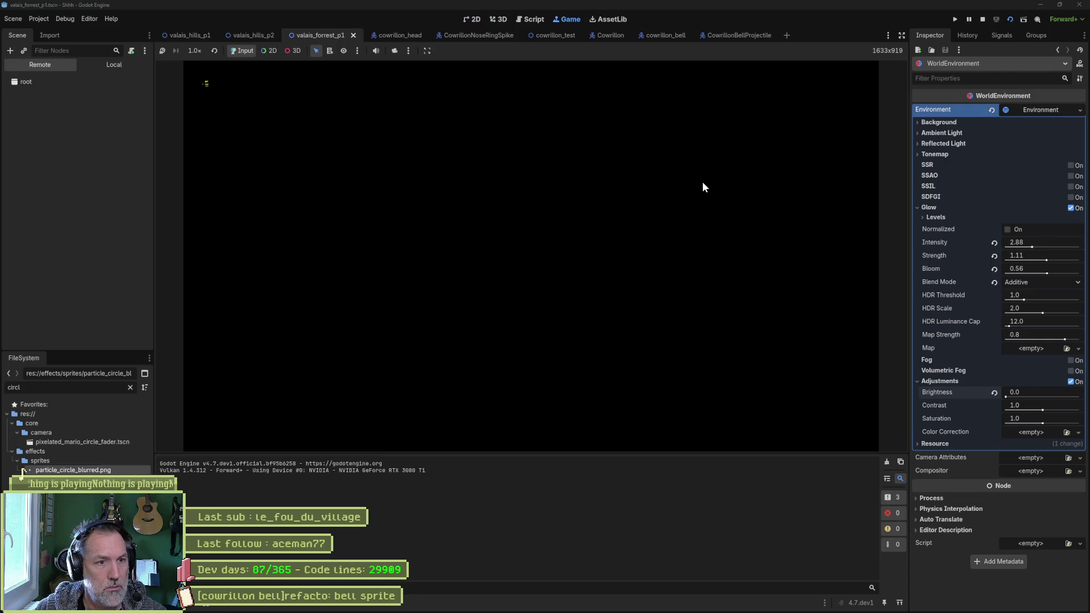
pyautogui.press('F8')
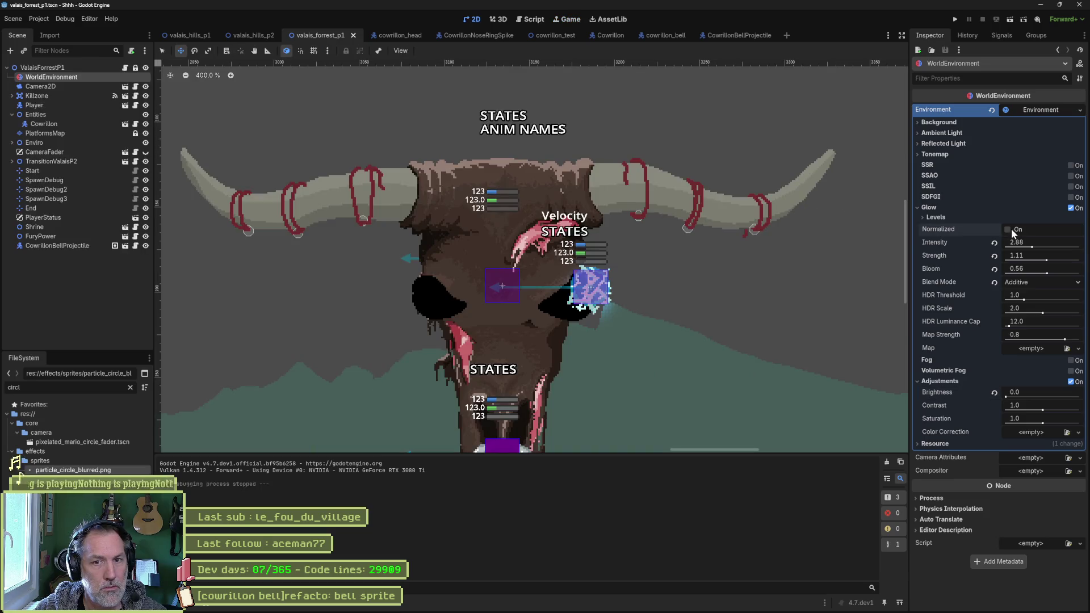
# - Toggle glow Normalized on and back off, then open the WorldEnvironment class reference
pyautogui.click(1007, 229)
pyautogui.click(1007, 230)
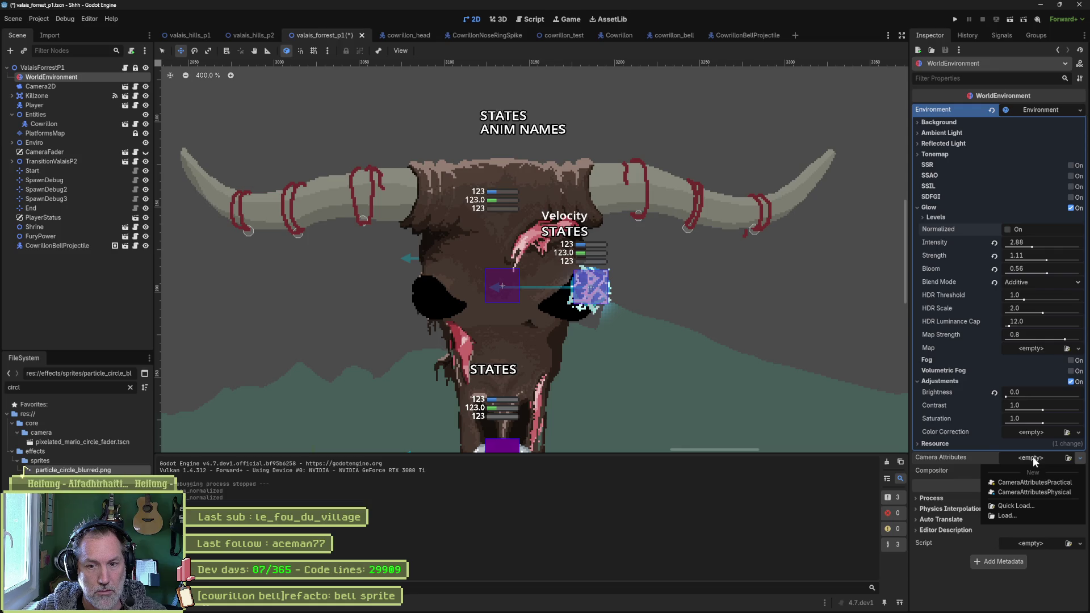
pyautogui.click(948, 471)
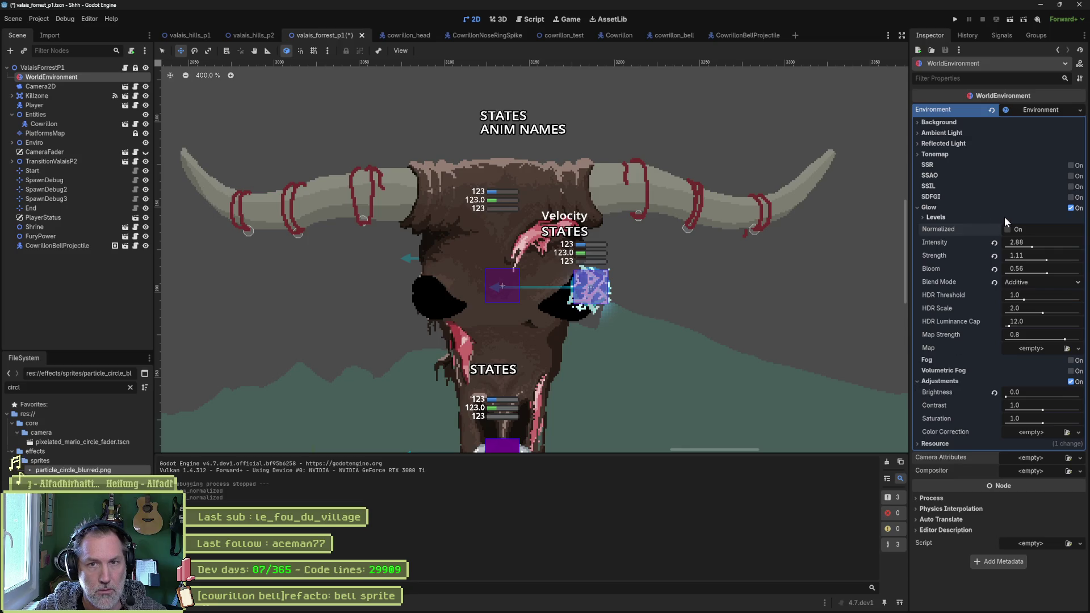
pyautogui.click(1080, 63)
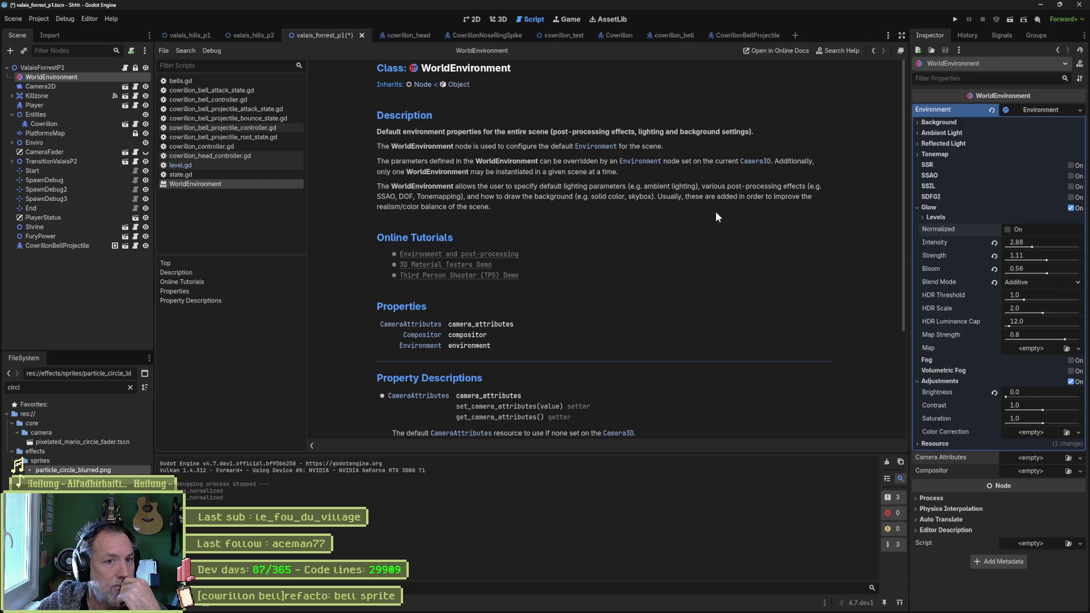
# - Choose Edit on the Environment resource, then return to the forest level's 2D canvas
pyautogui.scroll(-1, 553, 219)
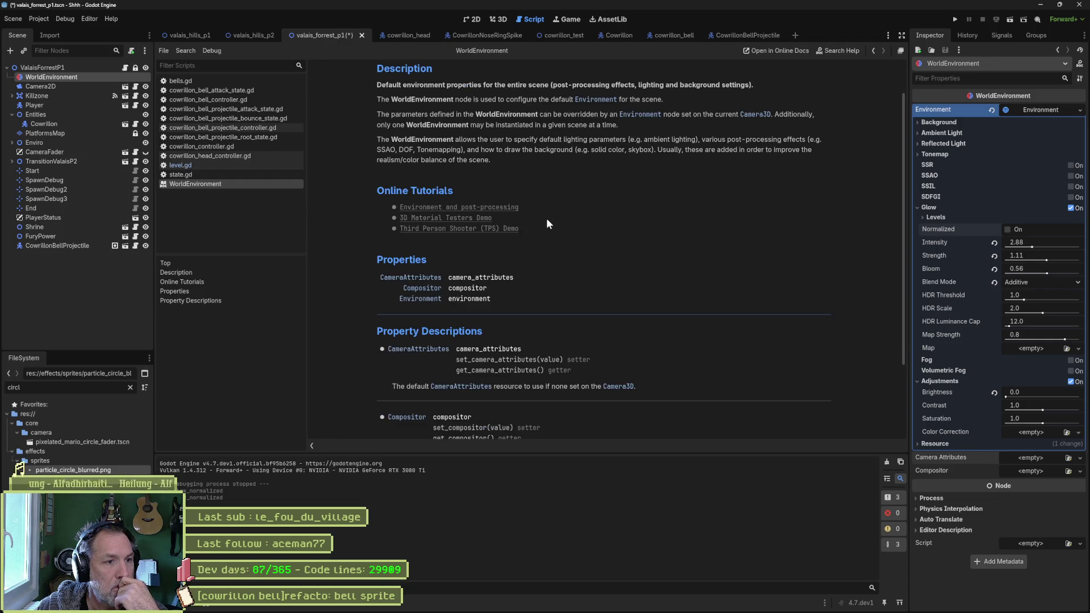
pyautogui.moveTo(587, 610)
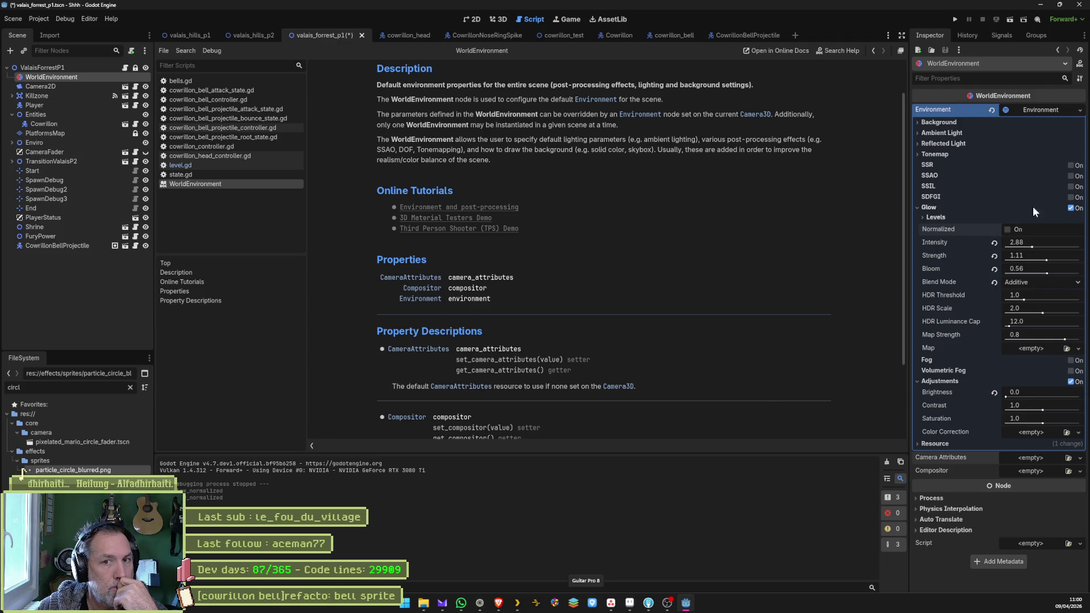
pyautogui.click(1044, 110)
pyautogui.click(1044, 110)
pyautogui.click(1079, 110)
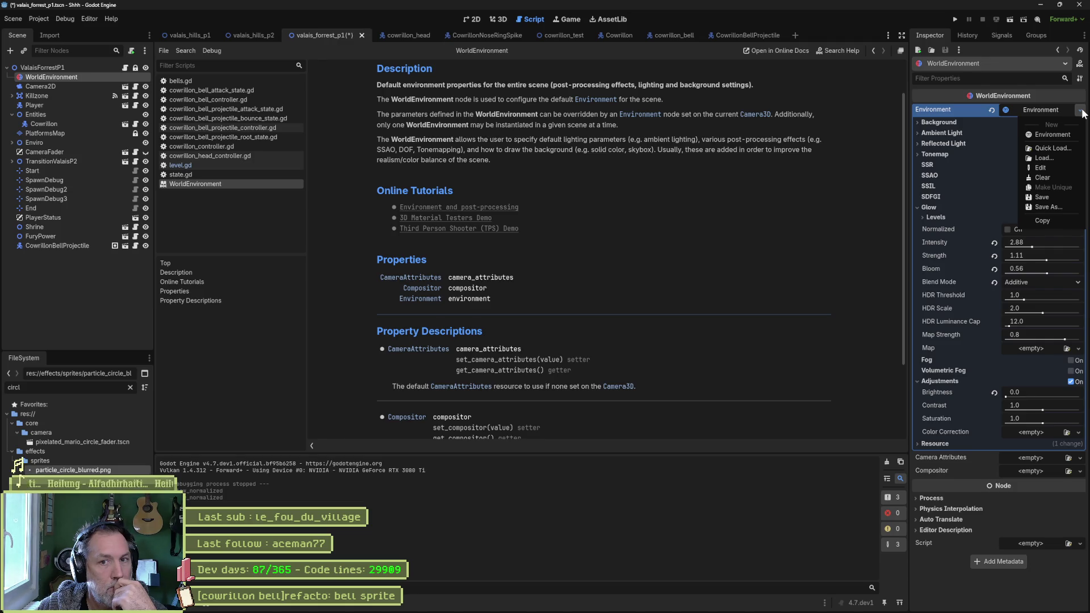
pyautogui.click(1035, 168)
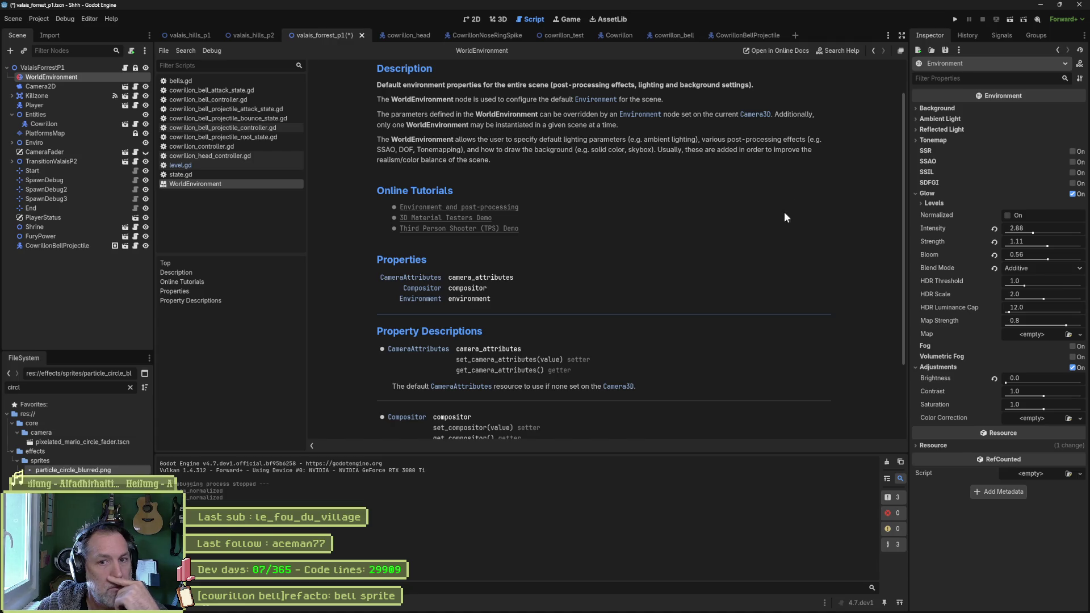
pyautogui.moveTo(929, 172)
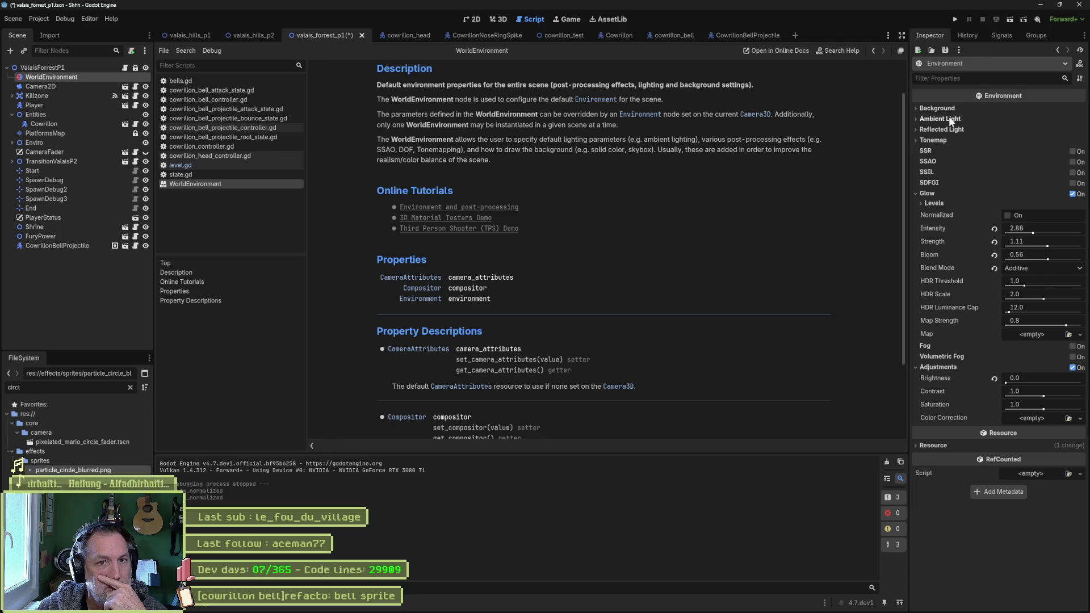
pyautogui.click(474, 21)
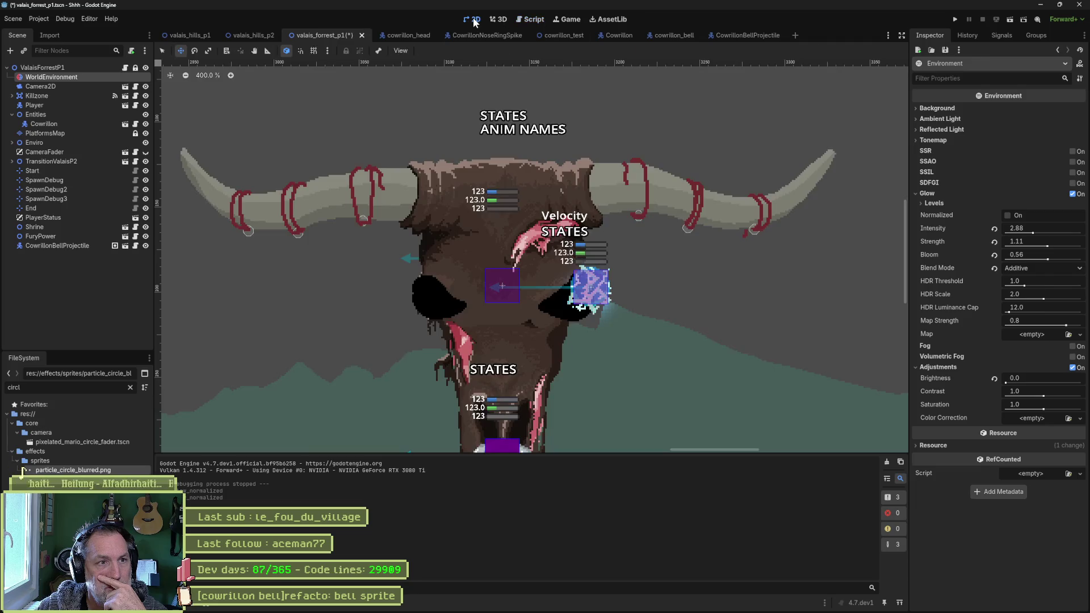
# - Set background mode to Sky with energy multiplier 2.44, inspect Camera2D, then return to Gemini
pyautogui.click(951, 109)
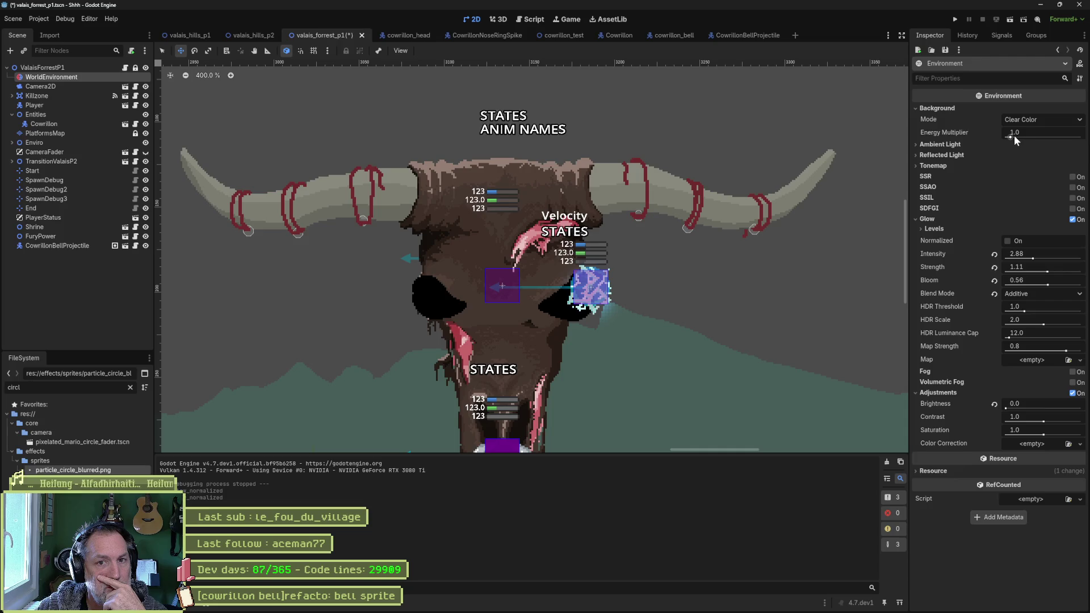
pyautogui.moveTo(1013, 135)
pyautogui.mouseDown()
pyautogui.moveTo(1027, 135)
pyautogui.moveTo(1017, 135)
pyautogui.mouseUp()
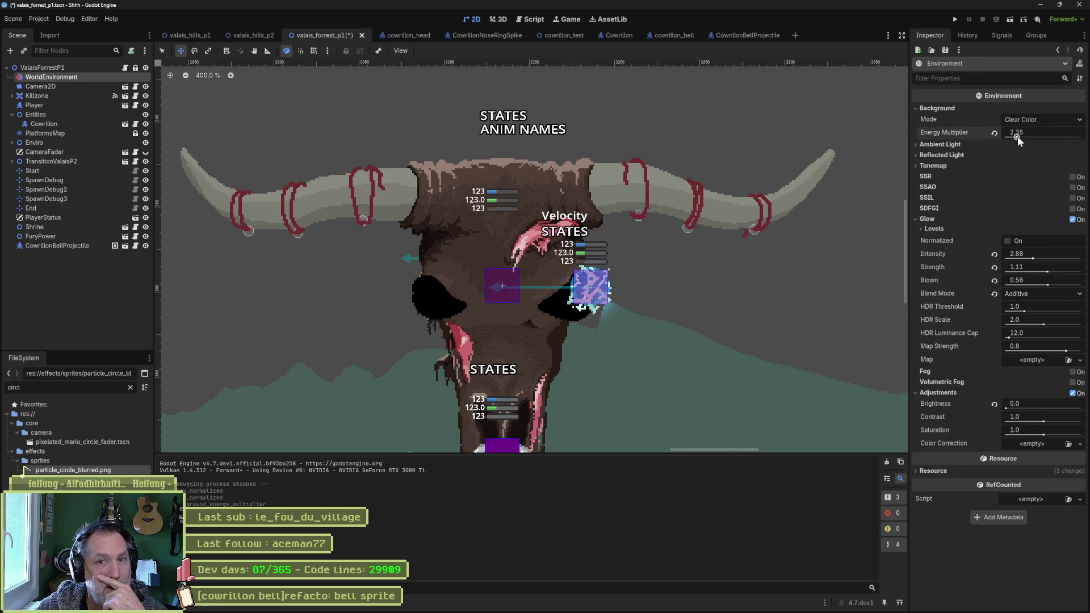
pyautogui.click(1037, 119)
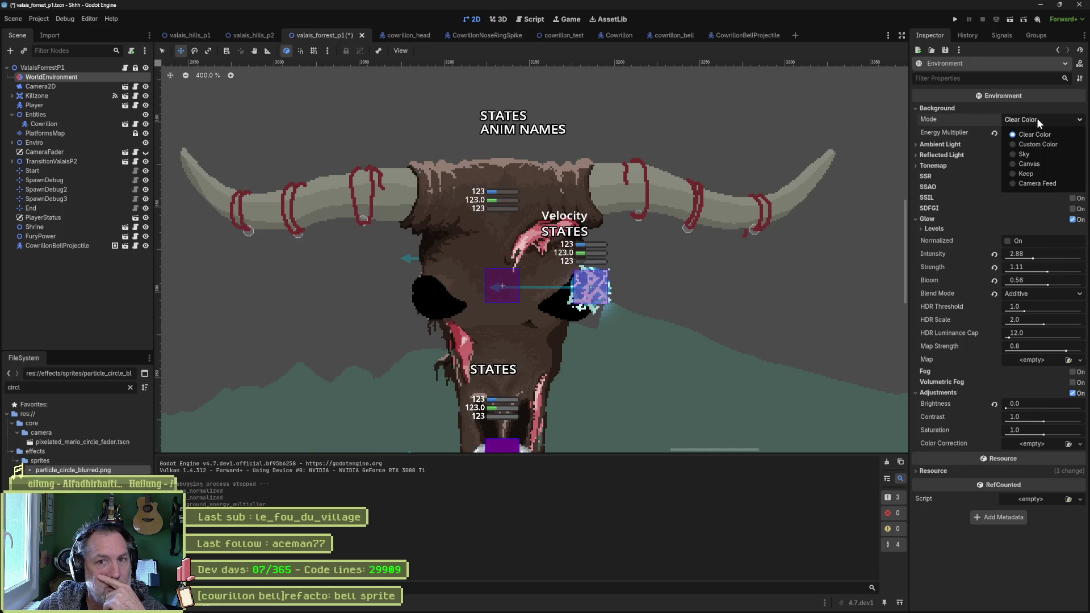
pyautogui.click(1030, 151)
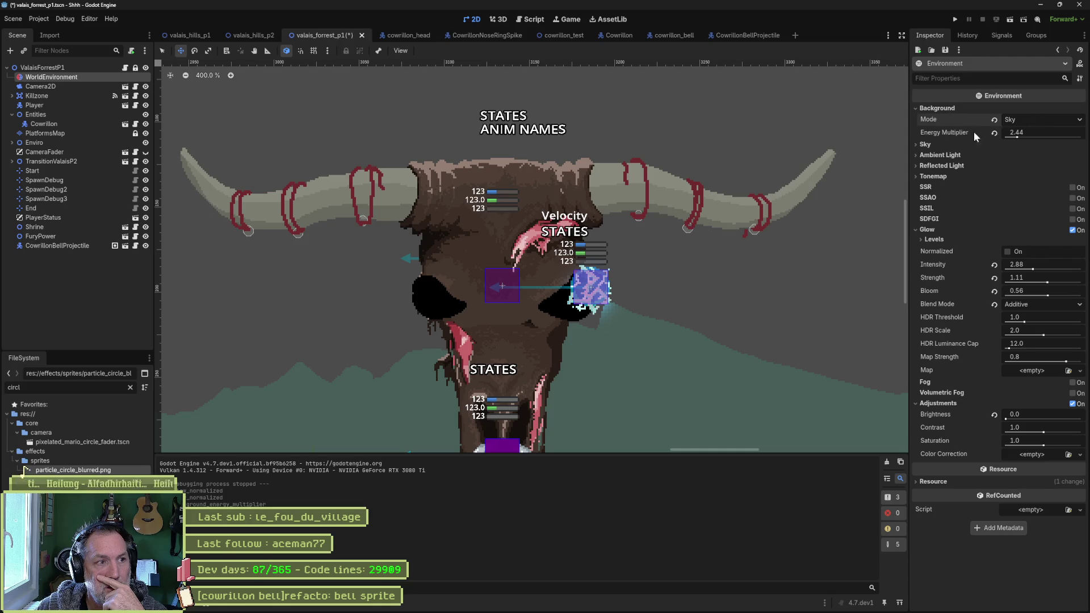
pyautogui.click(66, 88)
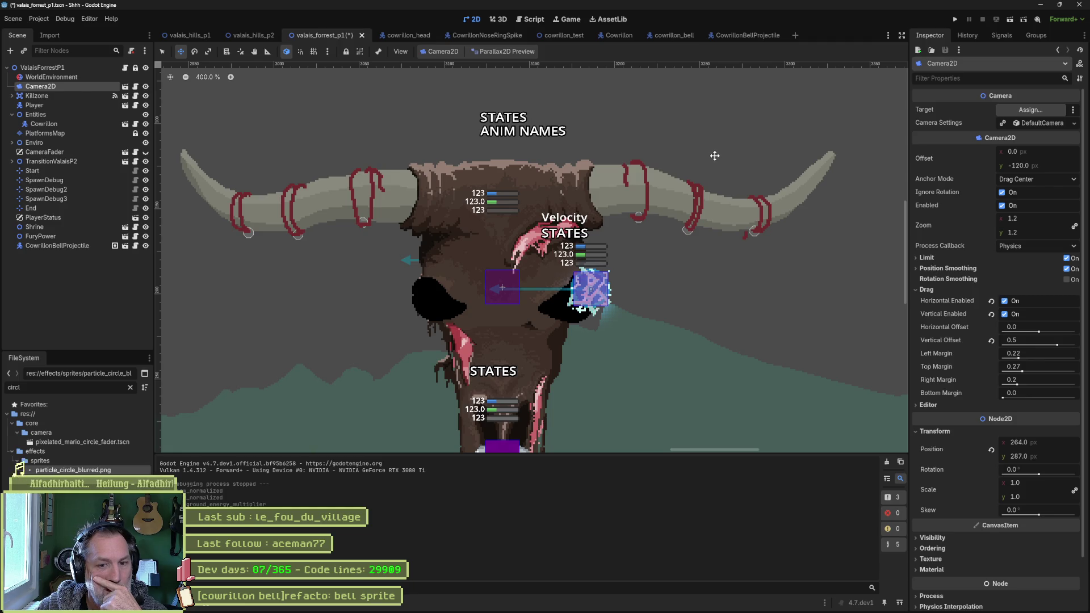
pyautogui.click(497, 605)
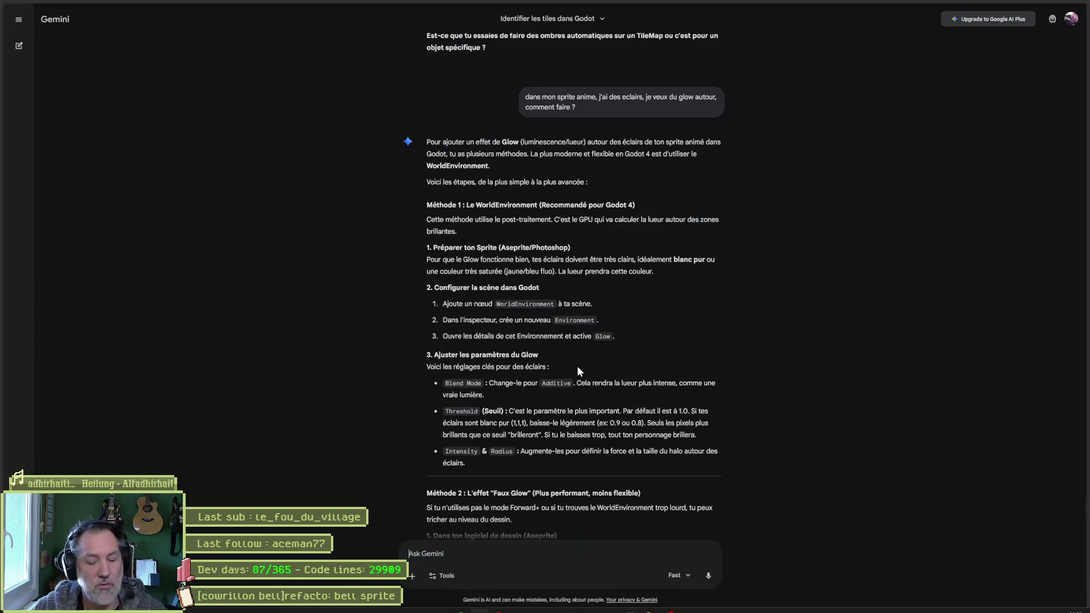
# - Search the web for 'godot worldenvironment' in a new browser tab
pyautogui.hotkey('ctrl', 't')
pyautogui.write('godot world')
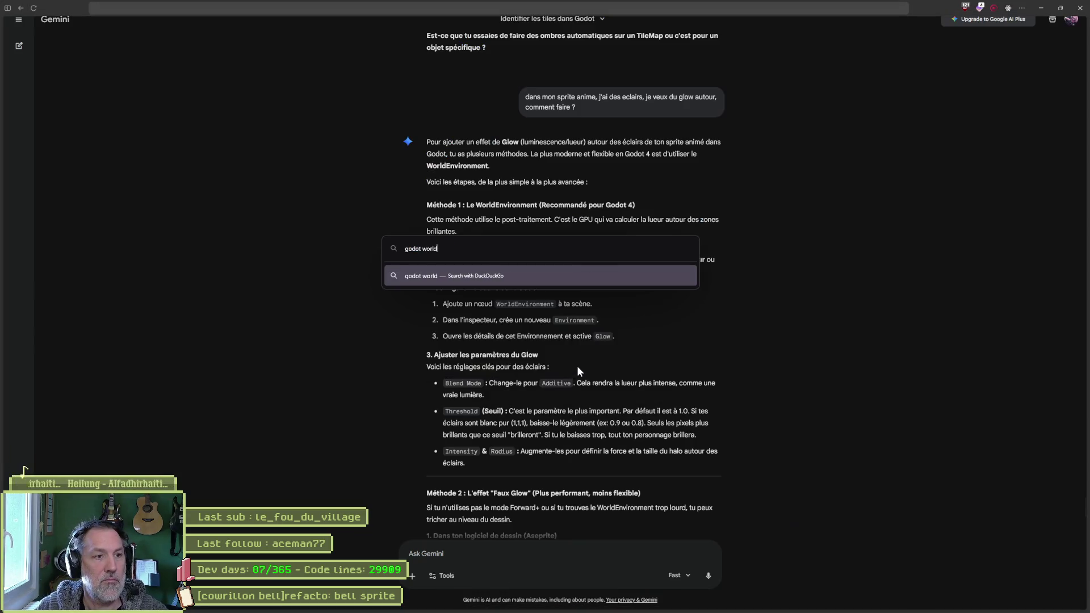
pyautogui.write('environ')
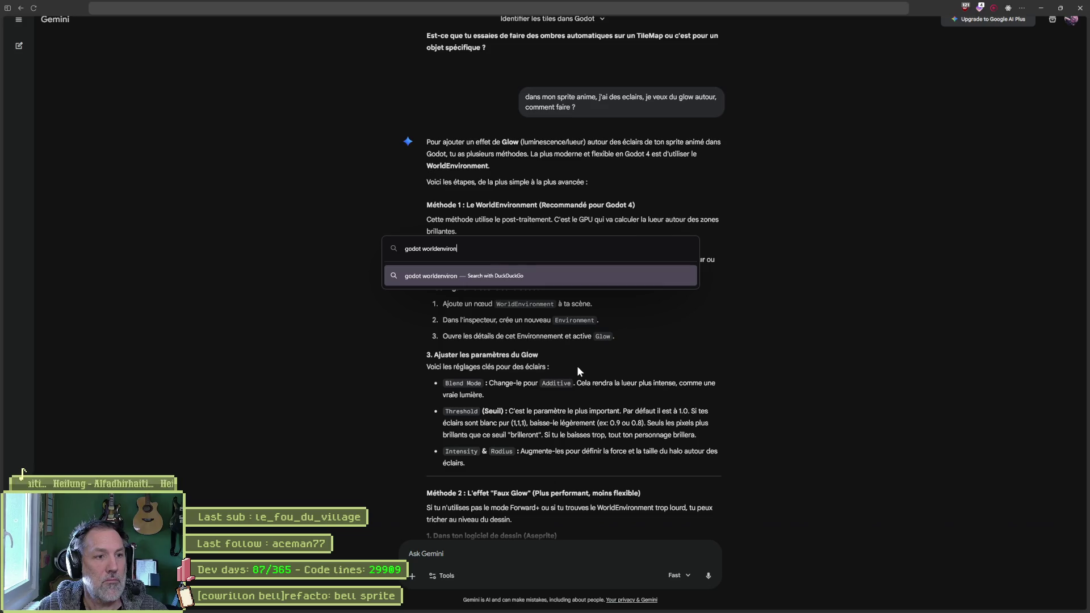
pyautogui.write('ment')
pyautogui.press('Return')
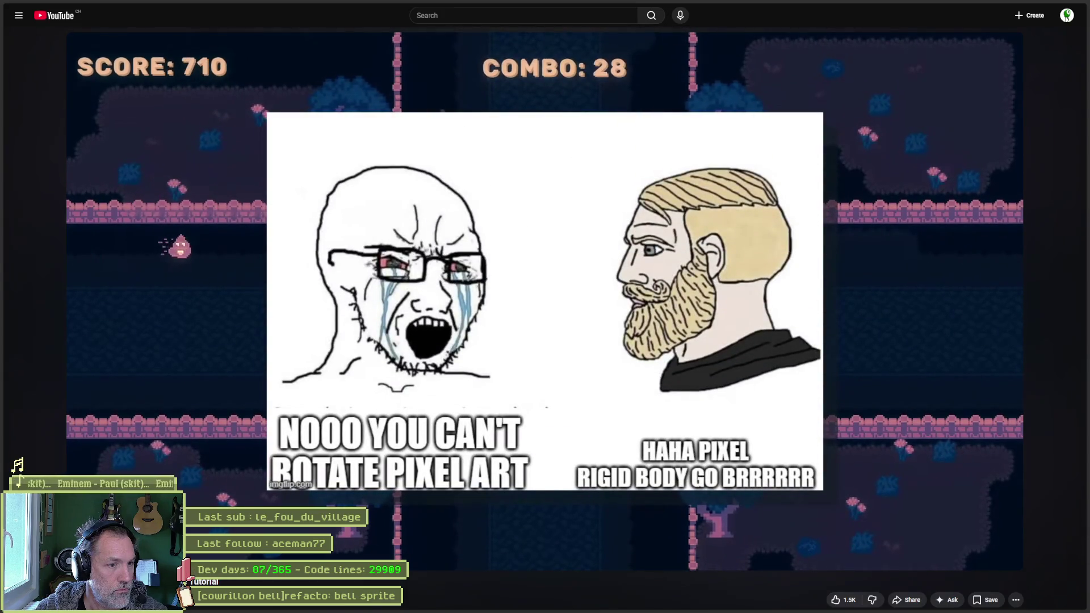
# - Seek back and forth through the WorldEnvironment tutorial toward its glow settings
pyautogui.press('Right')
pyautogui.press('Right')
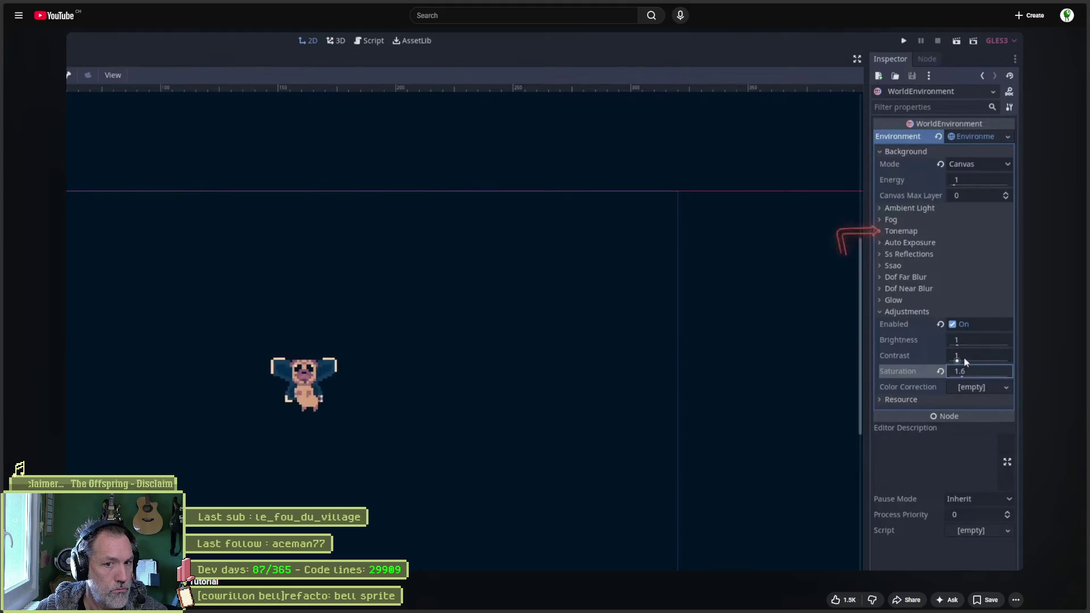
pyautogui.press('l')
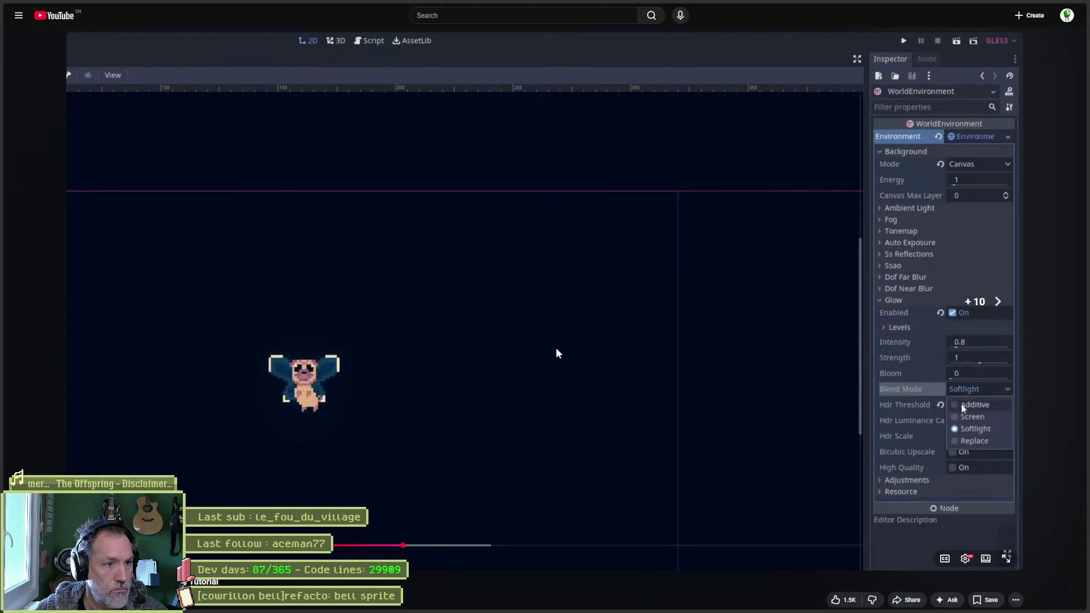
pyautogui.press('l')
pyautogui.press('Right')
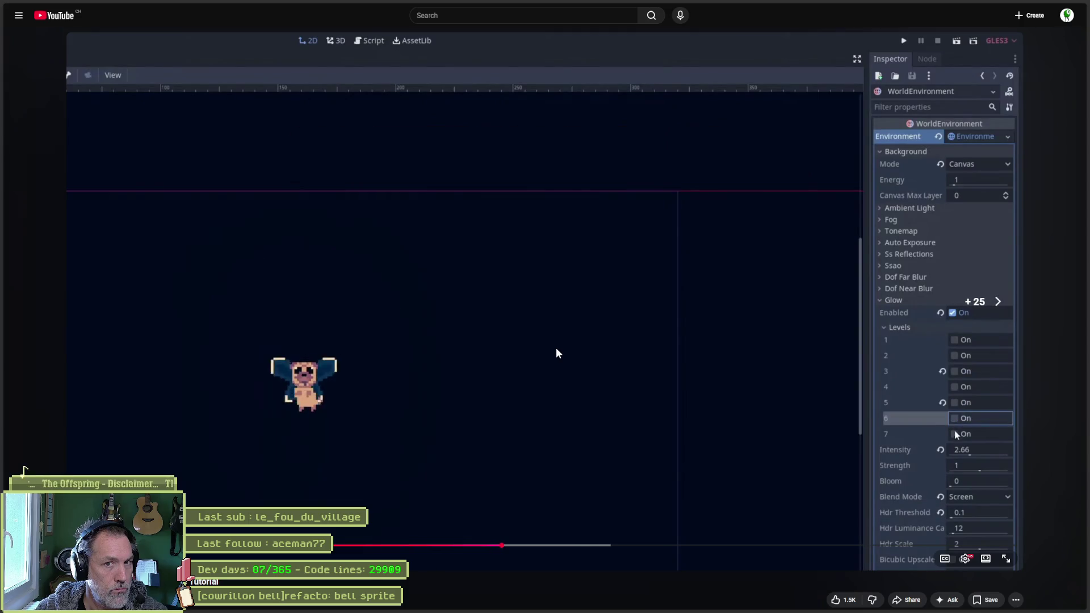
pyautogui.press('j')
pyautogui.press('j')
pyautogui.press('j')
pyautogui.press('Left')
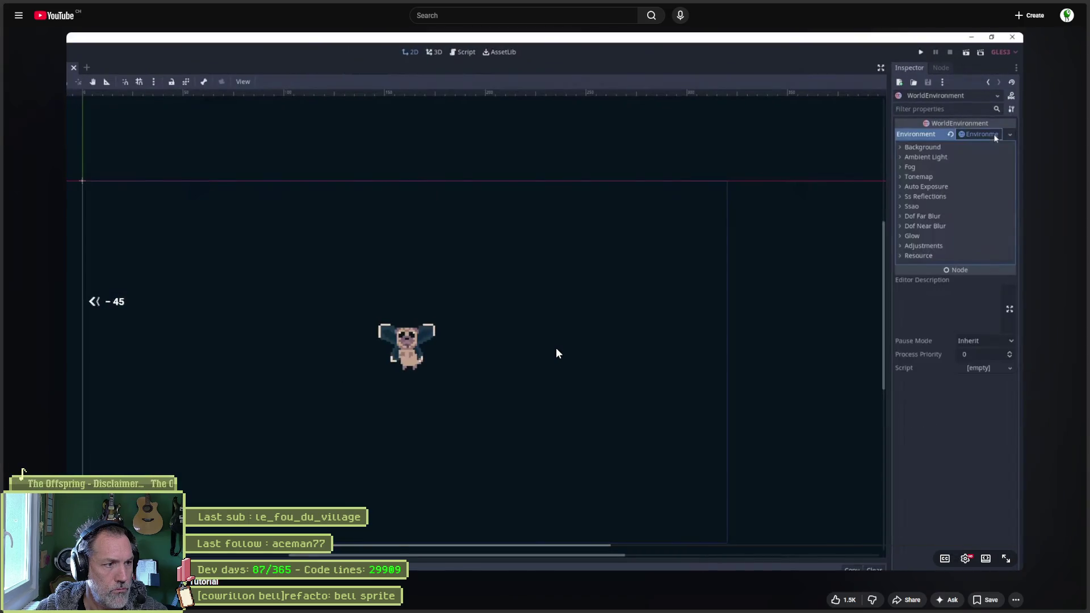
pyautogui.press('Right')
pyautogui.press('Right')
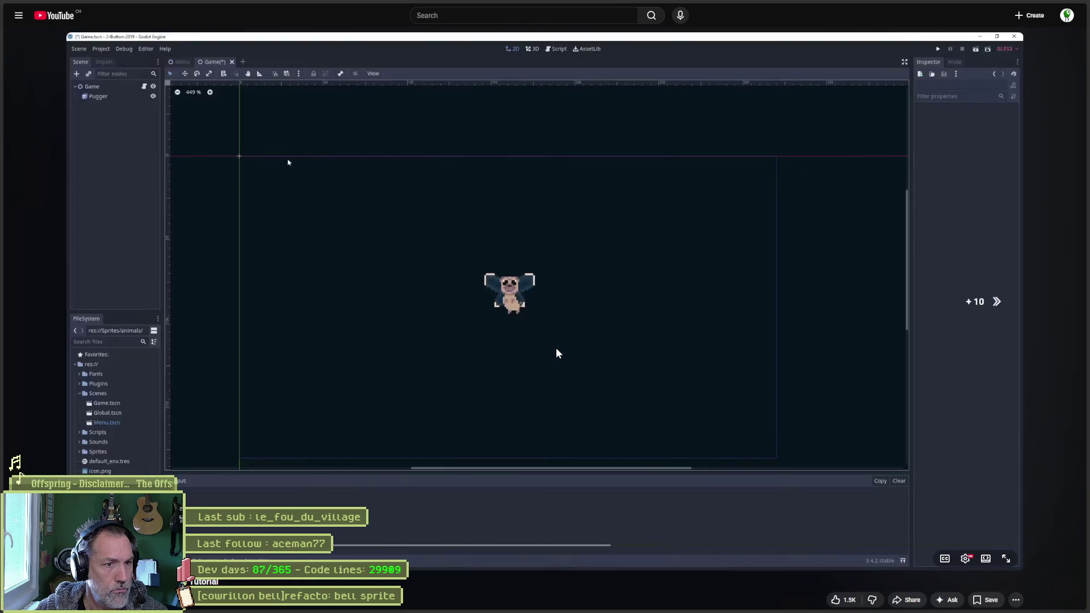
# - Pause the tutorial on its Canvas background mode setup and minimize the browser
pyautogui.press('k')
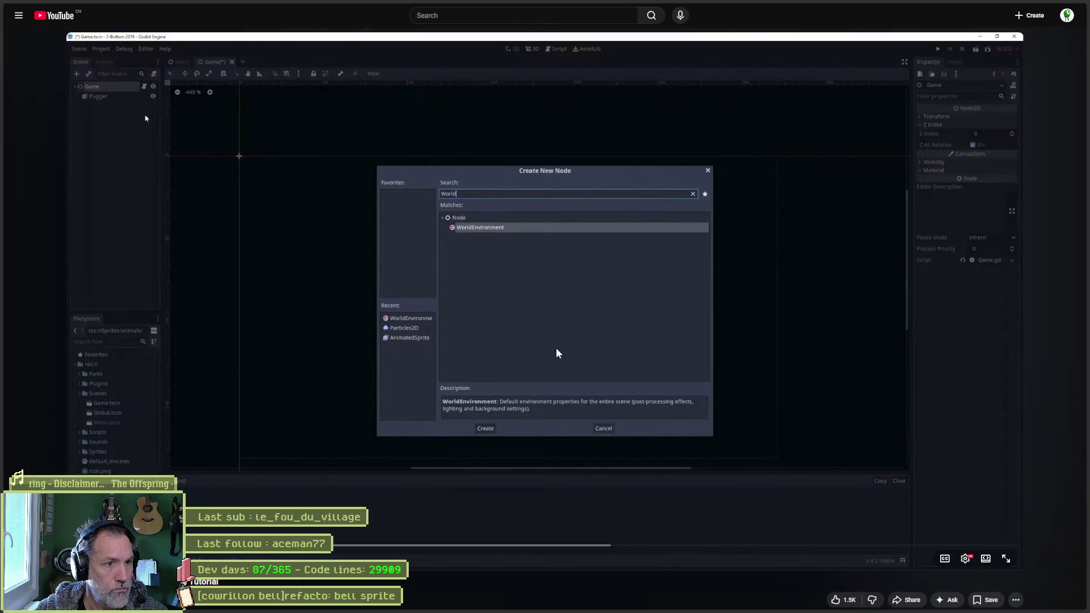
pyautogui.press('Left')
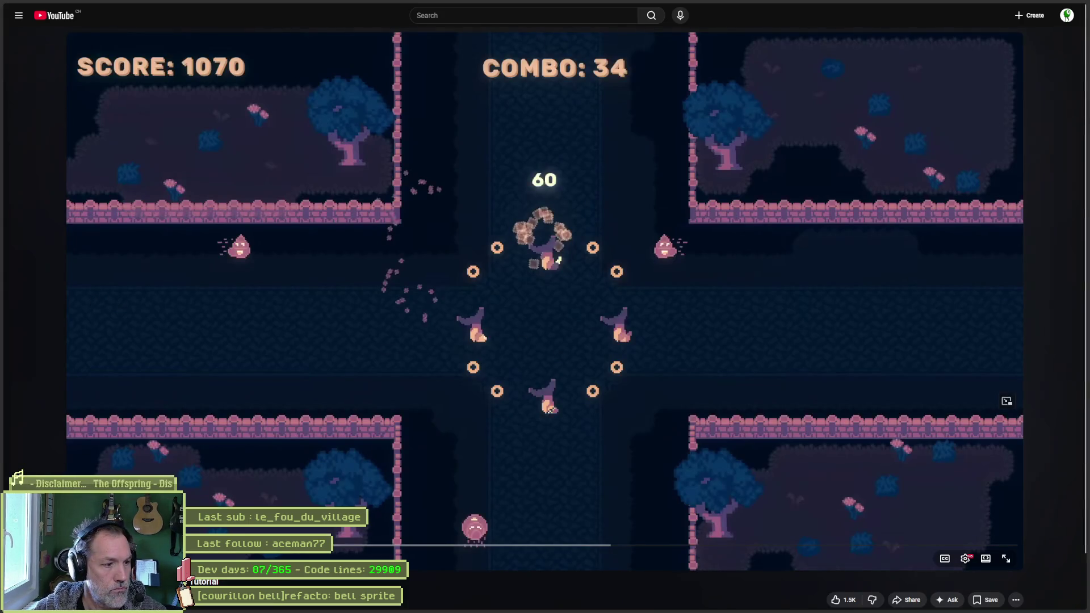
pyautogui.press('k')
pyautogui.press('Left')
pyautogui.press('Left')
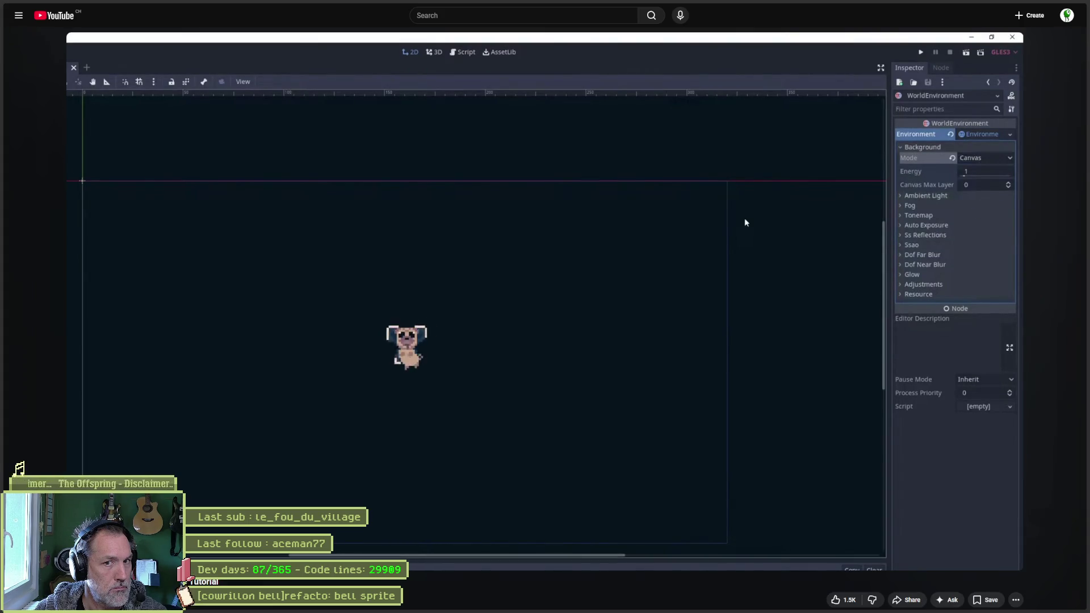
pyautogui.click(194, 458)
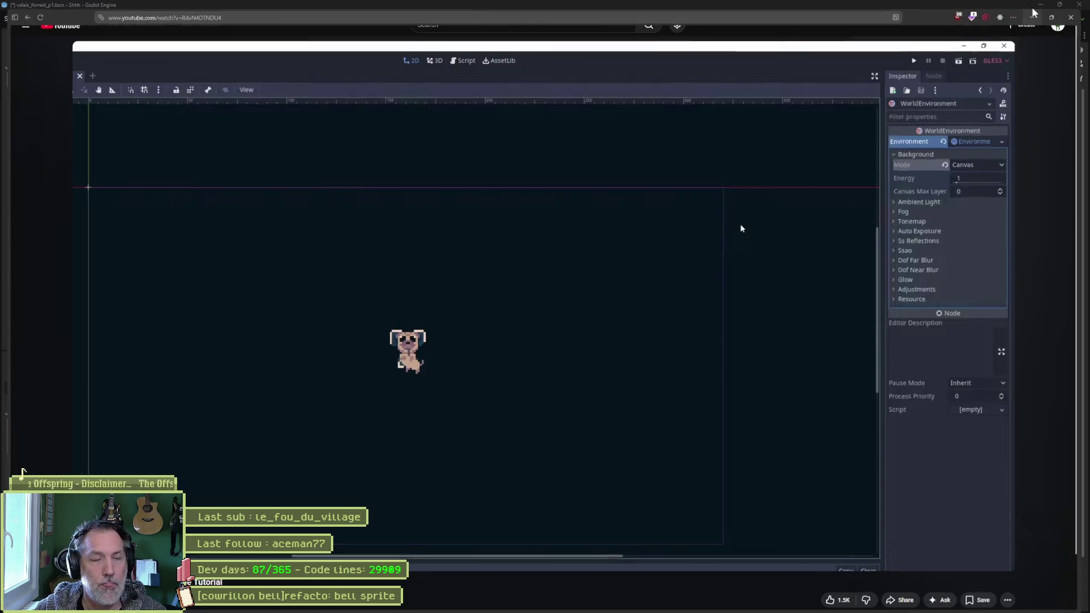
pyautogui.click(1033, 16)
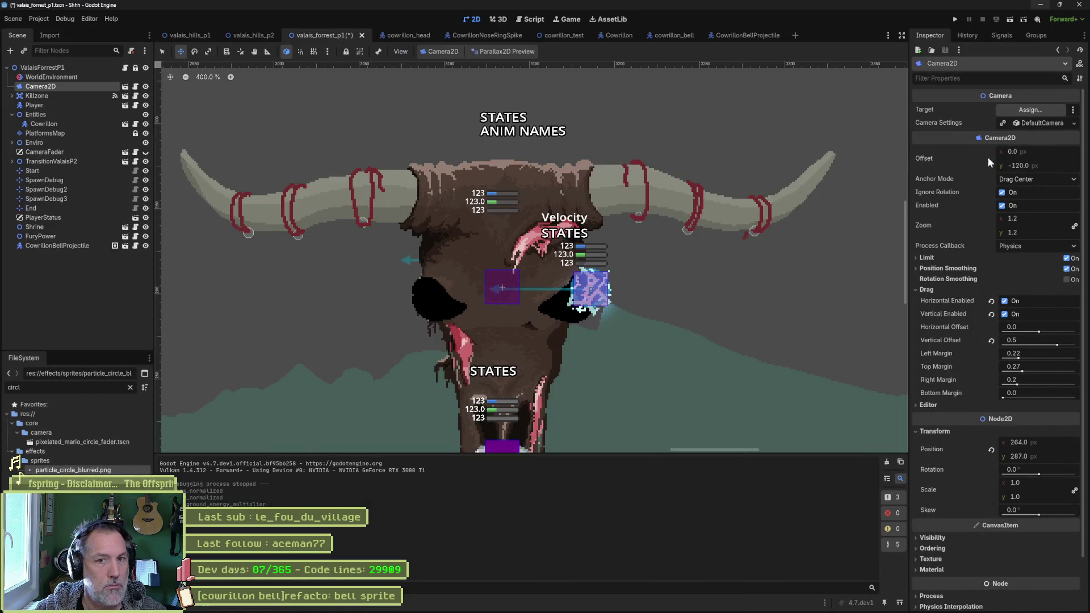
# - Switch the level's WorldEnvironment background mode to Canvas
pyautogui.click(57, 77)
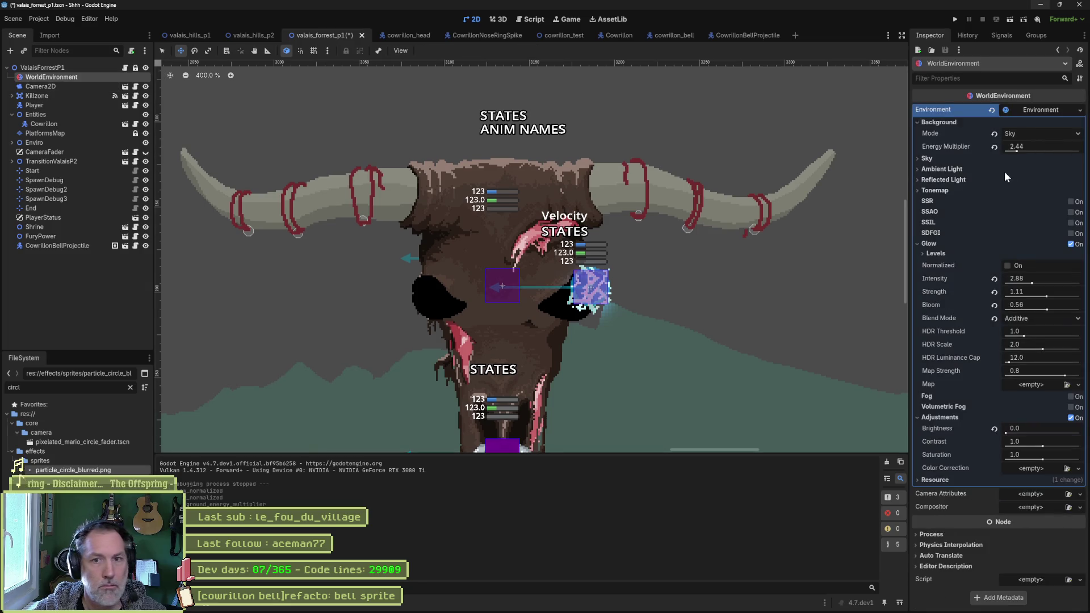
pyautogui.click(1042, 135)
pyautogui.click(1035, 176)
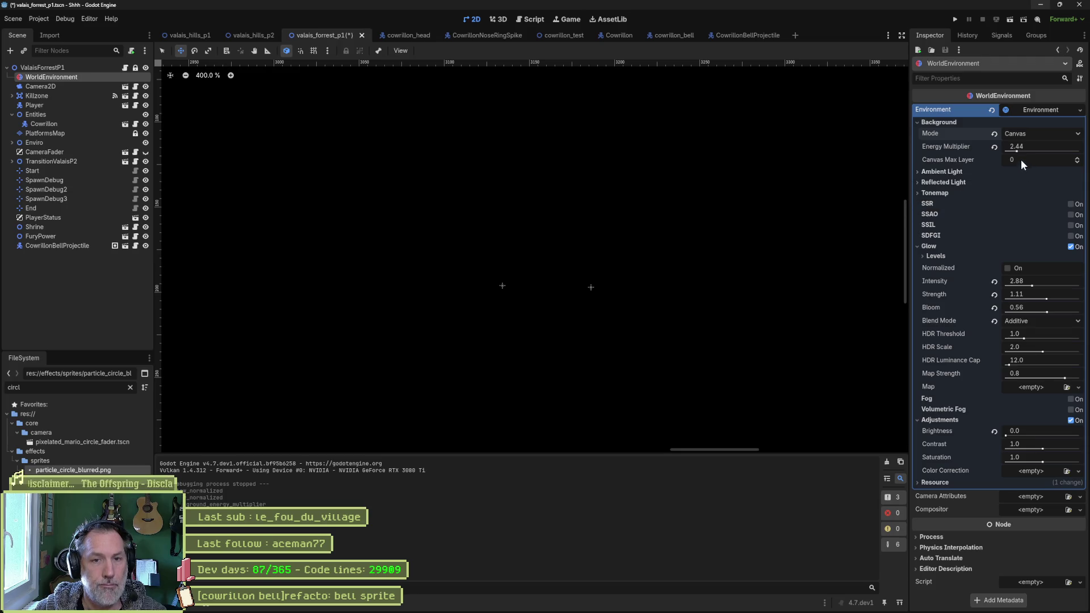
# - Reset energy multiplier, glow intensity, strength, bloom and brightness to their defaults
pyautogui.click(994, 146)
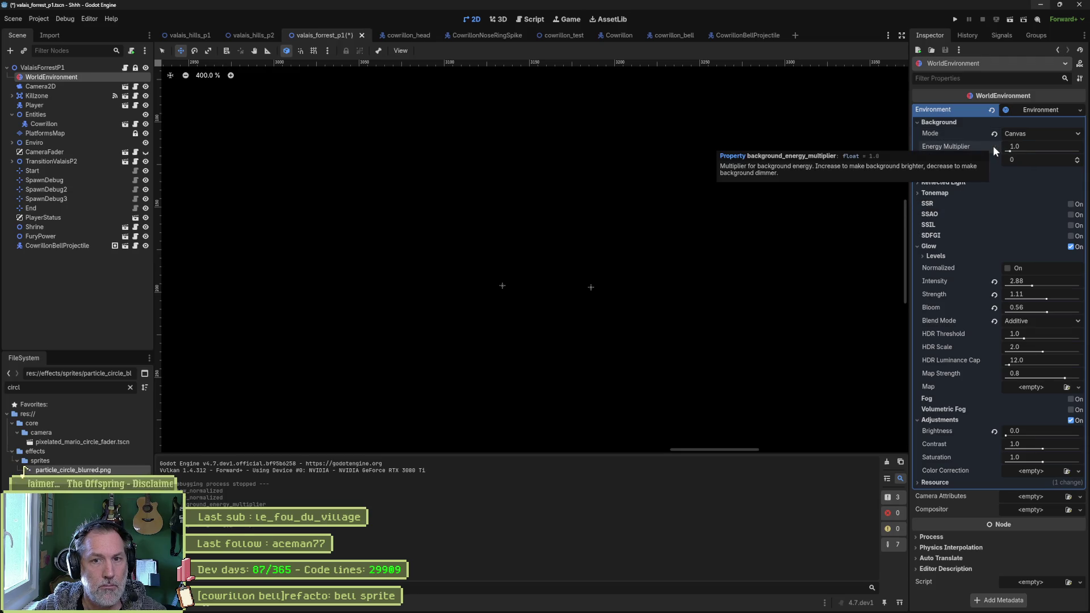
pyautogui.click(994, 281)
pyautogui.click(994, 294)
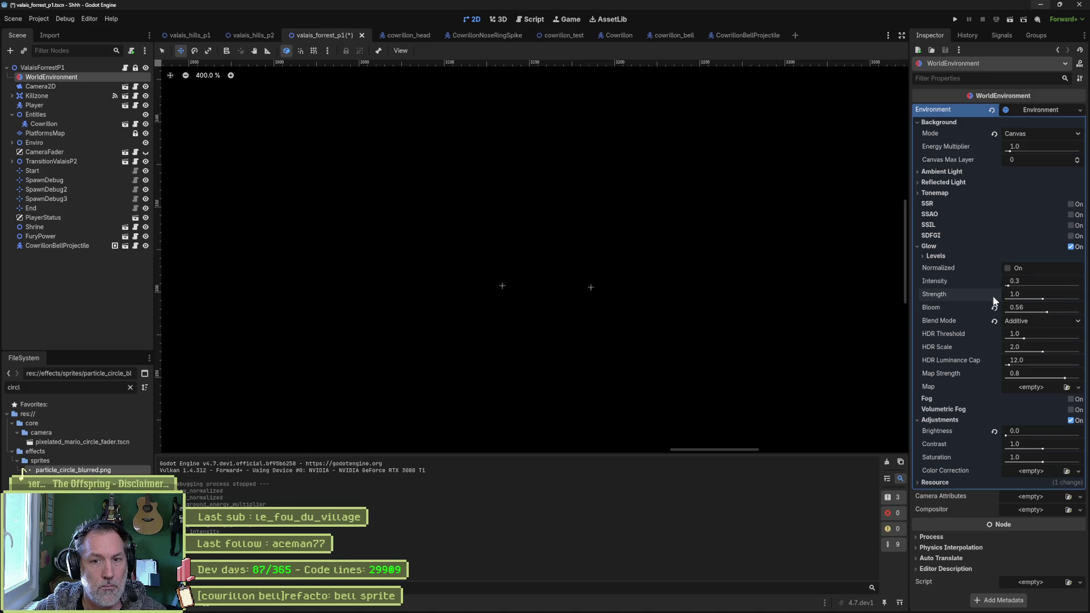
pyautogui.click(994, 307)
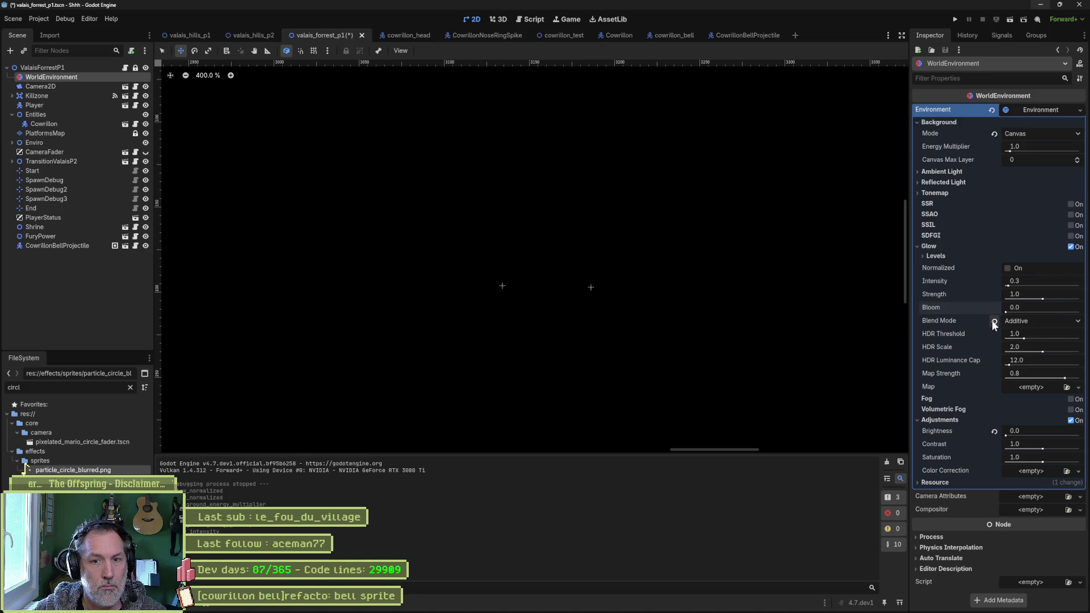
pyautogui.click(993, 432)
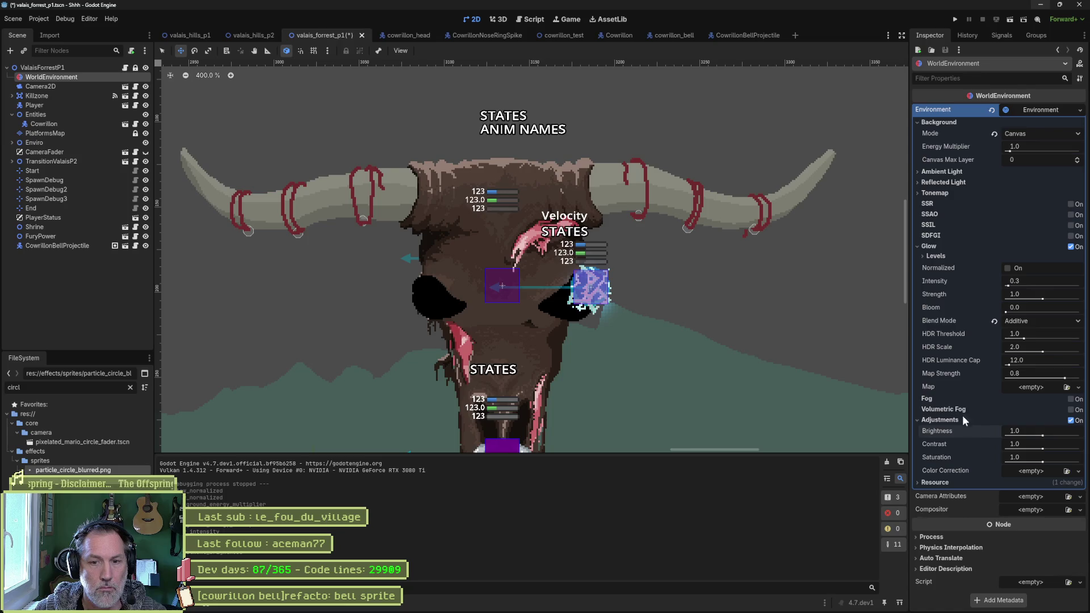
# - Disable environment adjustments and raise glow intensity to 1.4
pyautogui.click(1070, 421)
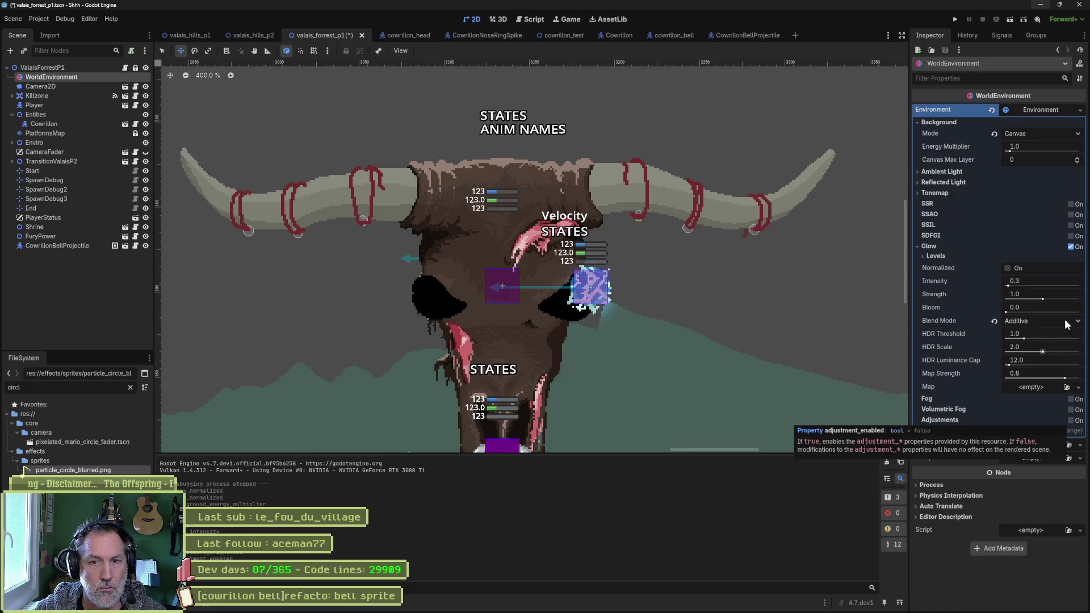
pyautogui.click(1071, 247)
pyautogui.click(1070, 248)
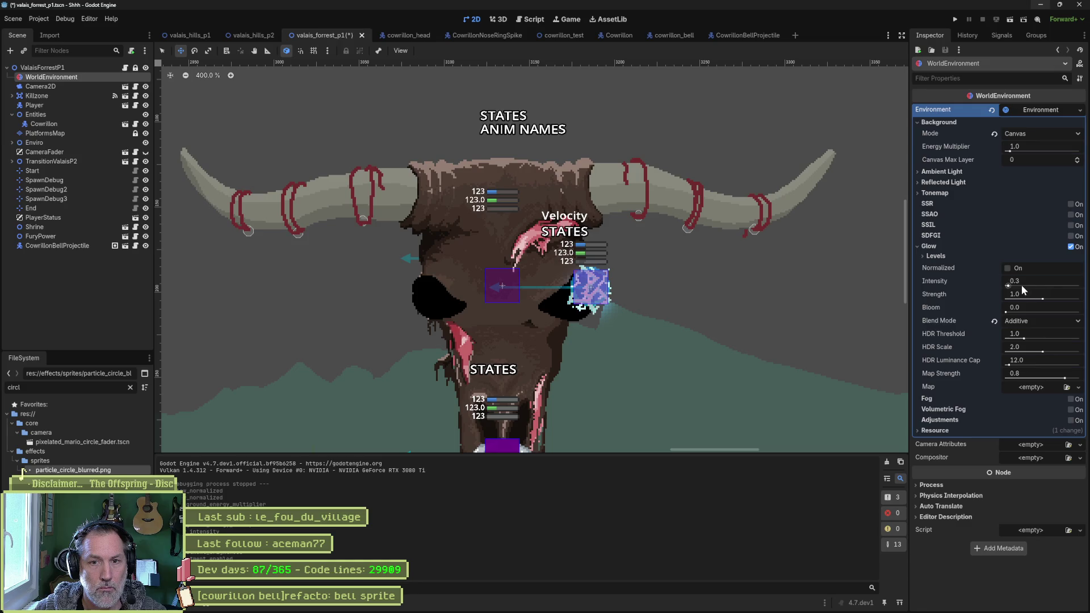
pyautogui.moveTo(1008, 285); pyautogui.dragTo(1084, 280)
pyautogui.moveTo(1005, 286); pyautogui.dragTo(1079, 285)
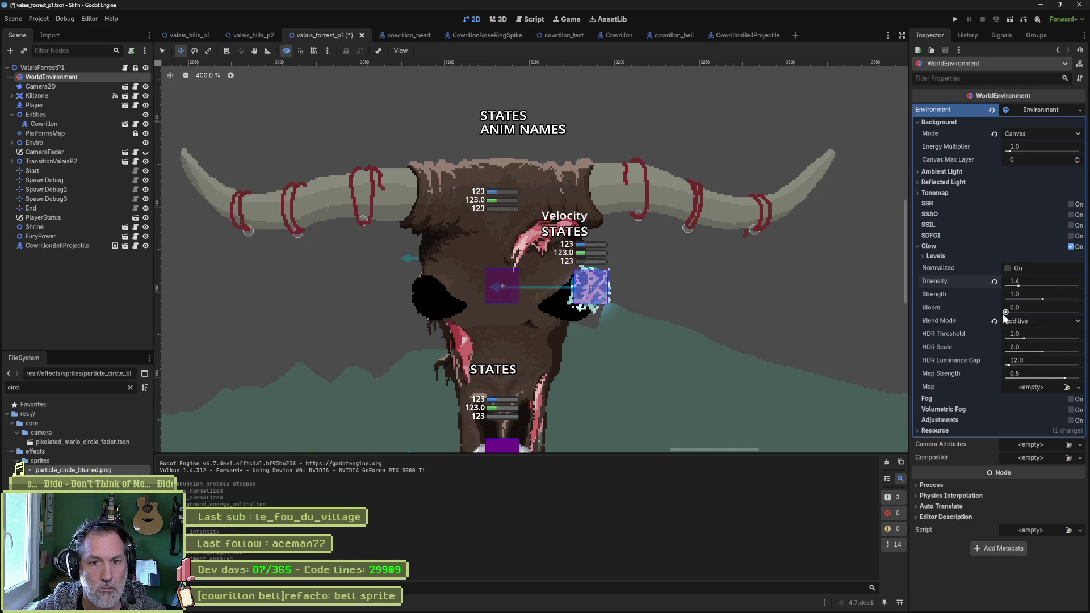
# - Set glow bloom to 0.19 and HDR threshold to 0.5, and adjust HDR luminance cap
pyautogui.moveTo(1005, 312)
pyautogui.mouseDown()
pyautogui.moveTo(1024, 312)
pyautogui.moveTo(1008, 313)
pyautogui.mouseUp()
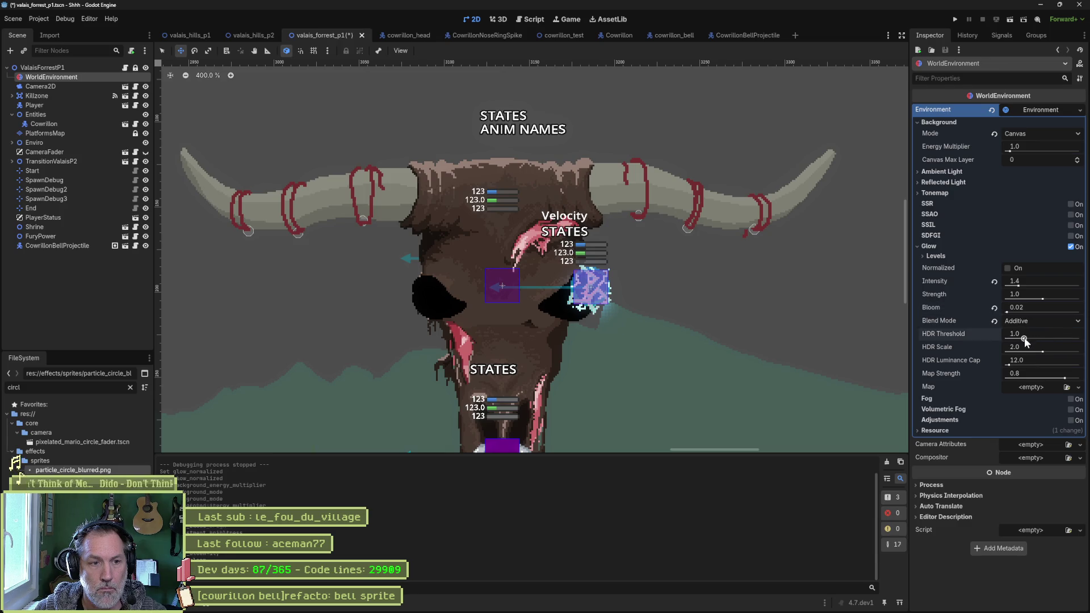
pyautogui.moveTo(1024, 337)
pyautogui.mouseDown()
pyautogui.moveTo(1044, 337)
pyautogui.moveTo(989, 336)
pyautogui.moveTo(1004, 337)
pyautogui.moveTo(1009, 311)
pyautogui.moveTo(1019, 317)
pyautogui.moveTo(1013, 339)
pyautogui.moveTo(1030, 350)
pyautogui.moveTo(1005, 352)
pyautogui.moveTo(1009, 339)
pyautogui.mouseUp()
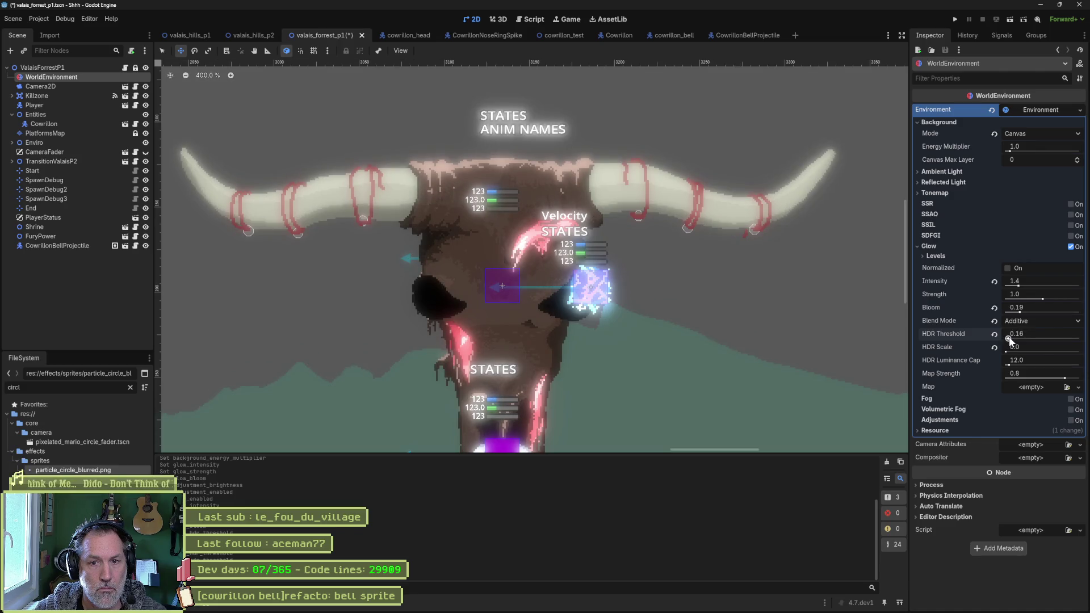
pyautogui.moveTo(1009, 339)
pyautogui.mouseDown()
pyautogui.moveTo(1011, 364)
pyautogui.moveTo(986, 362)
pyautogui.mouseUp()
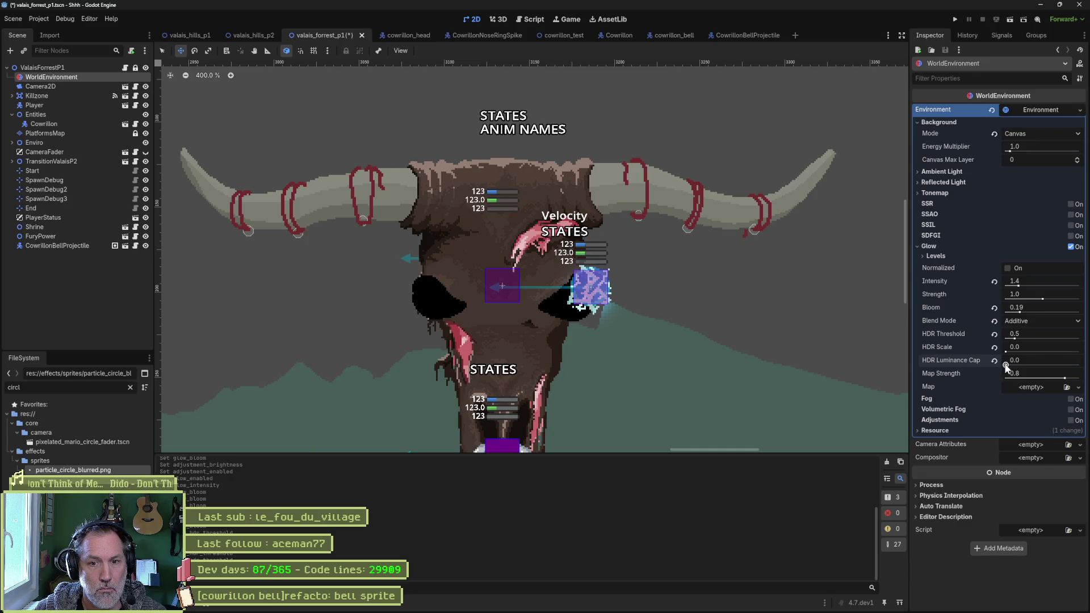
pyautogui.moveTo(1006, 366); pyautogui.dragTo(1015, 365)
pyautogui.click(1075, 359)
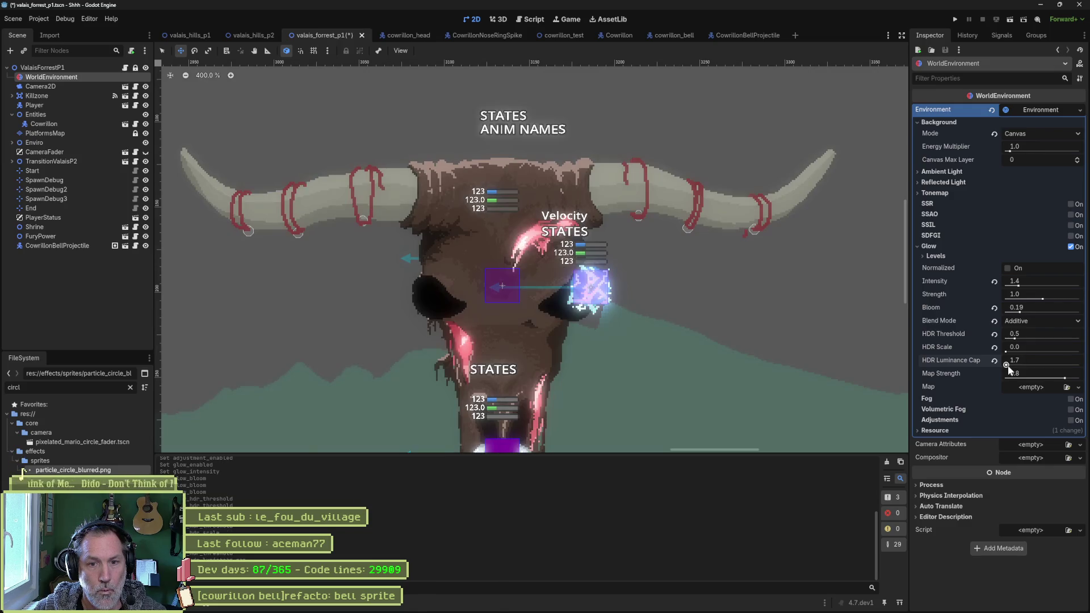
# - Try HDR luminance cap values 0.5 and 0.1, settling on 0.2
pyautogui.write('0.5')
pyautogui.press('Return')
pyautogui.click(1074, 359)
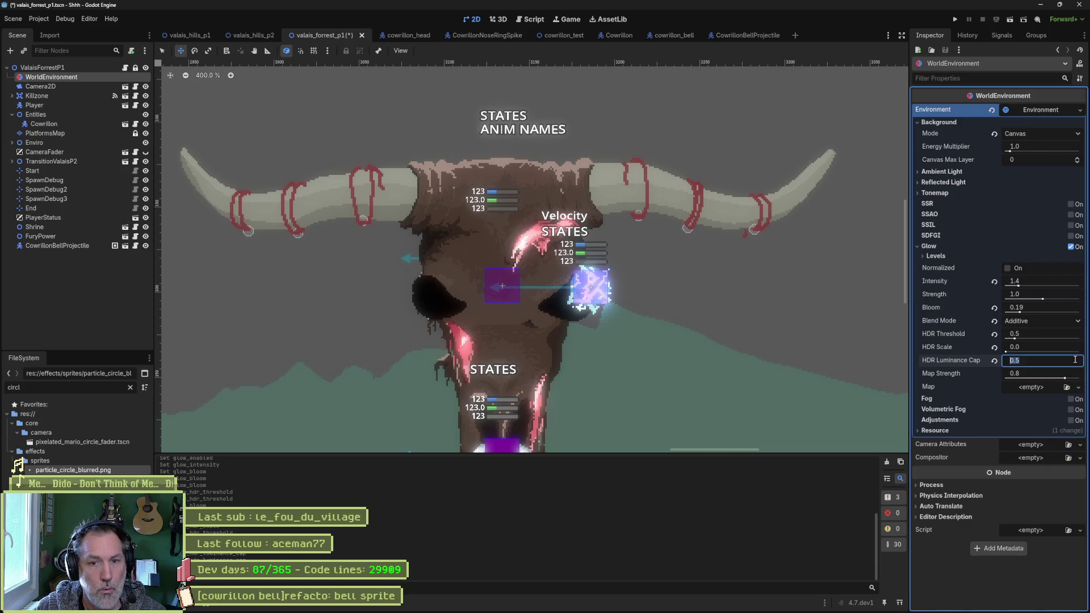
pyautogui.write('0.1')
pyautogui.press('Return')
pyautogui.click(1075, 359)
pyautogui.write('0.2')
pyautogui.press('Return')
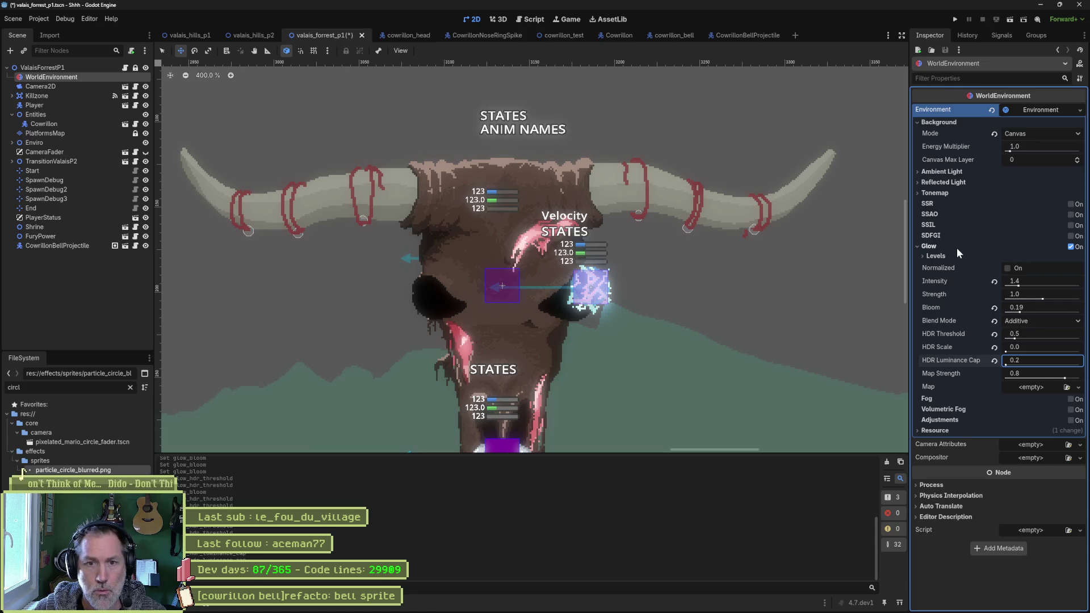
# - Set glow intensity 0.25, strength 2.0 and bloom 0.02, and nudge the HDR threshold
pyautogui.moveTo(970, 249)
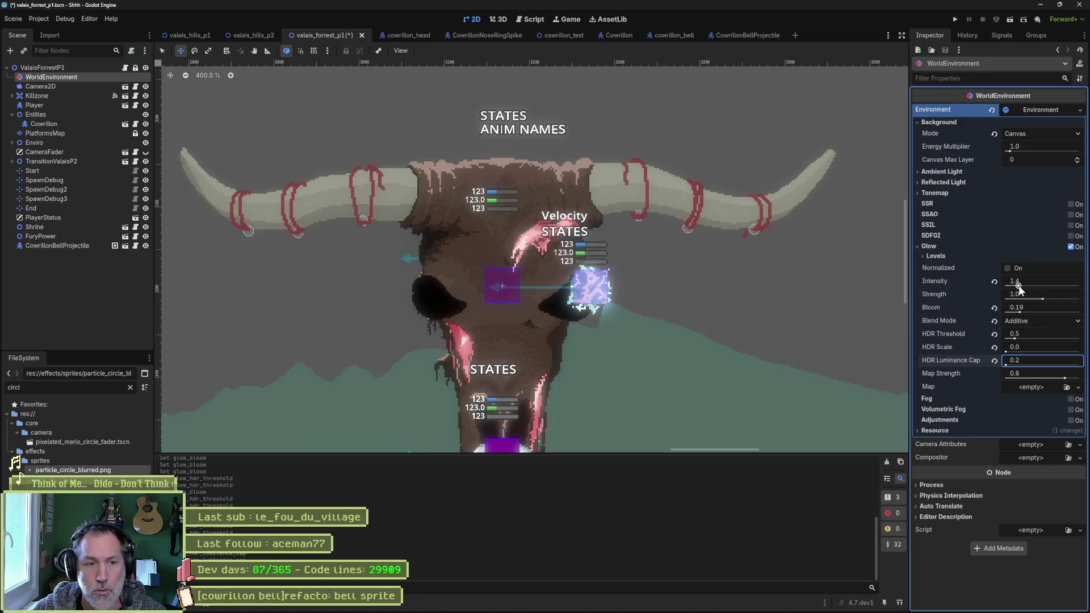
pyautogui.moveTo(1019, 287)
pyautogui.mouseDown()
pyautogui.moveTo(1009, 287)
pyautogui.moveTo(1042, 291)
pyautogui.moveTo(997, 288)
pyautogui.moveTo(1009, 289)
pyautogui.mouseUp()
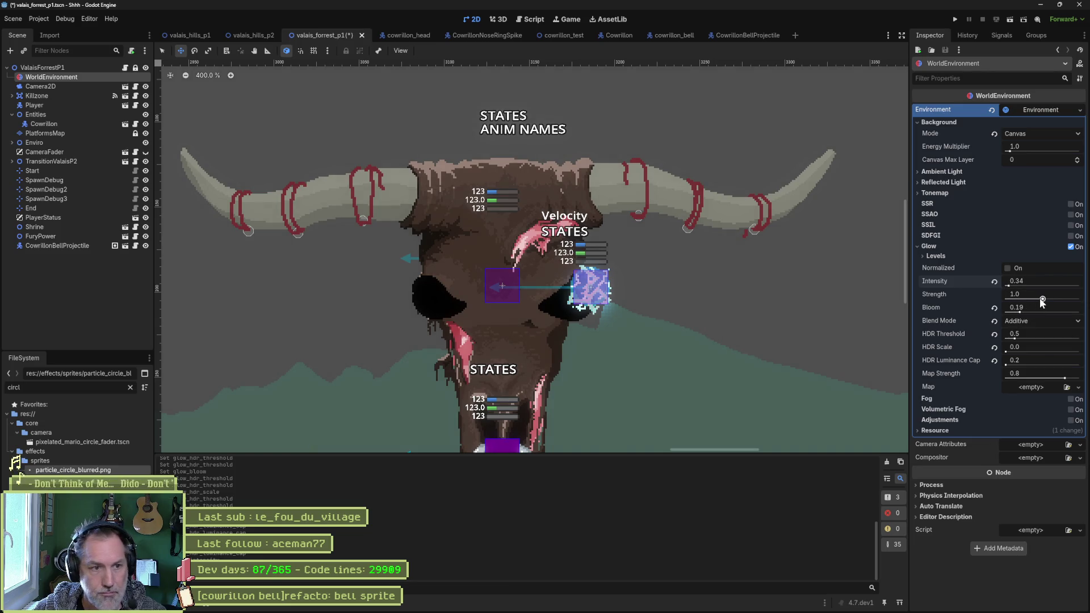
pyautogui.moveTo(1039, 297)
pyautogui.mouseDown()
pyautogui.moveTo(1009, 300)
pyautogui.moveTo(1081, 302)
pyautogui.mouseUp()
pyautogui.moveTo(1009, 288)
pyautogui.mouseDown()
pyautogui.moveTo(1050, 285)
pyautogui.moveTo(989, 285)
pyautogui.moveTo(1007, 287)
pyautogui.mouseUp()
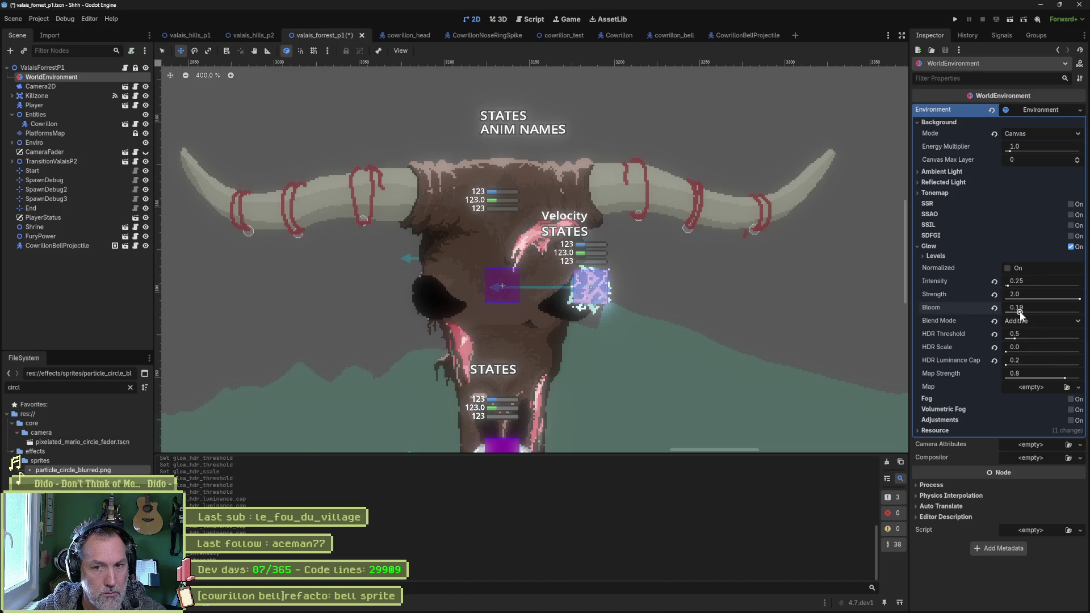
pyautogui.moveTo(1020, 314); pyautogui.dragTo(1007, 315)
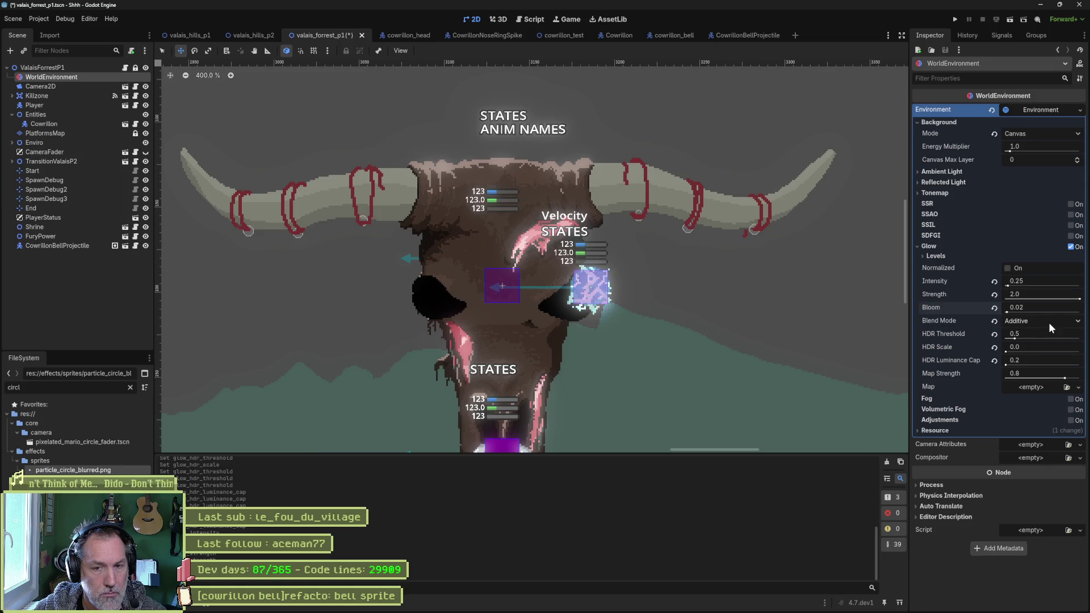
pyautogui.moveTo(1014, 339); pyautogui.dragTo(1023, 340)
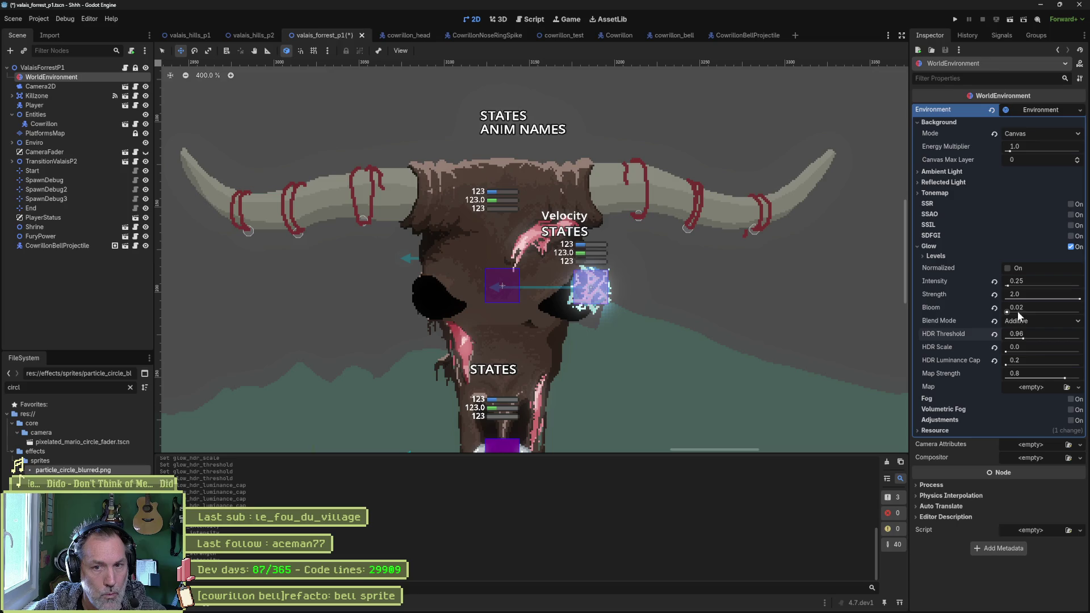
# - Raise glow intensity to 0.8 and experiment with HDR luminance cap values
pyautogui.moveTo(1008, 285); pyautogui.dragTo(1013, 288)
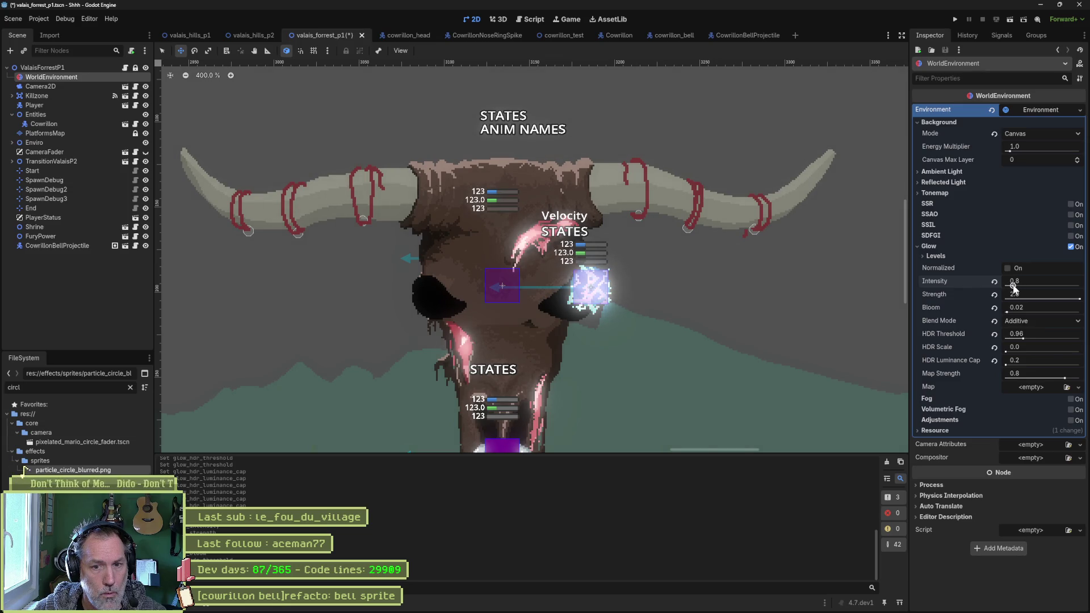
pyautogui.click(1005, 366)
pyautogui.moveTo(1006, 366); pyautogui.dragTo(1006, 366)
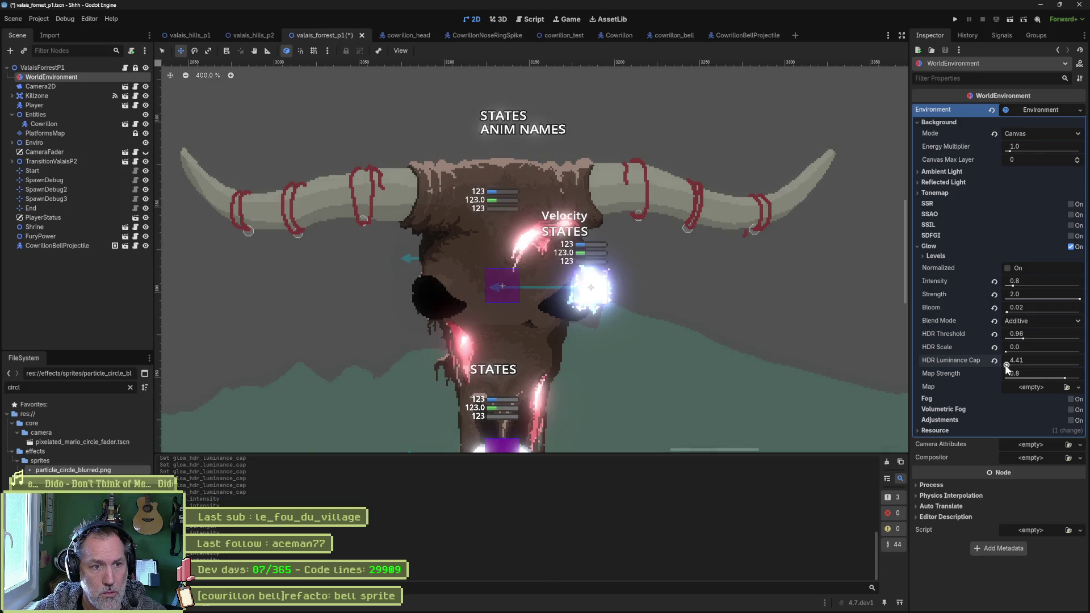
pyautogui.click(1006, 366)
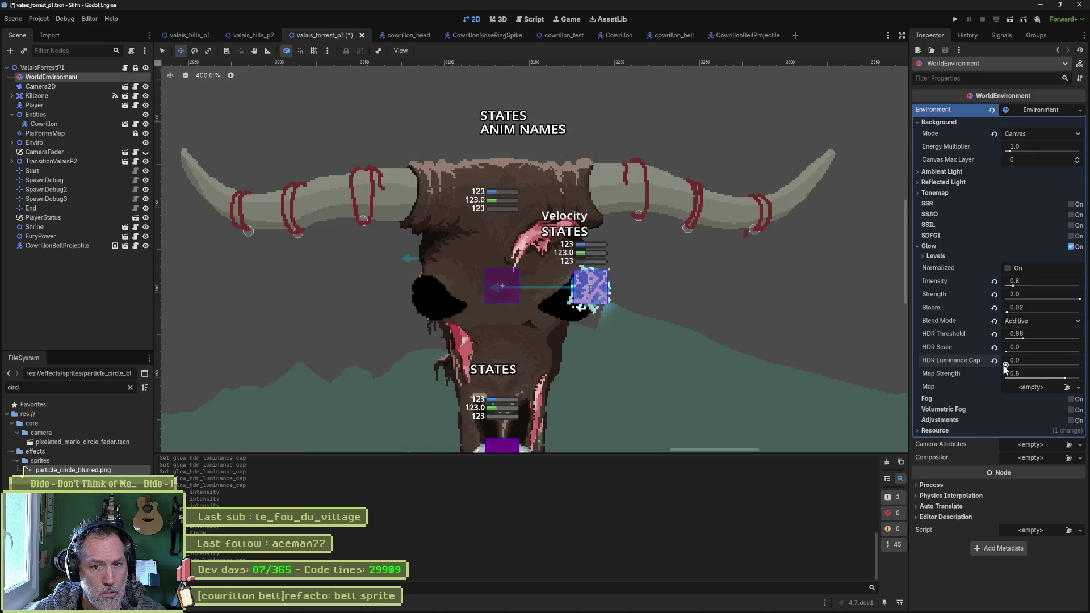
pyautogui.moveTo(1005, 365); pyautogui.dragTo(1005, 365)
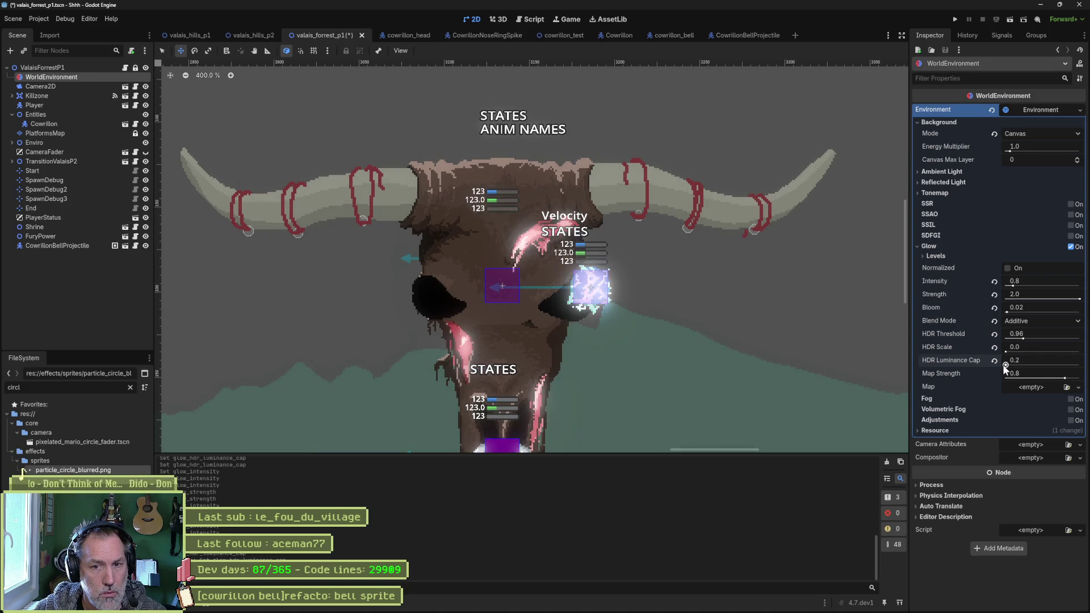
# - Set the HDR luminance cap to 0.05, then save and run the scene with F6
pyautogui.click(1006, 366)
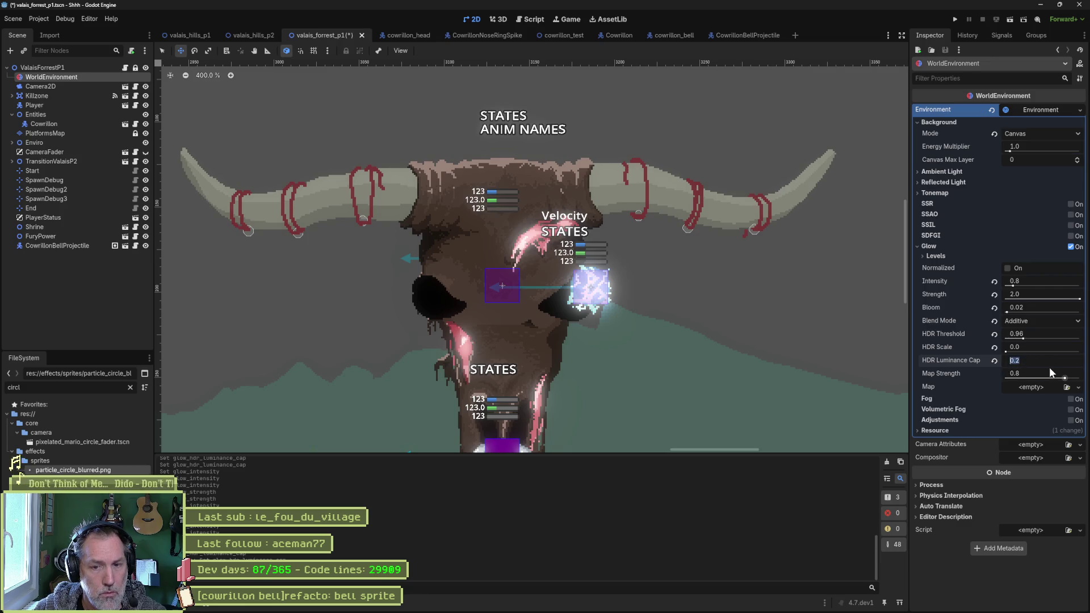
pyautogui.write('0.05')
pyautogui.press('Return')
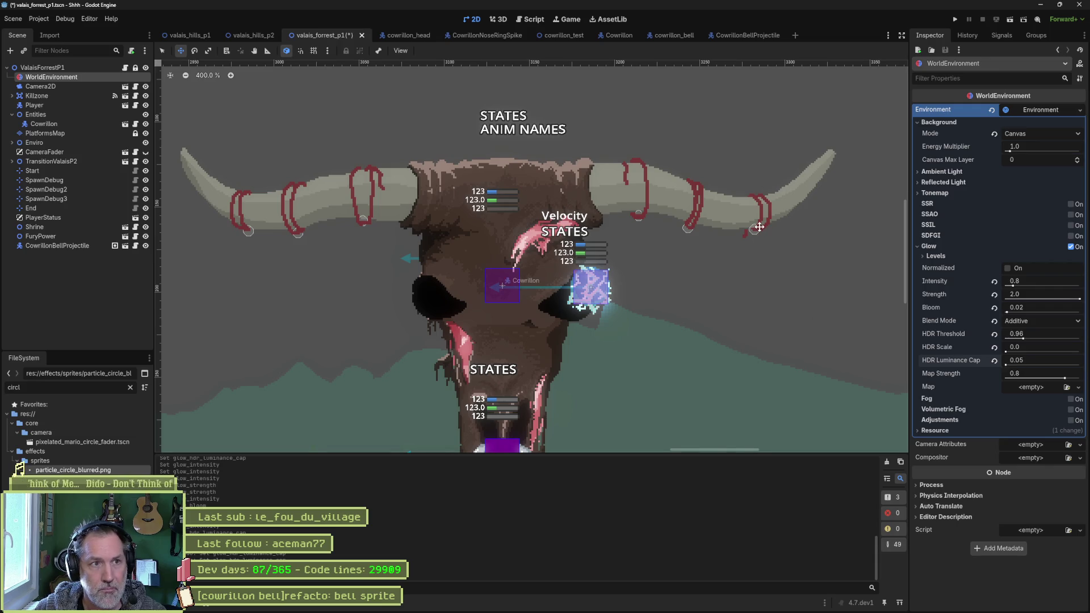
pyautogui.press('F6')
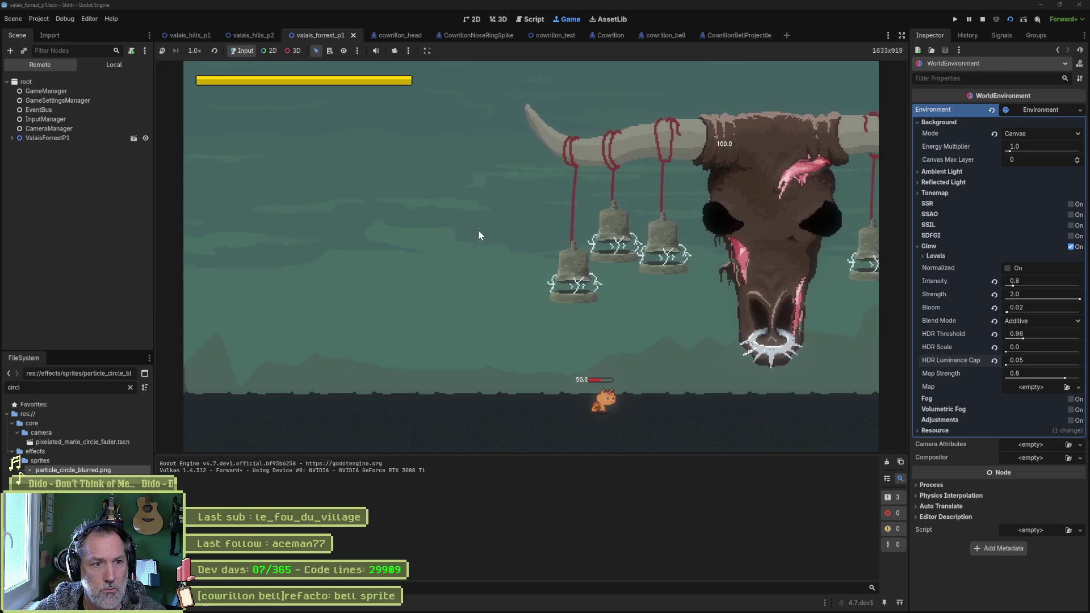
# - Select the live Cowrillon under ValaisForrestP1 > Entities and trigger its Bells Ring Attack
pyautogui.click(61, 137)
pyautogui.click(38, 185)
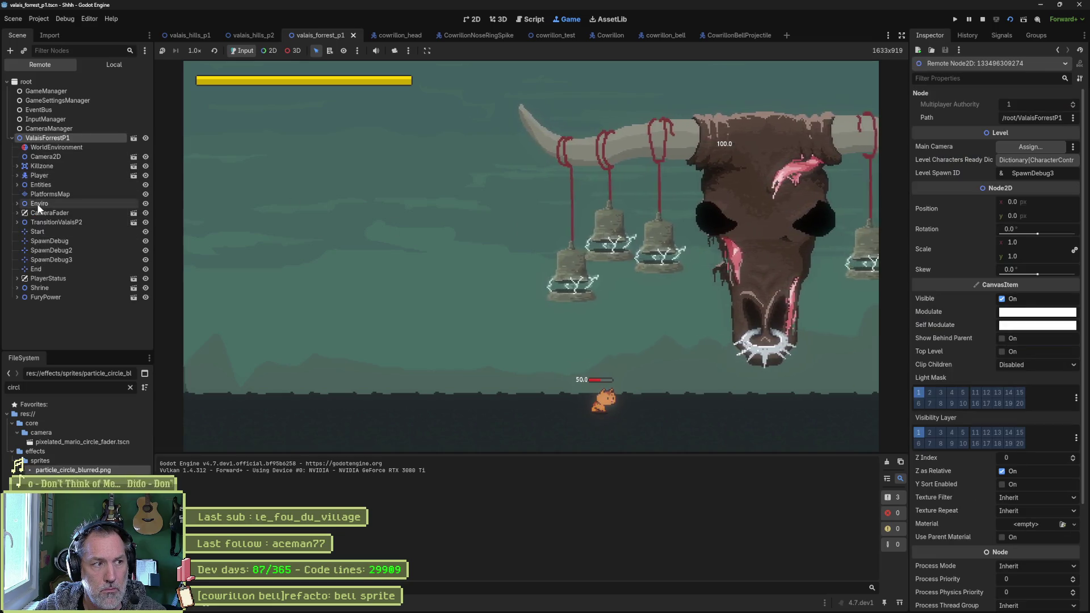
pyautogui.click(49, 195)
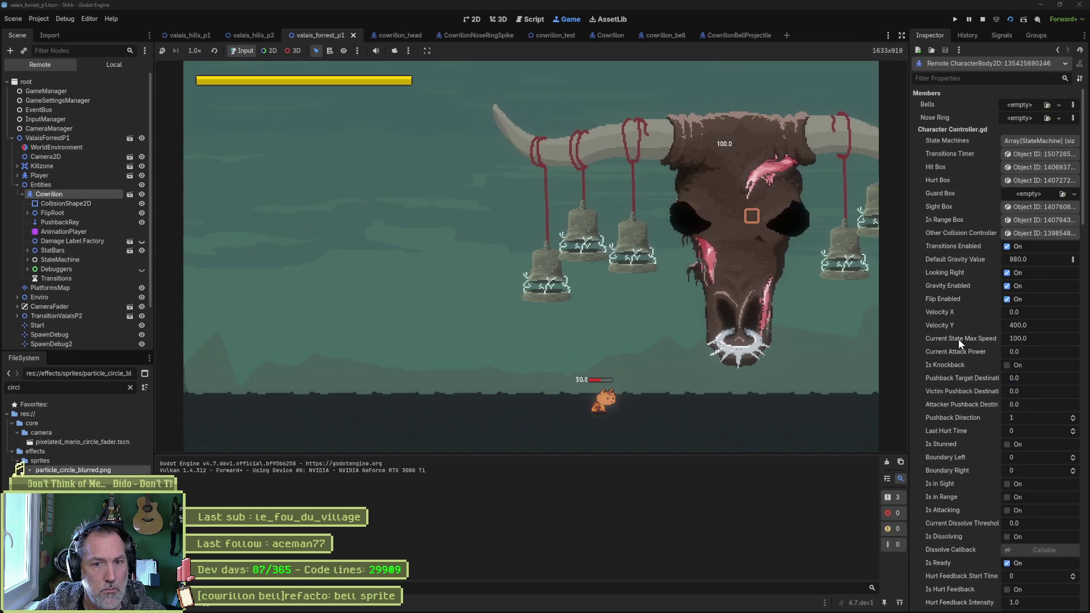
pyautogui.click(1020, 484)
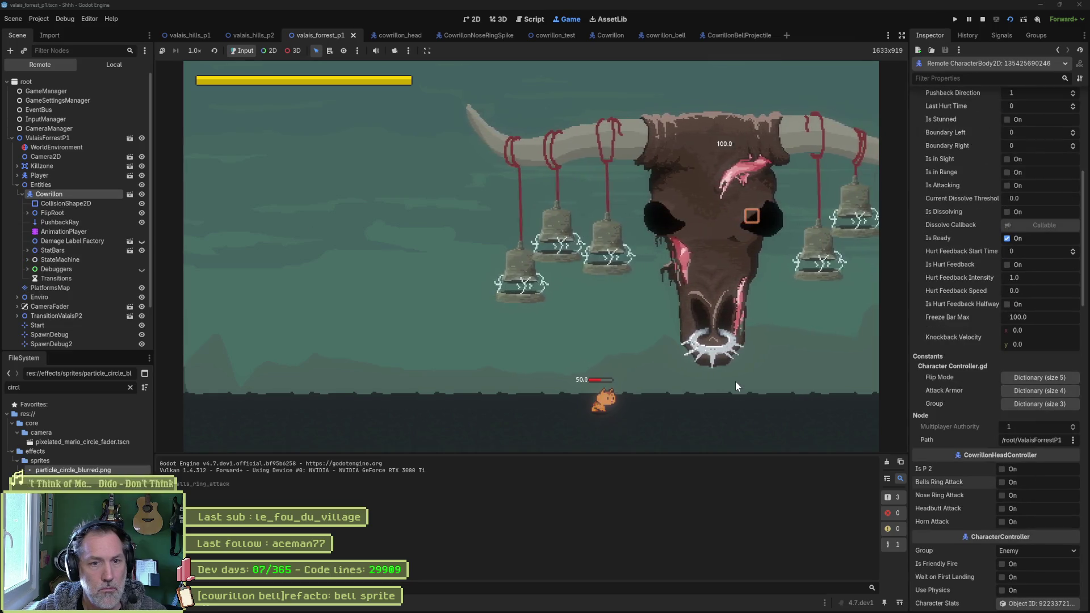
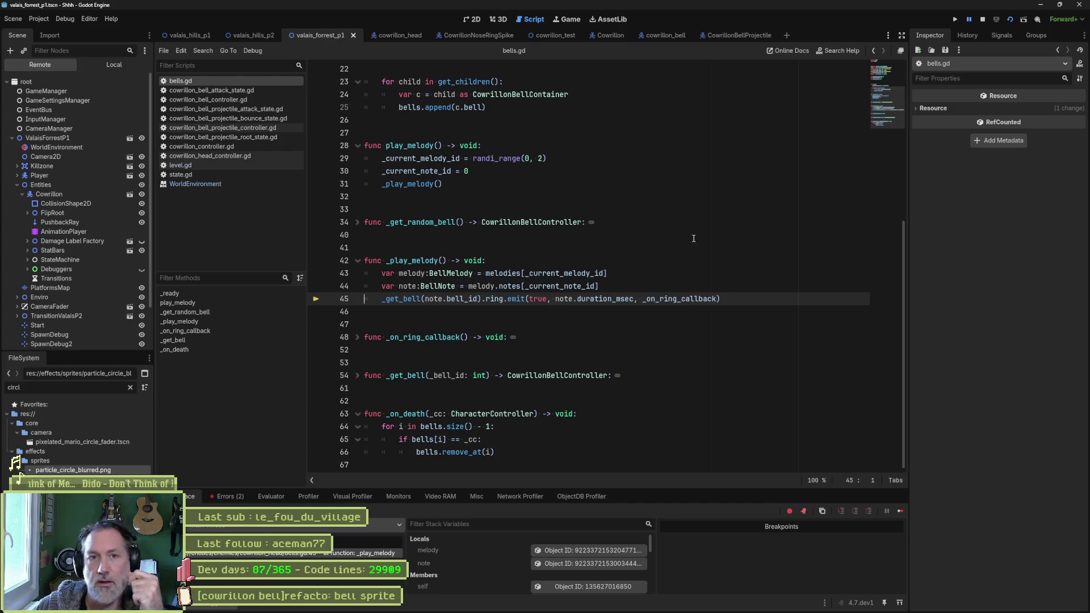
# - Stop the running game and put the cursor on empty line 40 of bells.gd
pyautogui.click(981, 20)
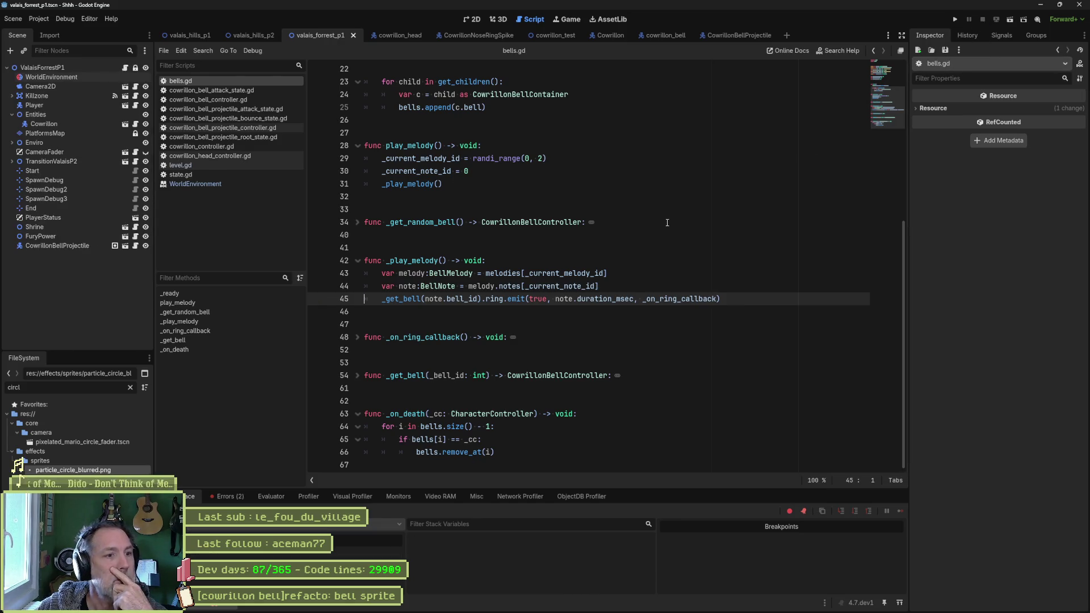
pyautogui.click(627, 231)
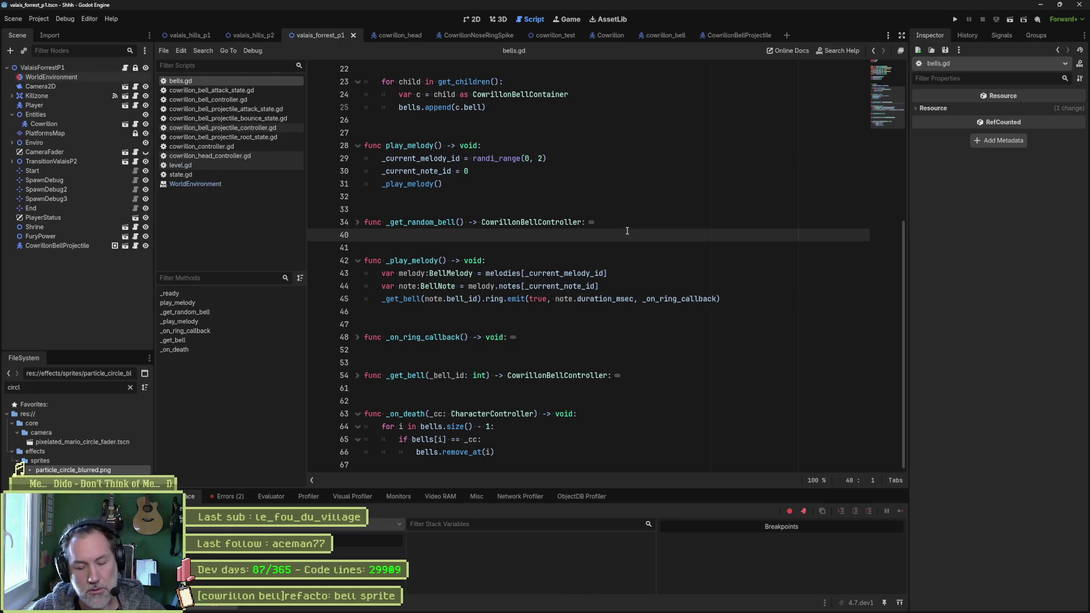
# - Create the Asana task '[cowrillon bell]bug: melody crashes when some bells are destroyed' atop Sprint
pyautogui.moveTo(605, 611)
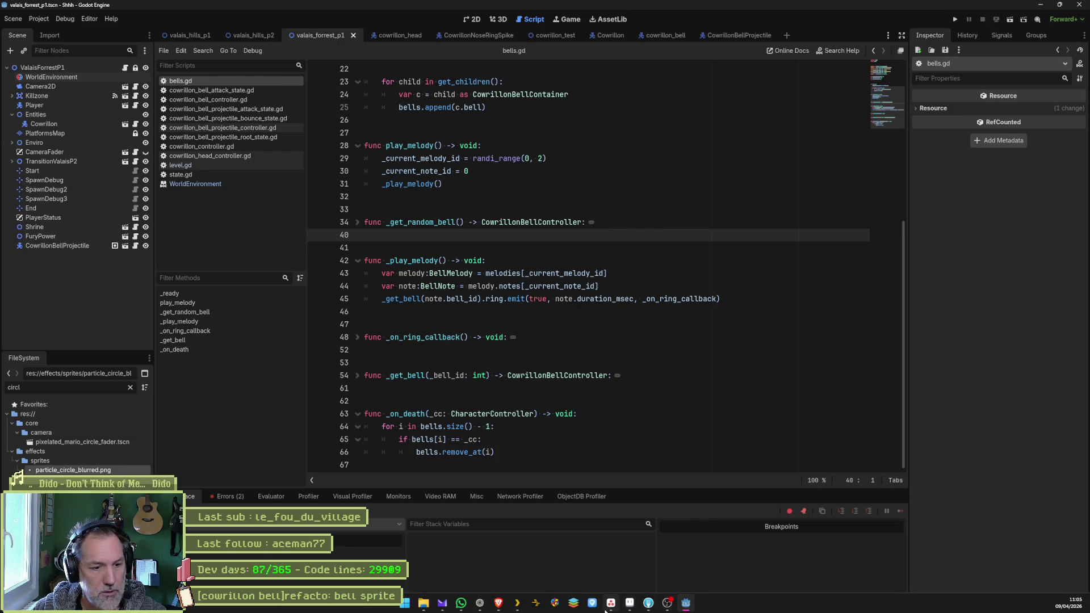
pyautogui.click(610, 604)
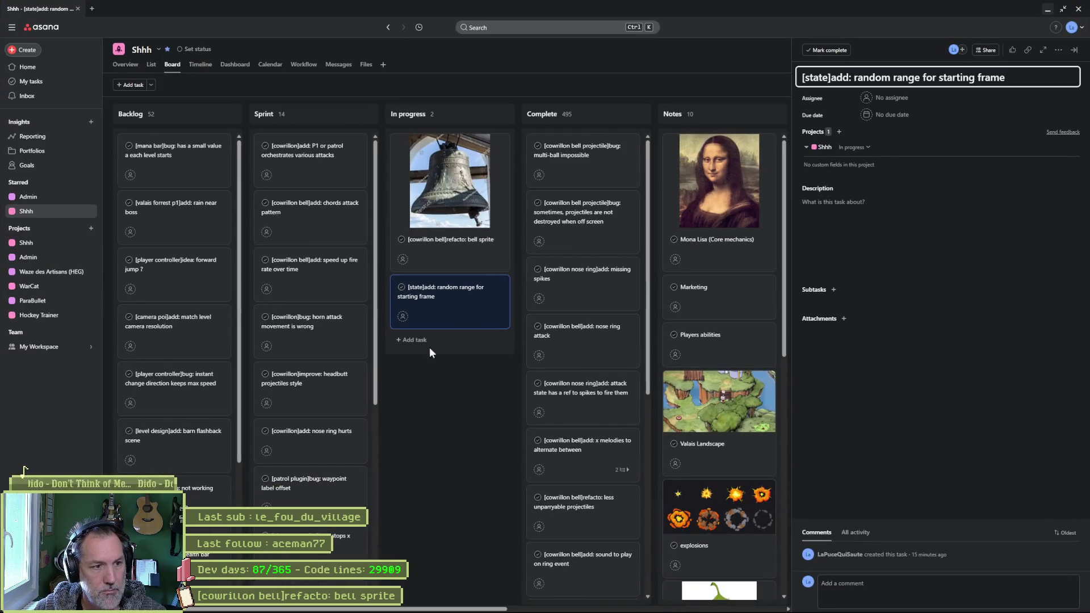
pyautogui.click(411, 341)
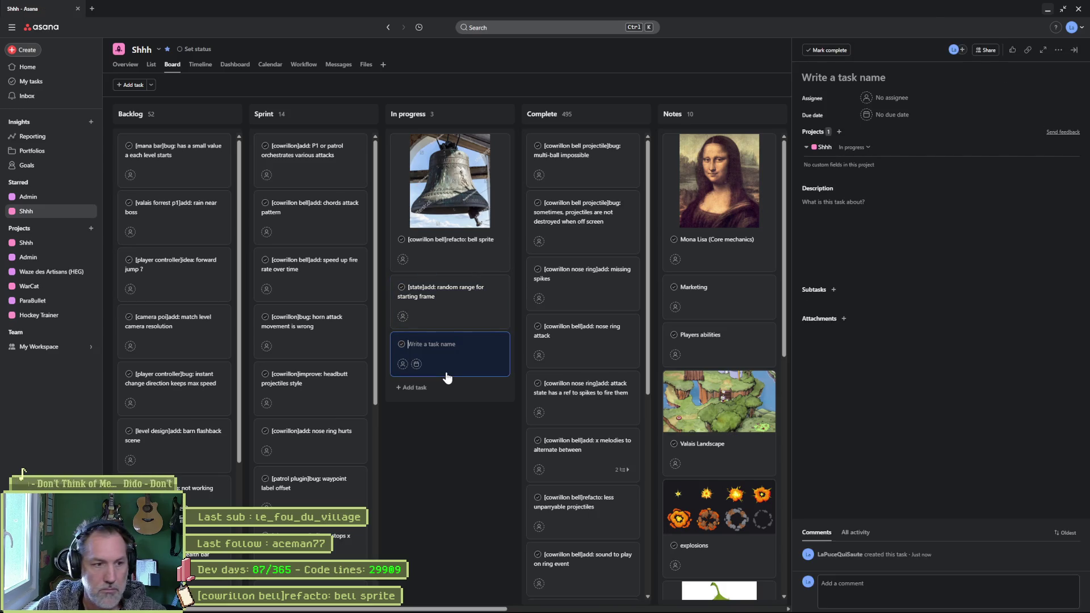
pyautogui.write('[]')
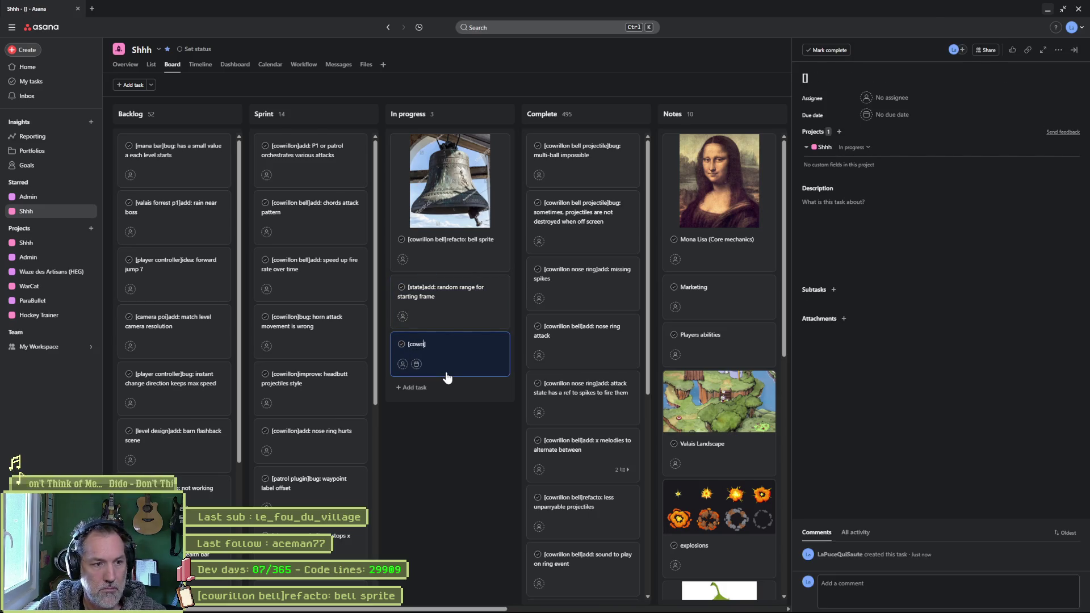
pyautogui.write(' proje')
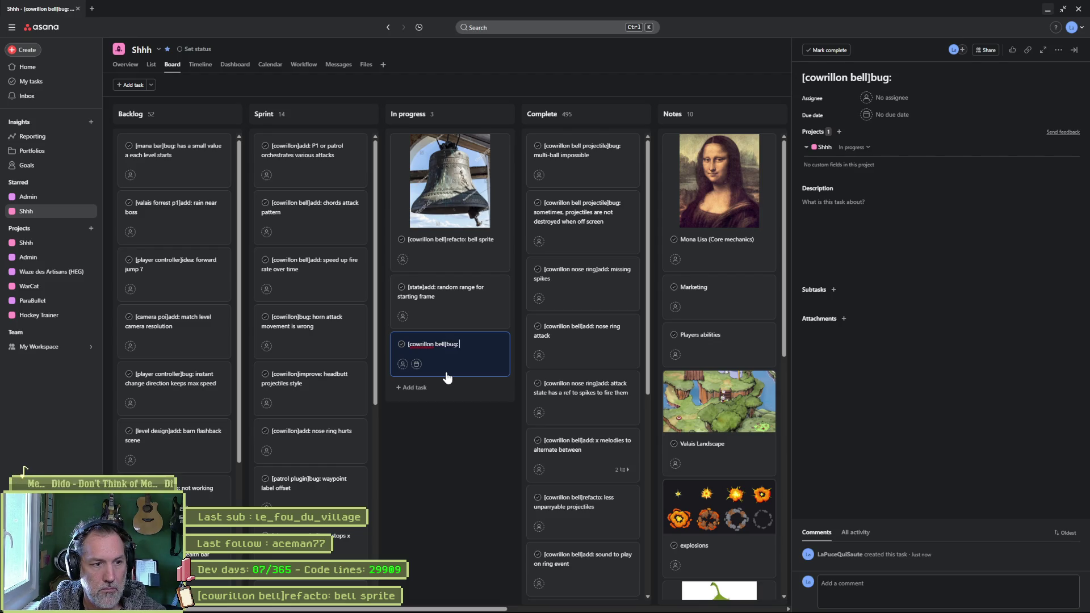
pyautogui.write('crashe')
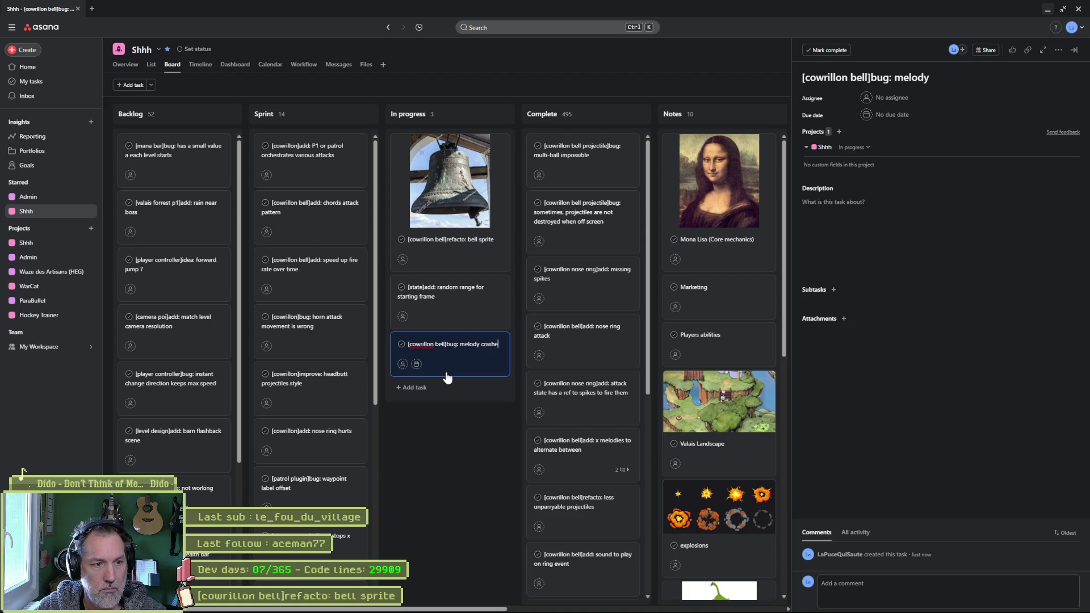
pyautogui.write('s when bells ')
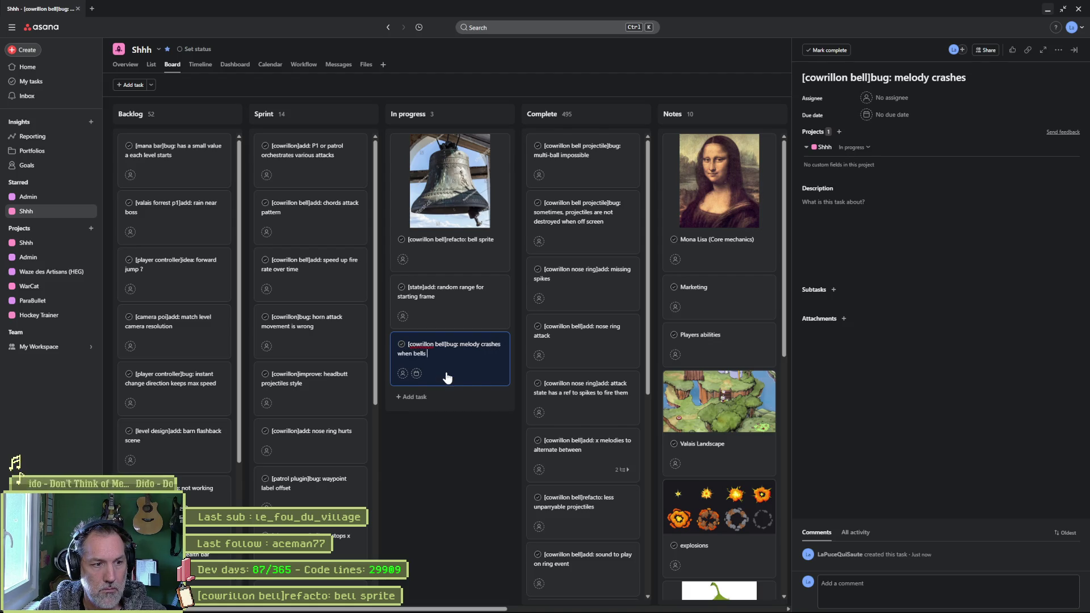
pyautogui.write('are destroyed')
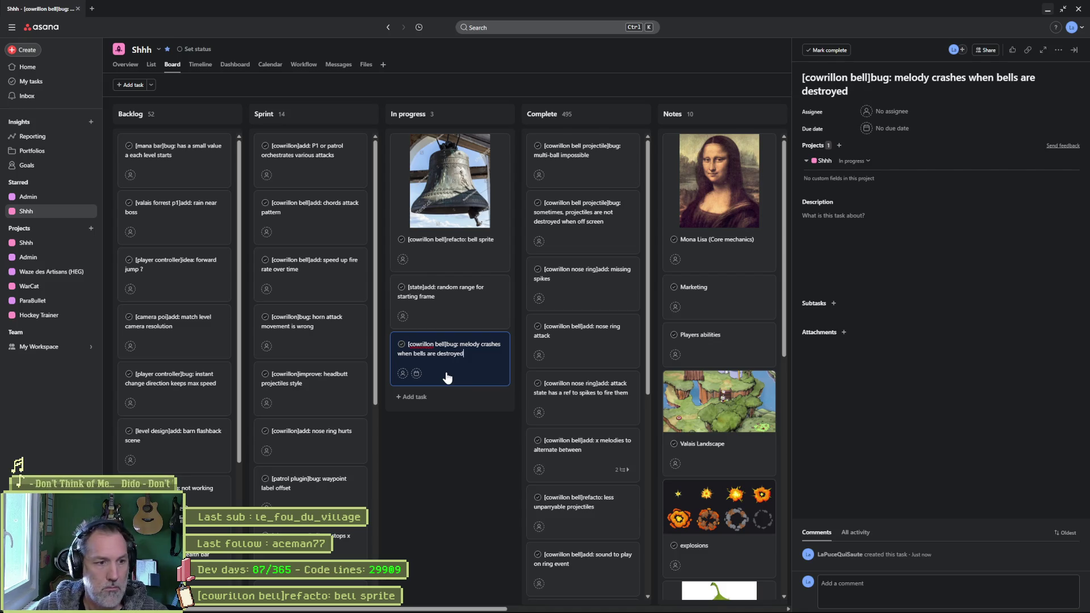
pyautogui.write('some')
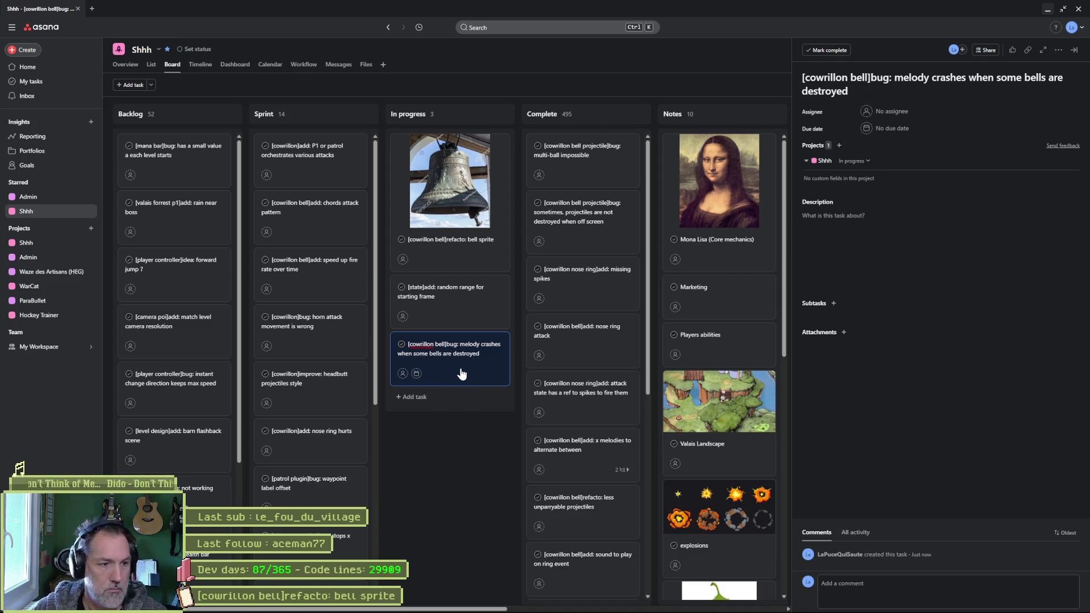
pyautogui.click(462, 481)
pyautogui.moveTo(446, 371); pyautogui.dragTo(311, 157)
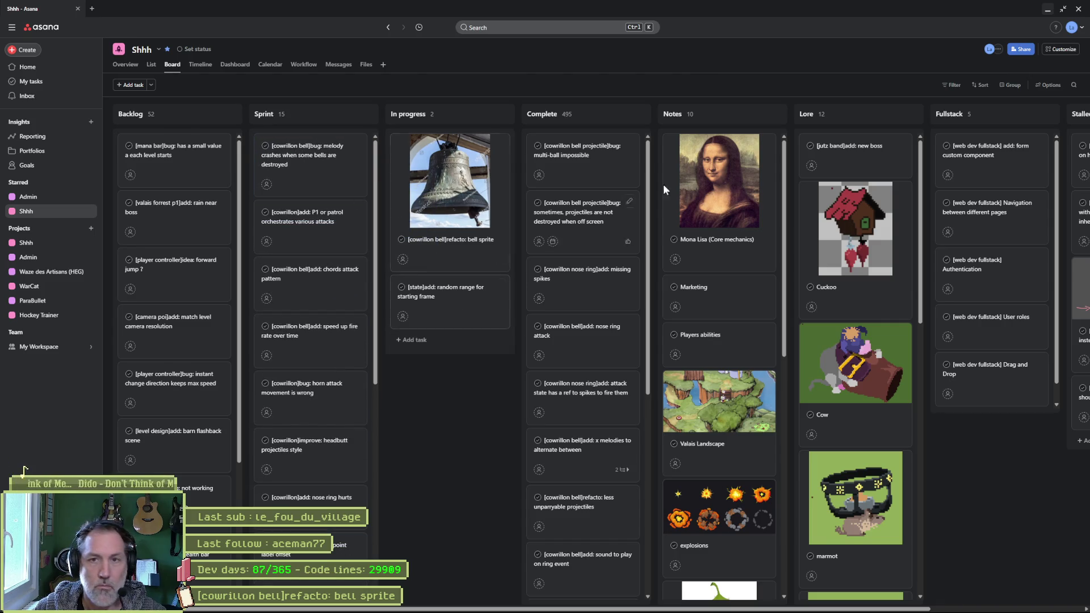
pyautogui.click(1047, 10)
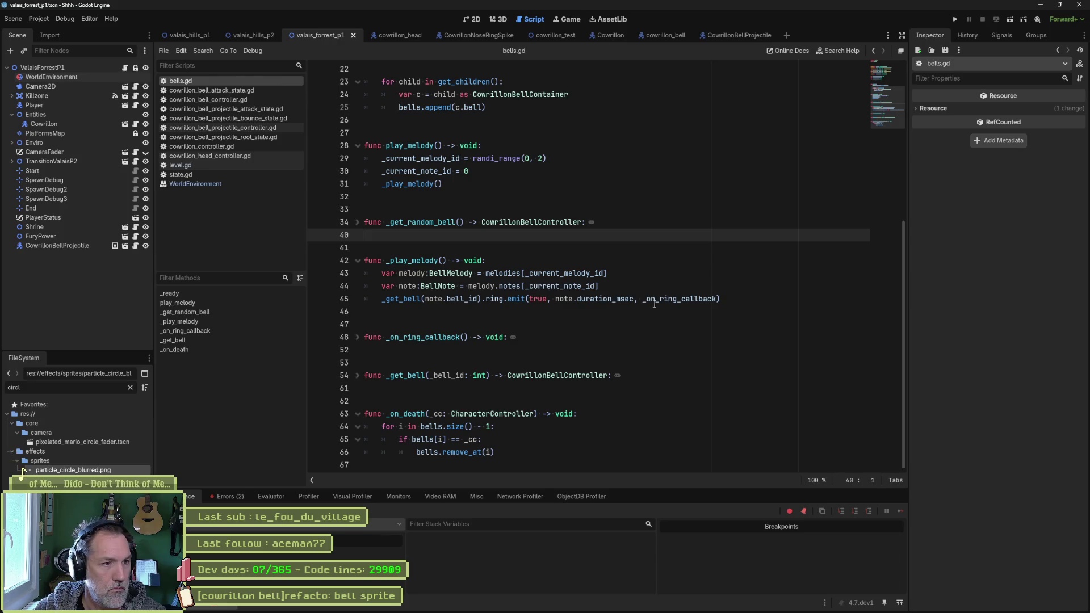
# - Revert the CowrillonBellProjectile PointLight2D colour to white, then return to valais_forrest_p1
pyautogui.click(567, 20)
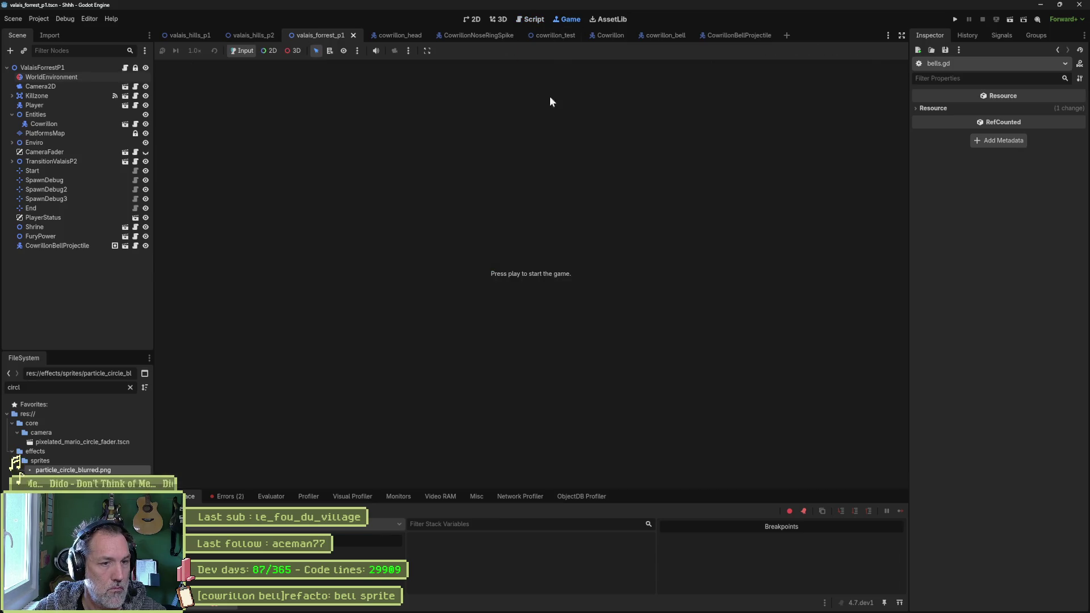
pyautogui.click(475, 20)
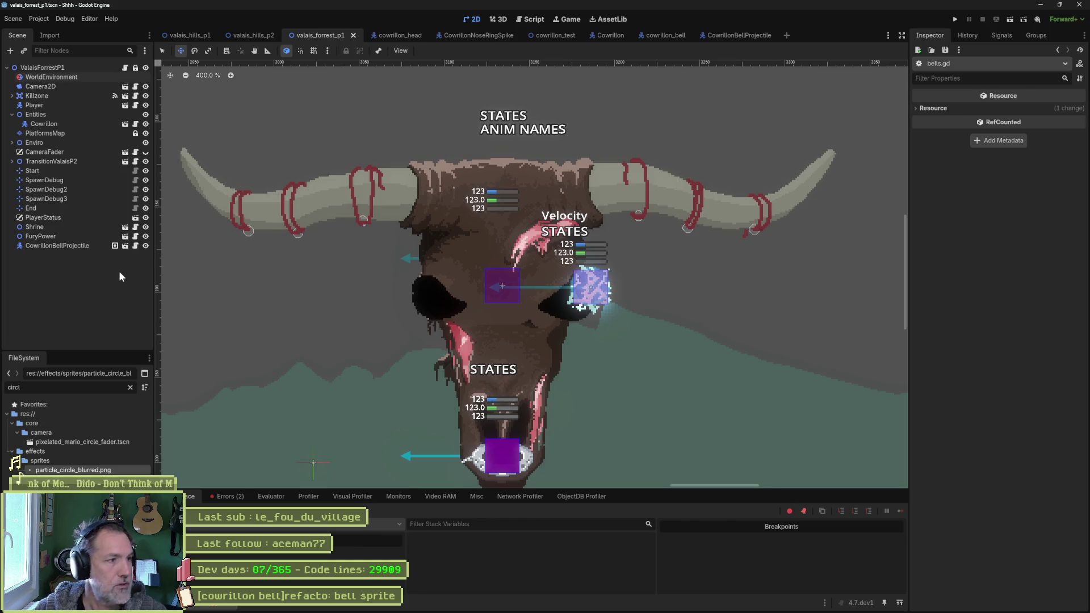
pyautogui.click(741, 37)
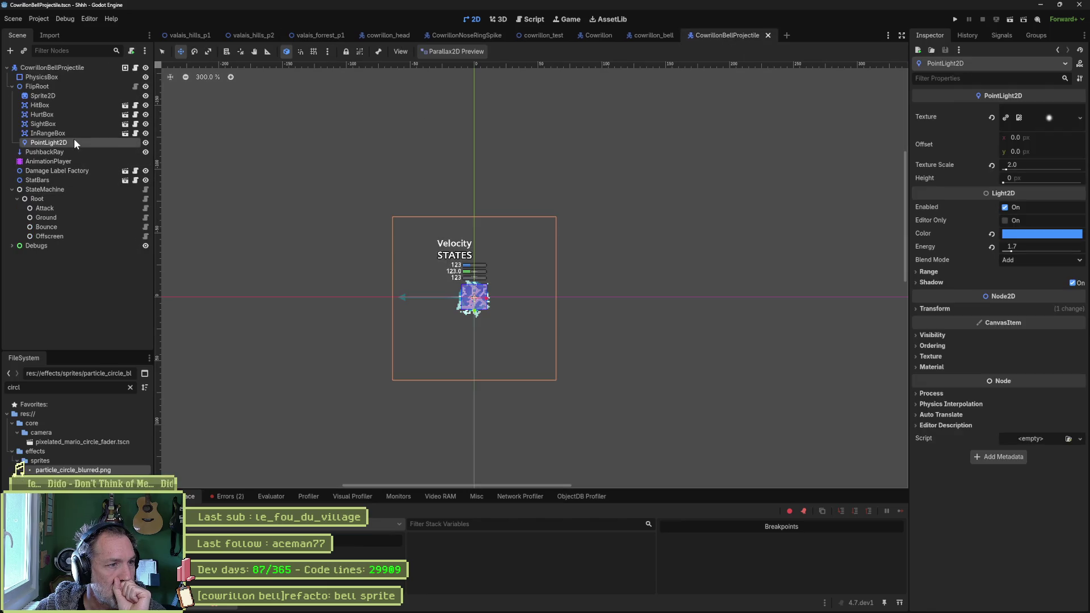
pyautogui.click(991, 233)
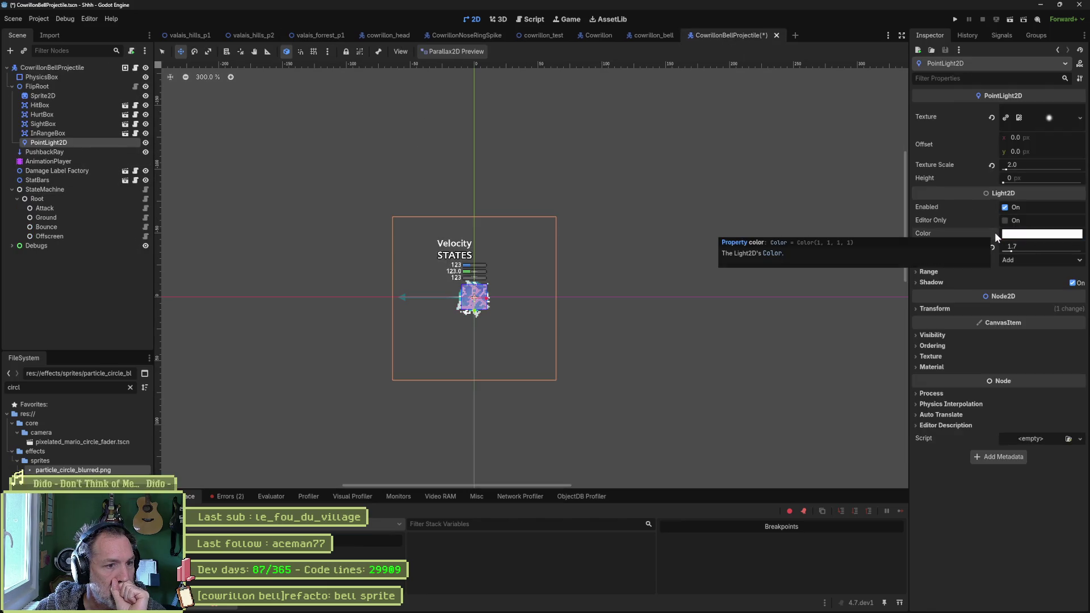
pyautogui.click(318, 35)
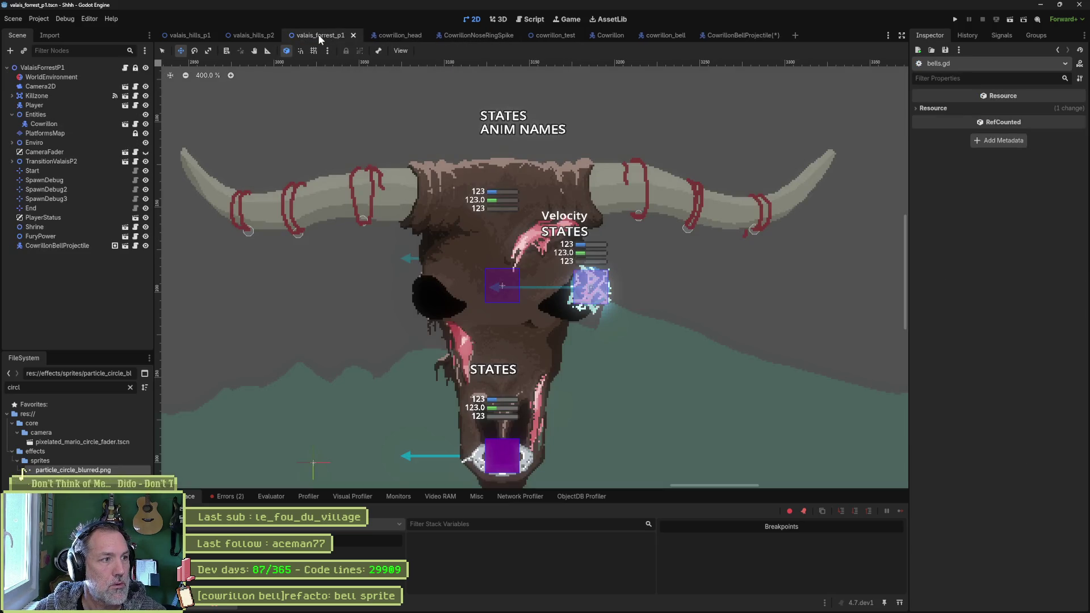
pyautogui.click(112, 77)
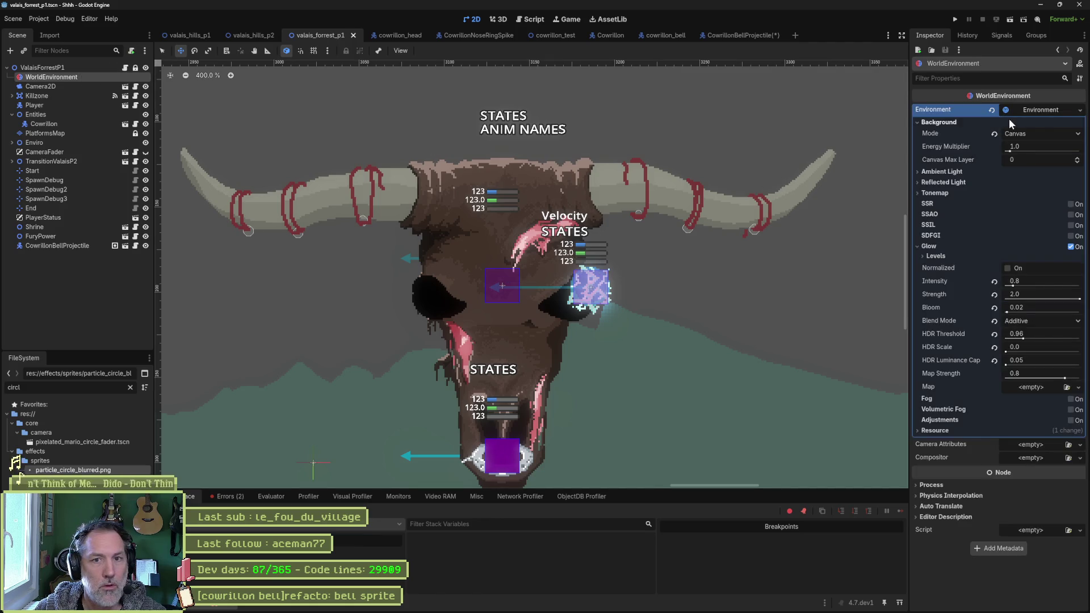
# - Compare Glow on and off, then tune its HDR Threshold, HDR Scale, Luminance Cap and Map Strength
pyautogui.click(1071, 246)
pyautogui.click(1070, 247)
pyautogui.click(1071, 247)
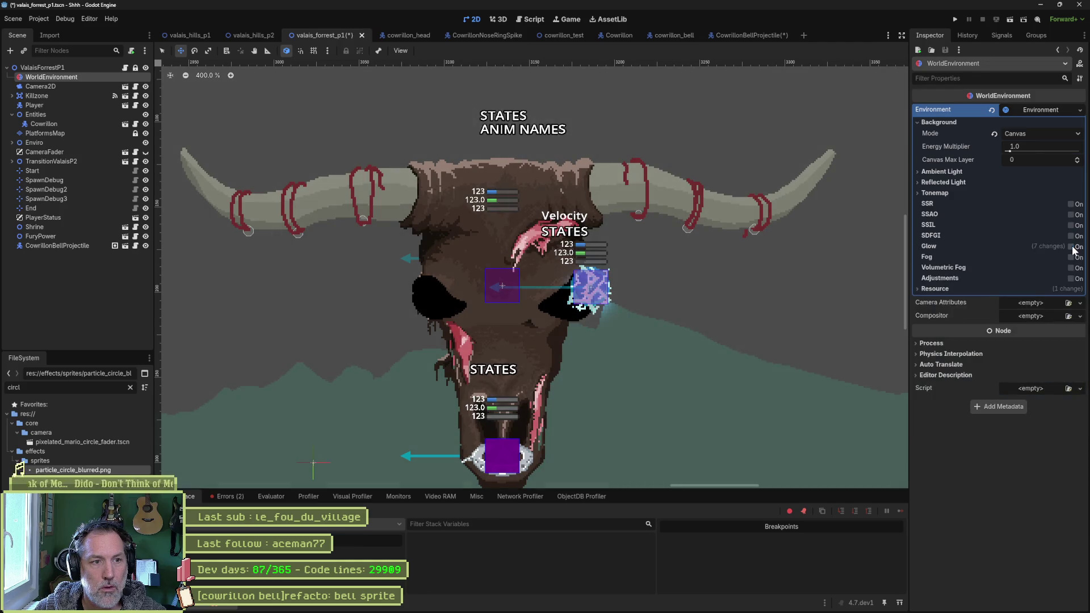
pyautogui.click(1071, 247)
pyautogui.click(1071, 247)
pyautogui.click(1071, 247)
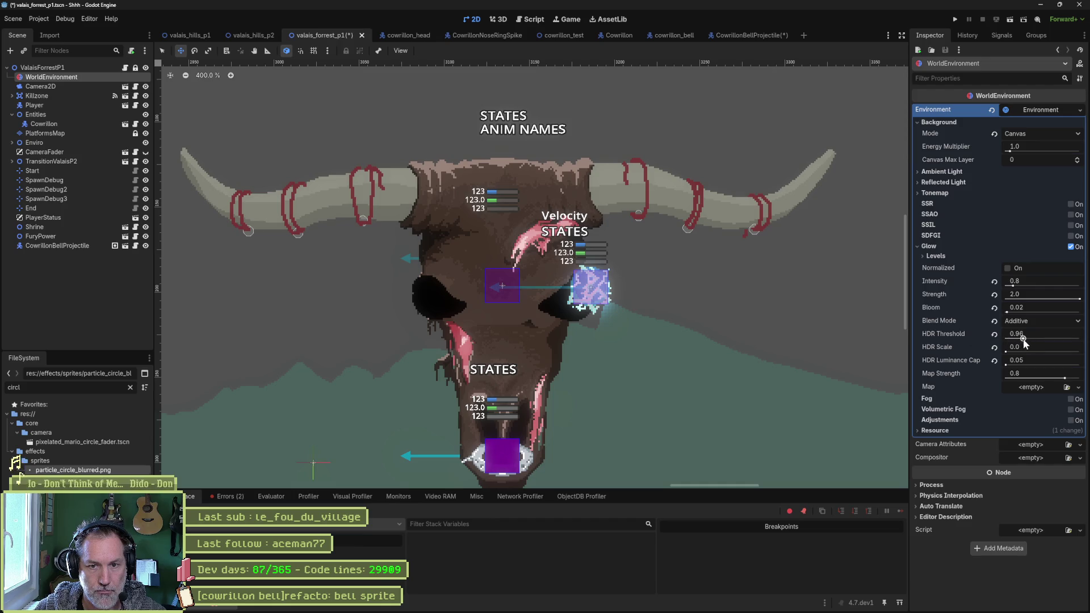
pyautogui.moveTo(1023, 339)
pyautogui.mouseDown()
pyautogui.moveTo(1013, 339)
pyautogui.moveTo(1035, 339)
pyautogui.moveTo(1026, 338)
pyautogui.mouseUp()
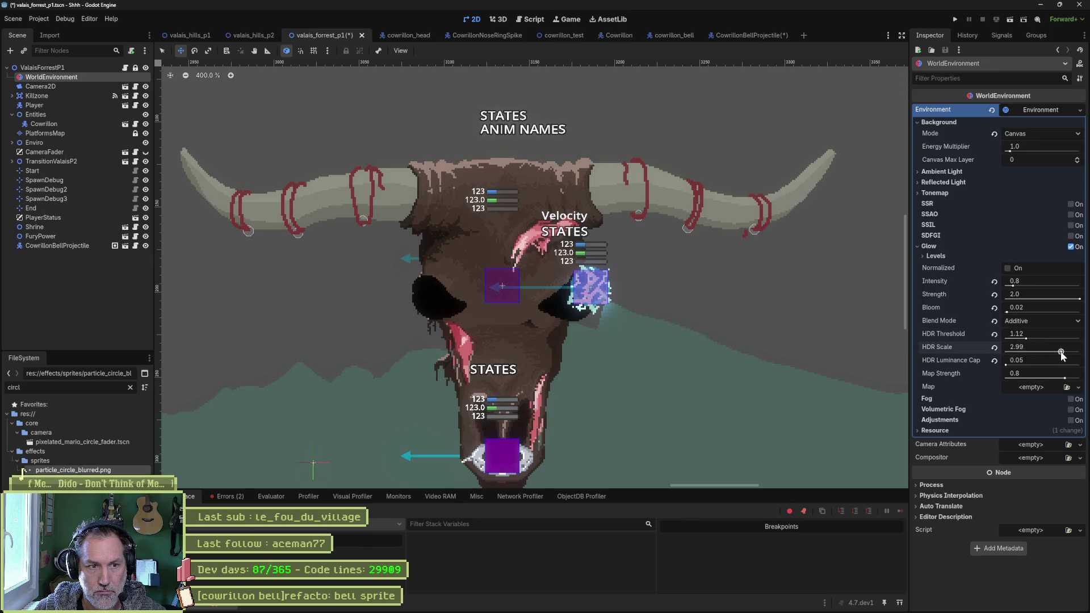
pyautogui.moveTo(1061, 353)
pyautogui.mouseDown()
pyautogui.moveTo(1029, 352)
pyautogui.moveTo(1021, 339)
pyautogui.moveTo(1025, 351)
pyautogui.moveTo(1009, 352)
pyautogui.moveTo(1041, 353)
pyautogui.moveTo(1023, 336)
pyautogui.mouseUp()
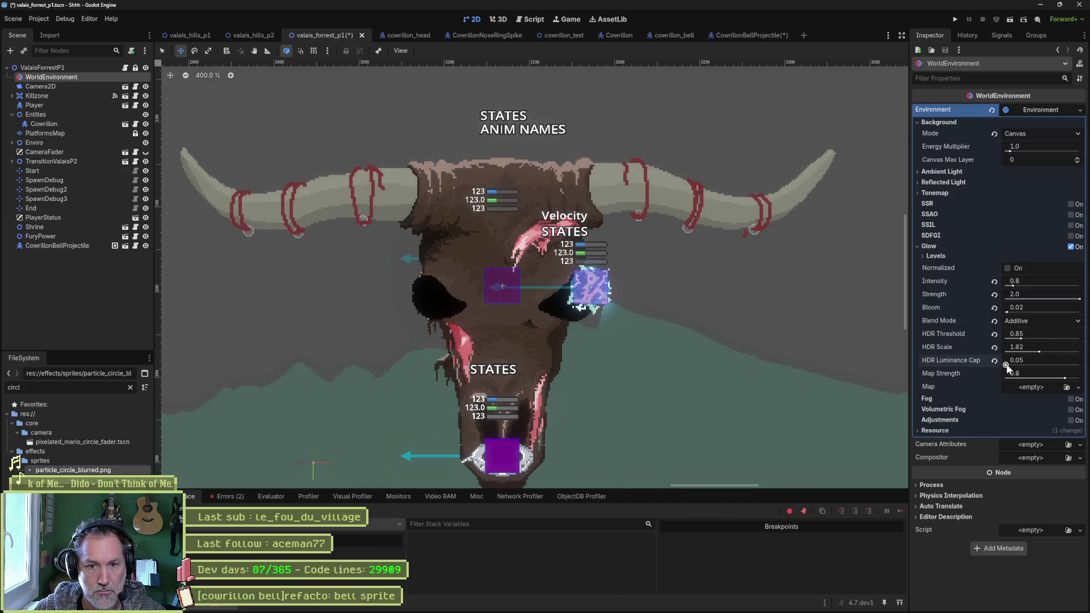
pyautogui.moveTo(1007, 364); pyautogui.dragTo(1014, 365)
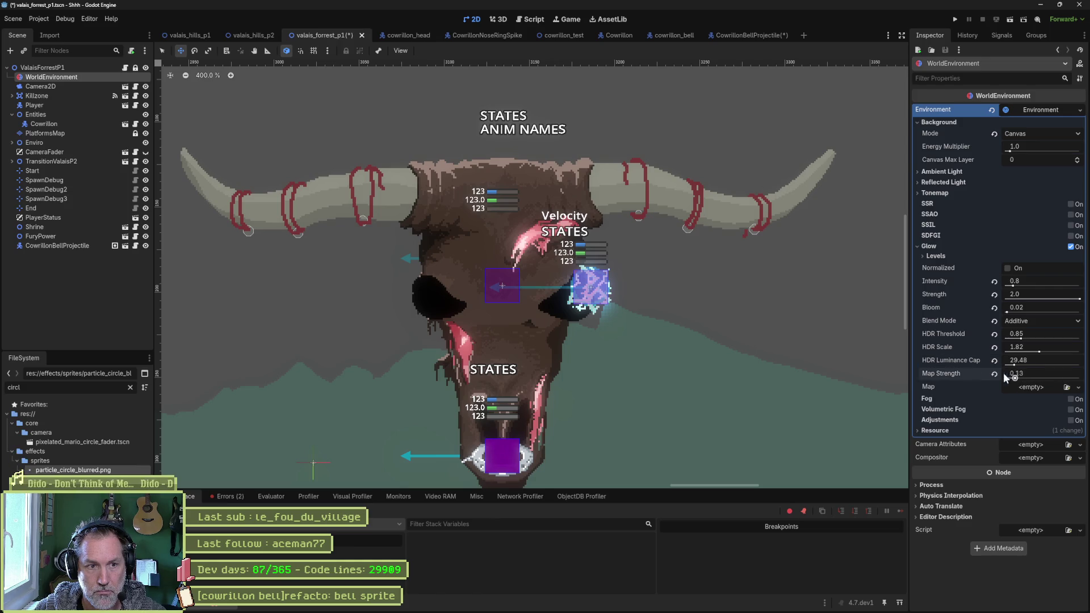
pyautogui.moveTo(1003, 373); pyautogui.dragTo(1061, 376)
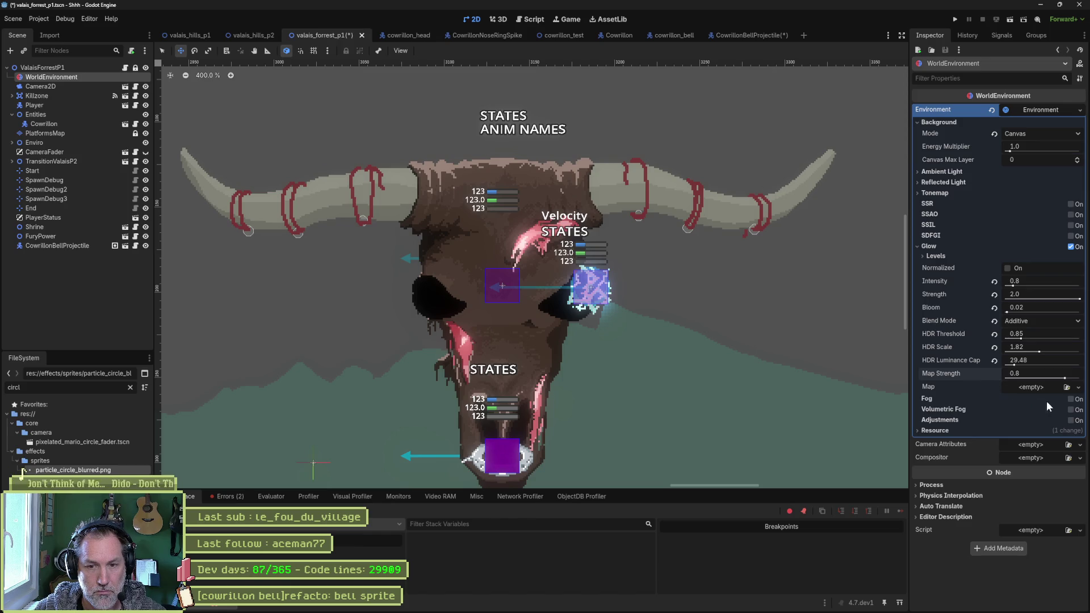
# - Try Volumetric Fog and brightness/contrast Adjustments, then disable Adjustments and save the level
pyautogui.click(1070, 410)
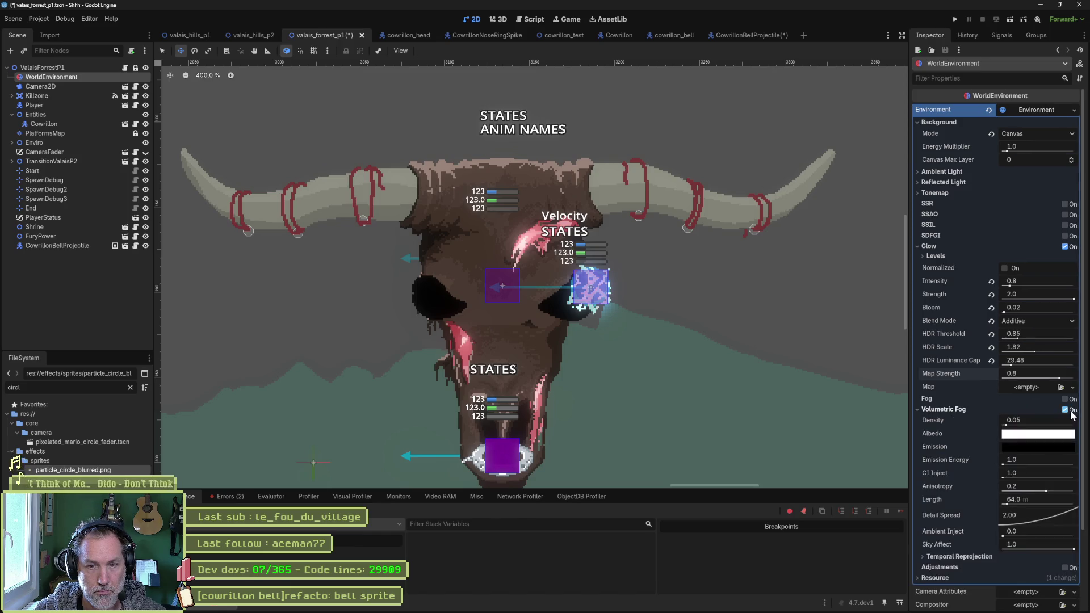
pyautogui.click(1070, 408)
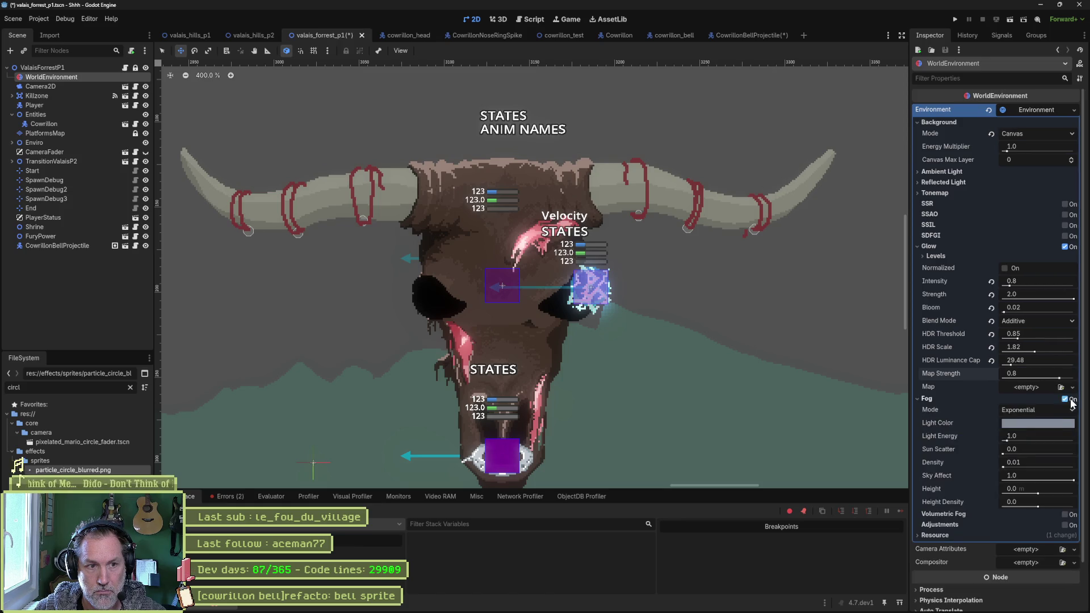
pyautogui.click(1070, 420)
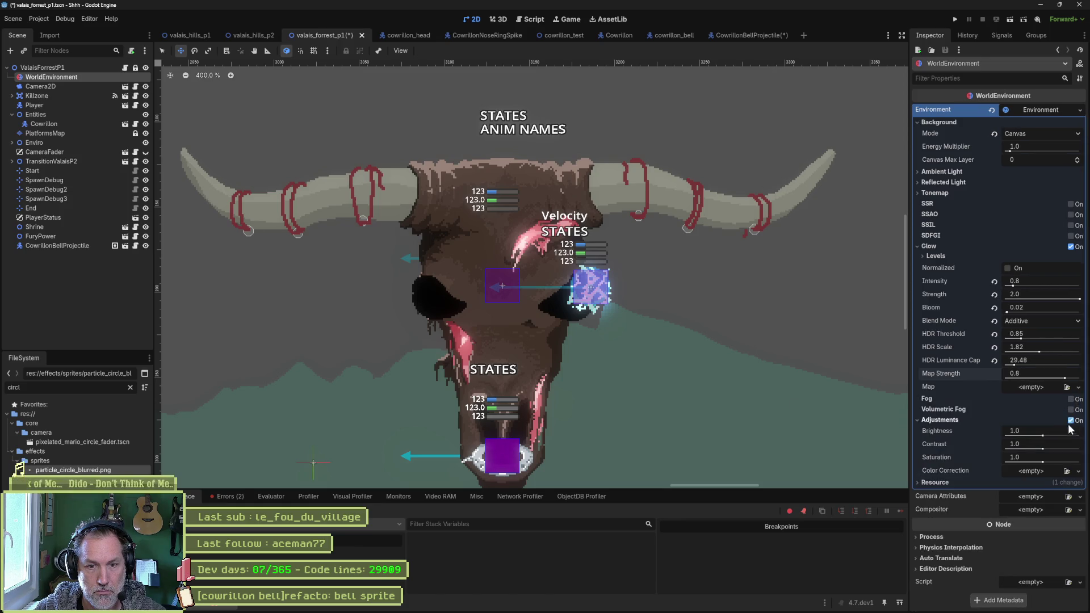
pyautogui.moveTo(1044, 436); pyautogui.dragTo(1042, 438)
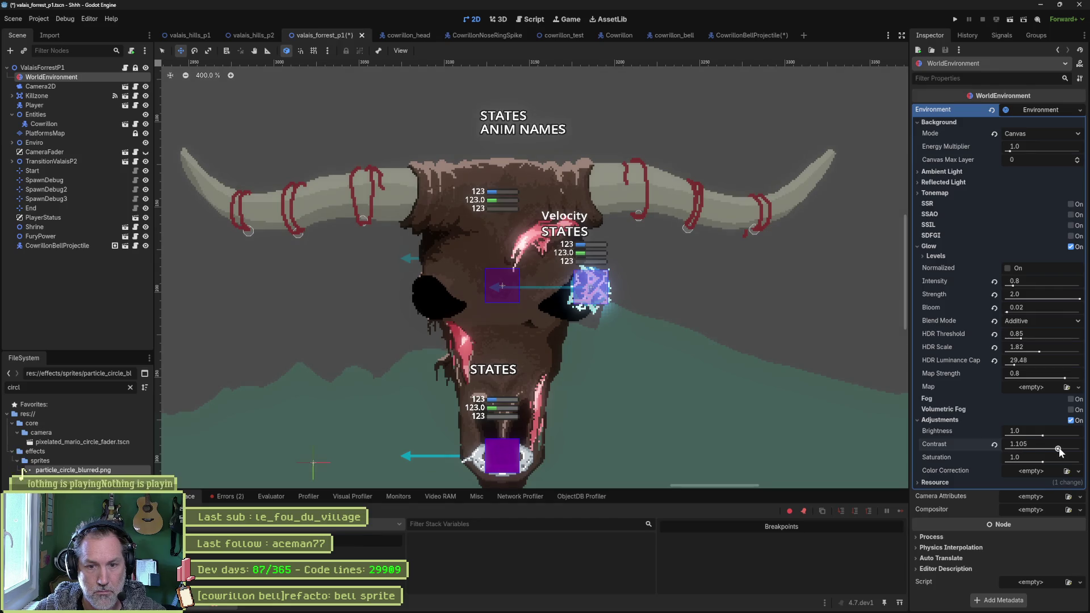
pyautogui.moveTo(1057, 448); pyautogui.dragTo(1026, 460)
pyautogui.hotkey('ctrl', 'z')
pyautogui.hotkey('ctrl', 'z')
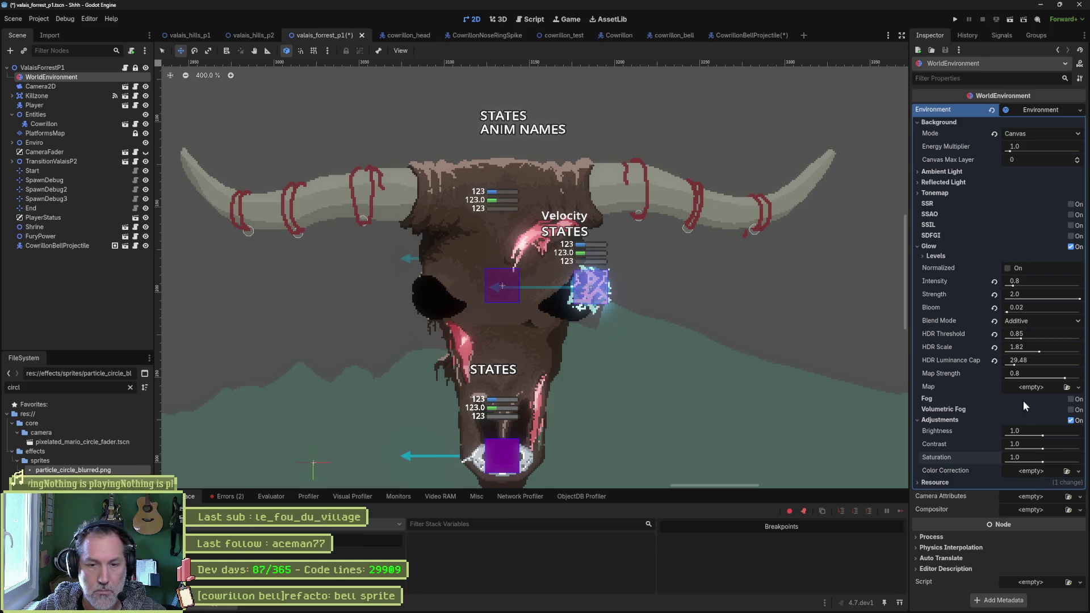
pyautogui.click(1069, 420)
pyautogui.hotkey('ctrl', 's')
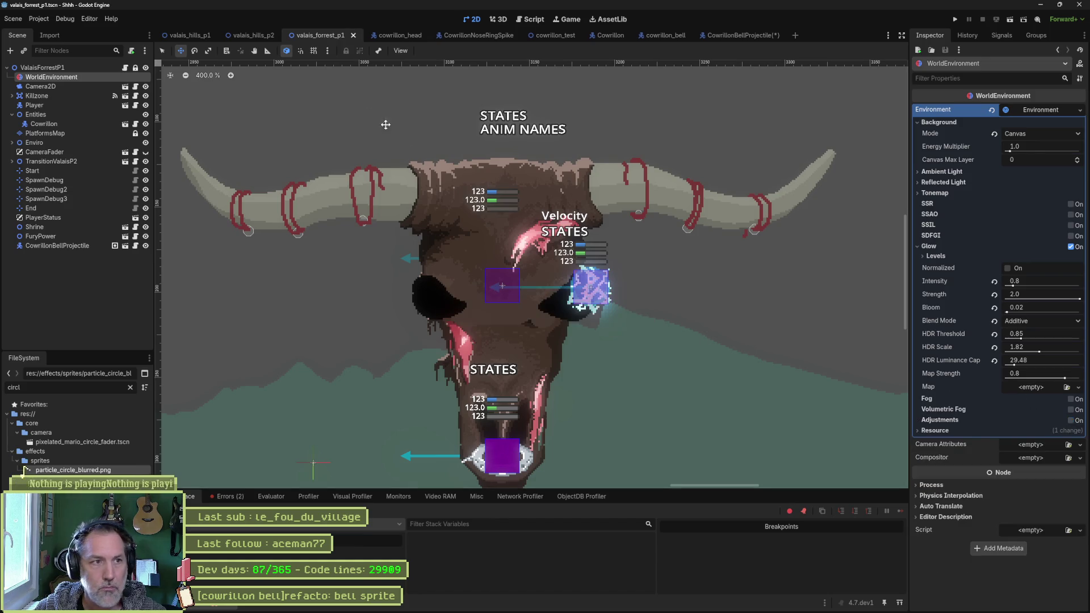
pyautogui.press('F6')
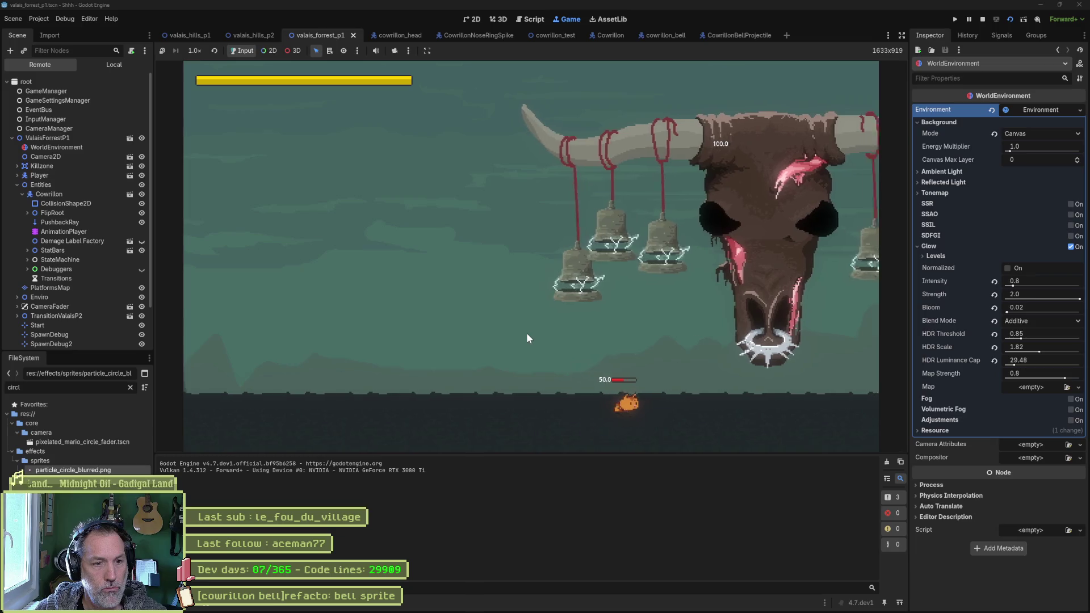
pyautogui.click(80, 195)
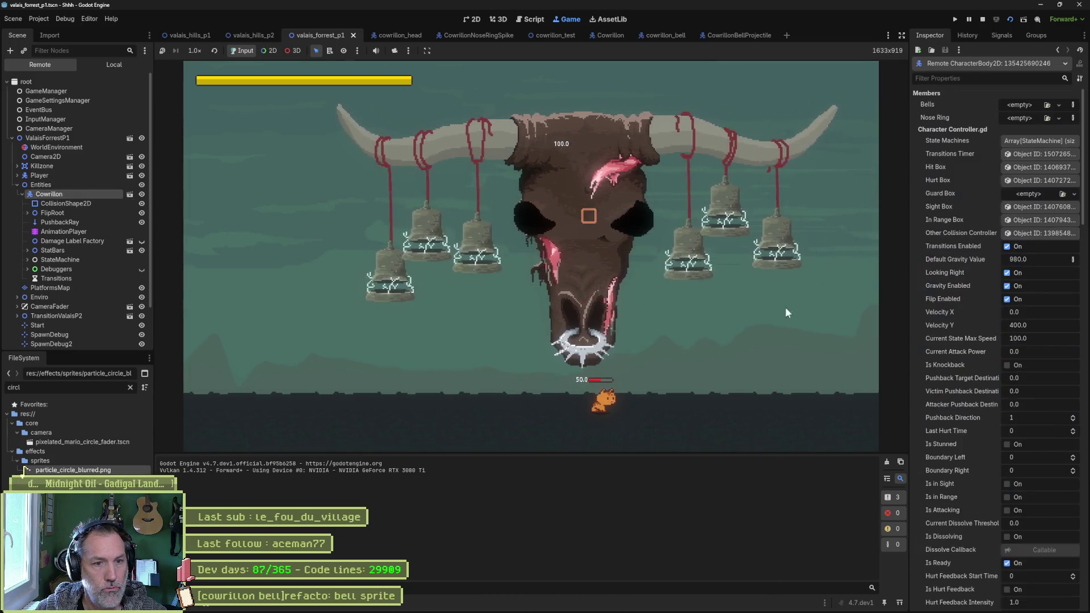
pyautogui.scroll(-10, 973, 373)
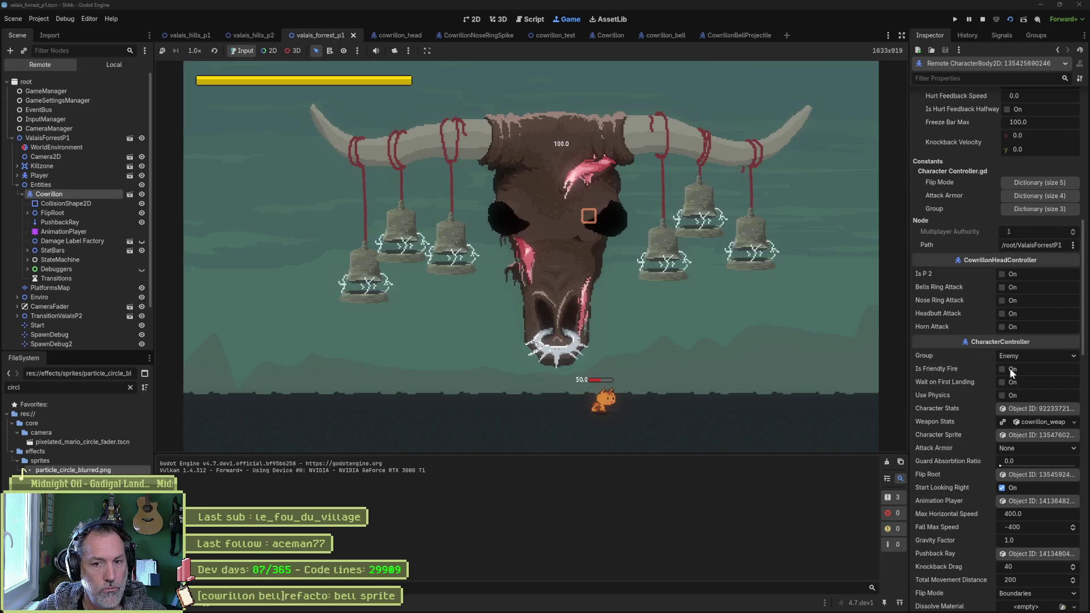
pyautogui.click(1006, 286)
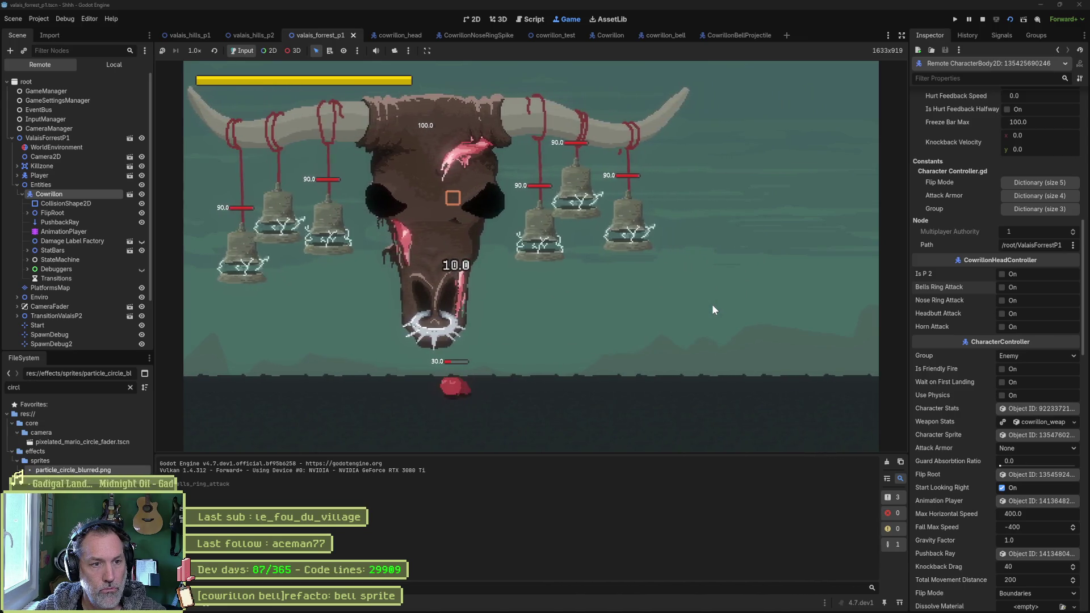
pyautogui.press('F8')
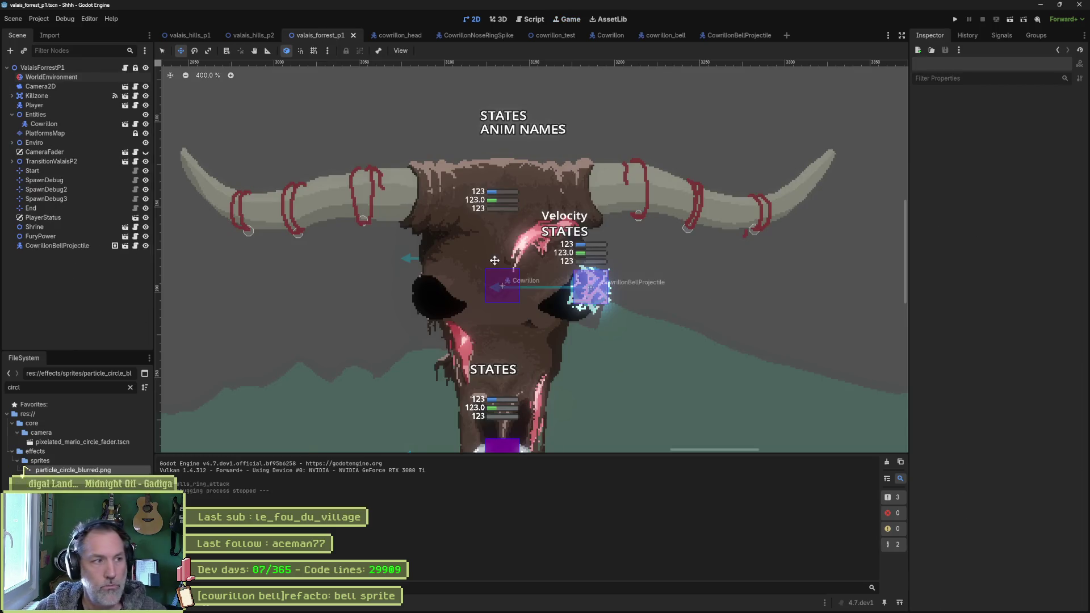
# - Delete the WorldEnvironment node and save the level
pyautogui.click(50, 76)
pyautogui.press('Delete')
pyautogui.press('Return')
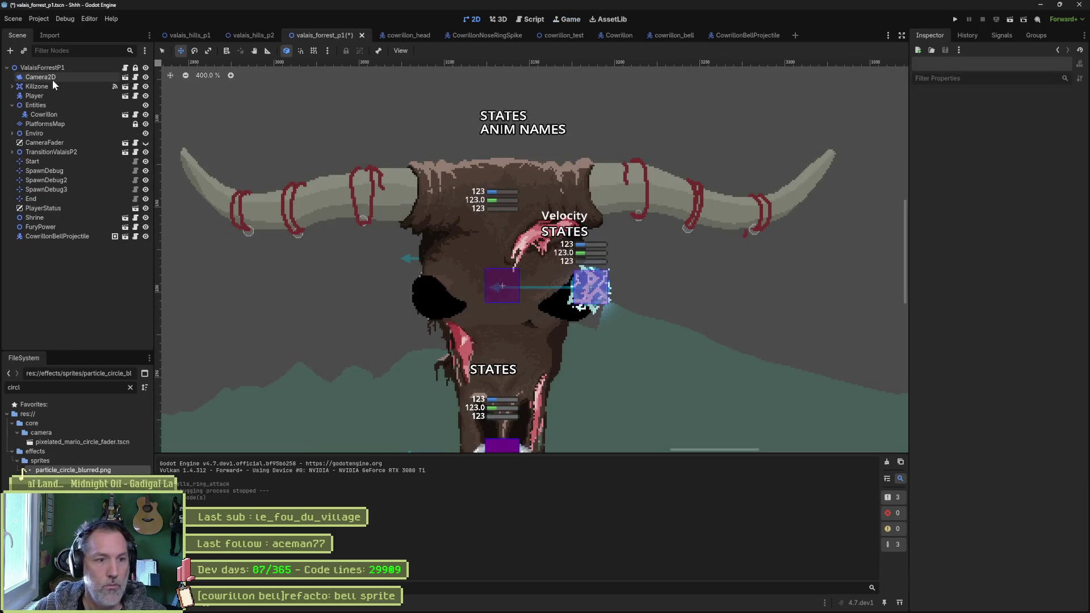
pyautogui.hotkey('ctrl', 's')
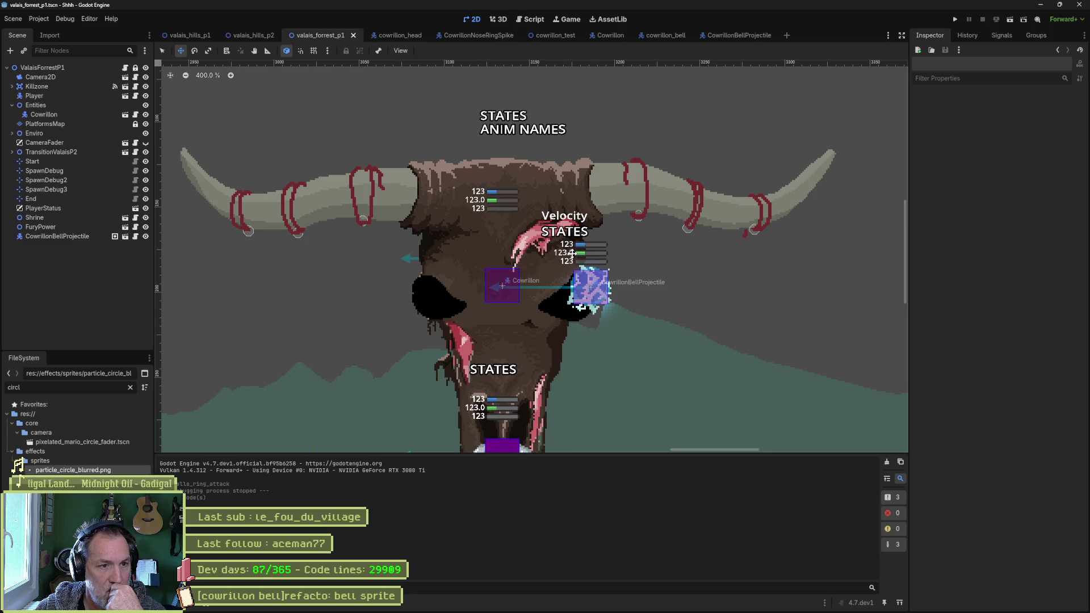
# - Set the CowrillonBellProjectile PointLight2D to Mix blend mode with energy 2.66, then return to valais_forrest_p1
pyautogui.scroll(-1, 572, 254)
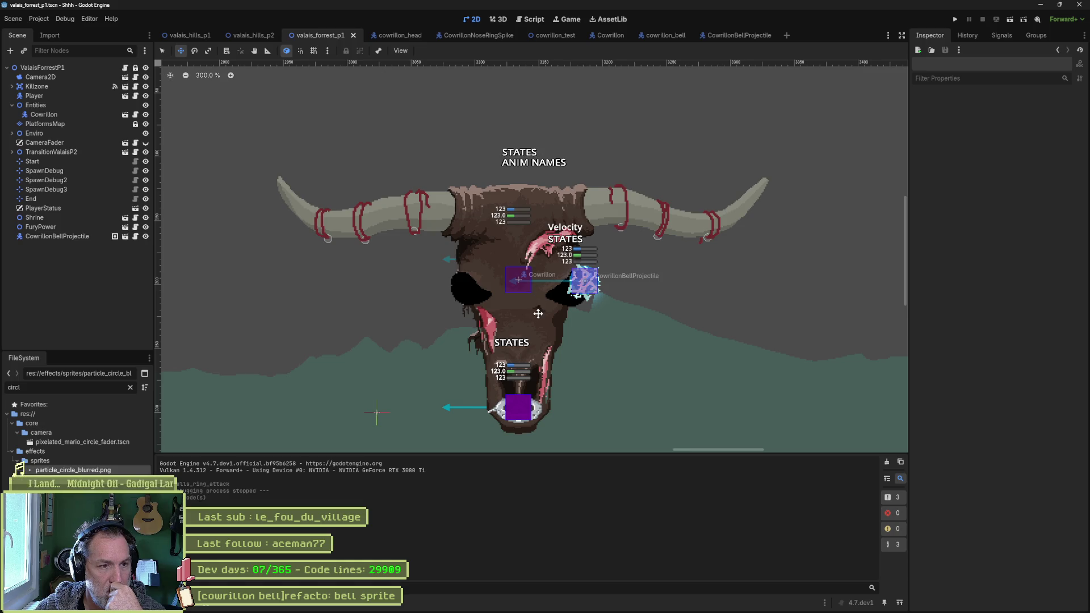
pyautogui.click(732, 35)
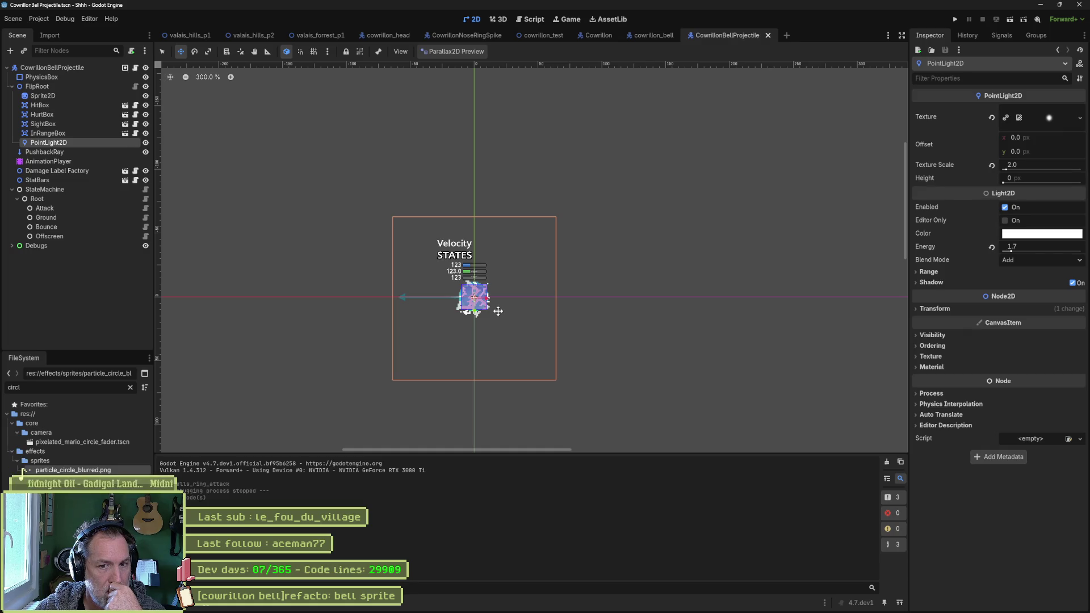
pyautogui.click(1020, 260)
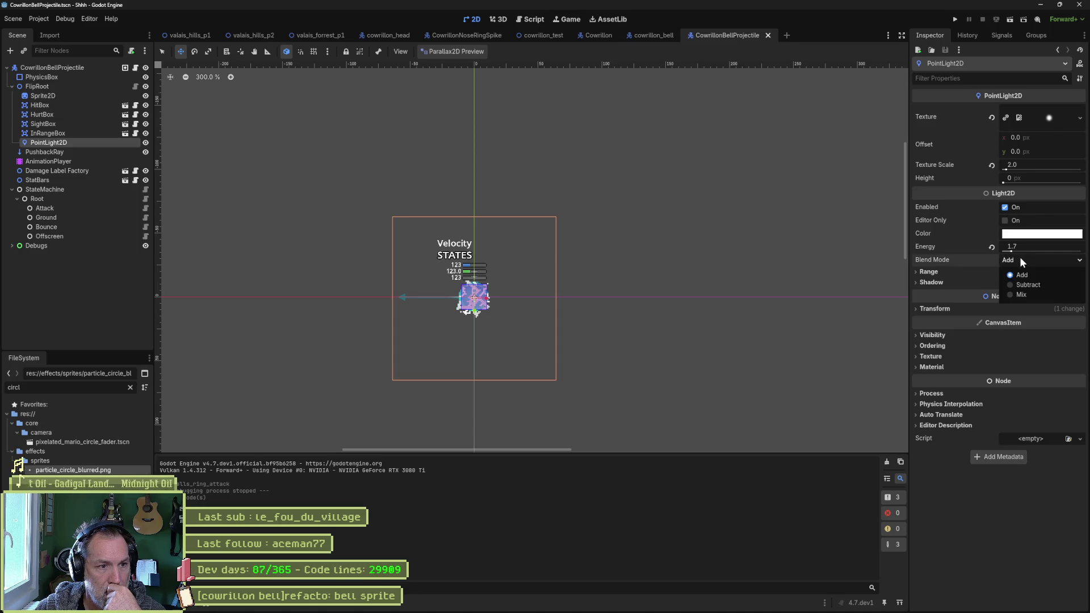
pyautogui.click(1028, 295)
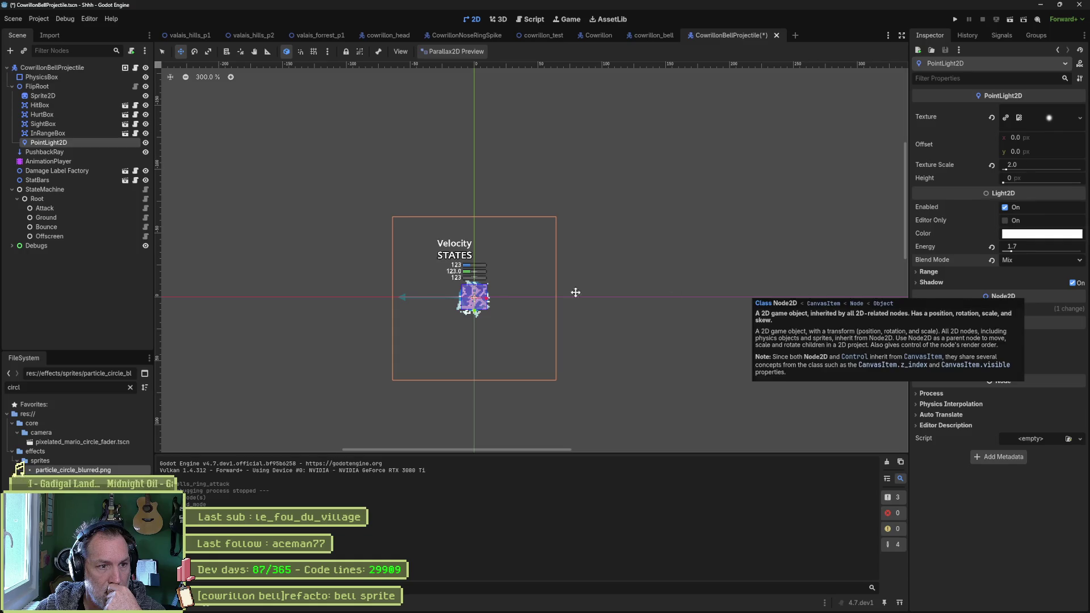
pyautogui.scroll(4, 508, 295)
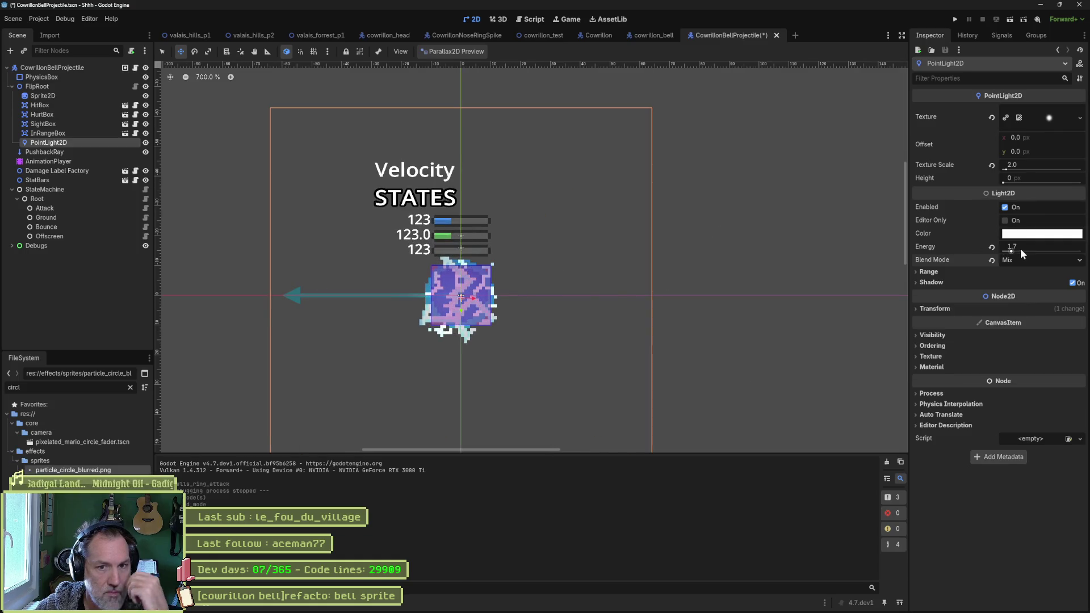
pyautogui.moveTo(1020, 247); pyautogui.dragTo(1015, 250)
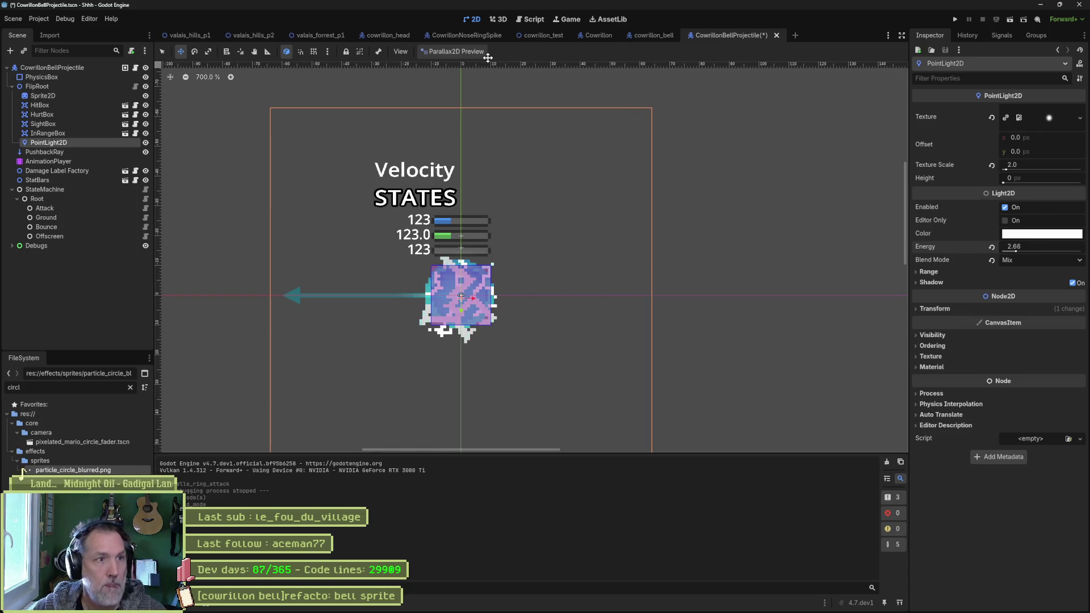
pyautogui.click(321, 33)
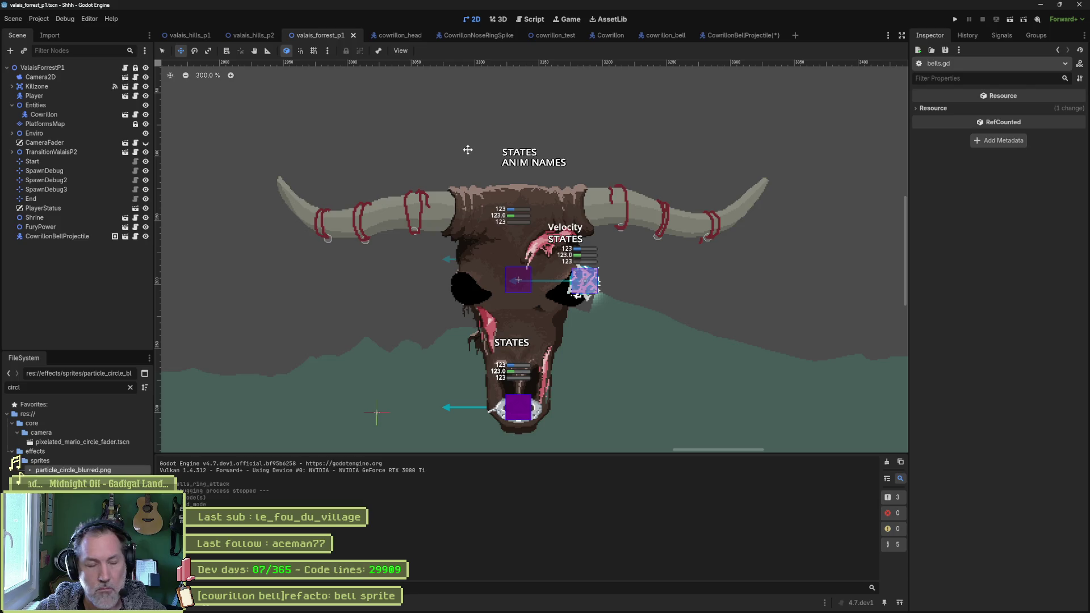
# - Delete the CowrillonBellProjectile node from valais_forrest_p1
pyautogui.click(82, 237)
pyautogui.press('Delete')
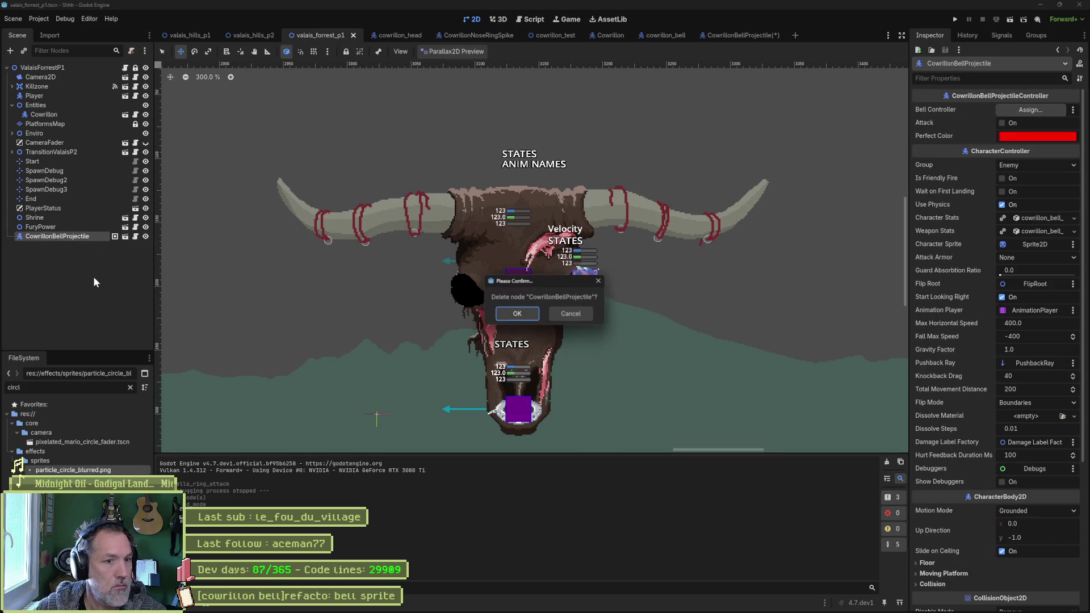
pyautogui.press('Return')
# - Run the game, trigger the remote Cowrillon's Bells Ring Attack, then stop the run
pyautogui.press('F6')
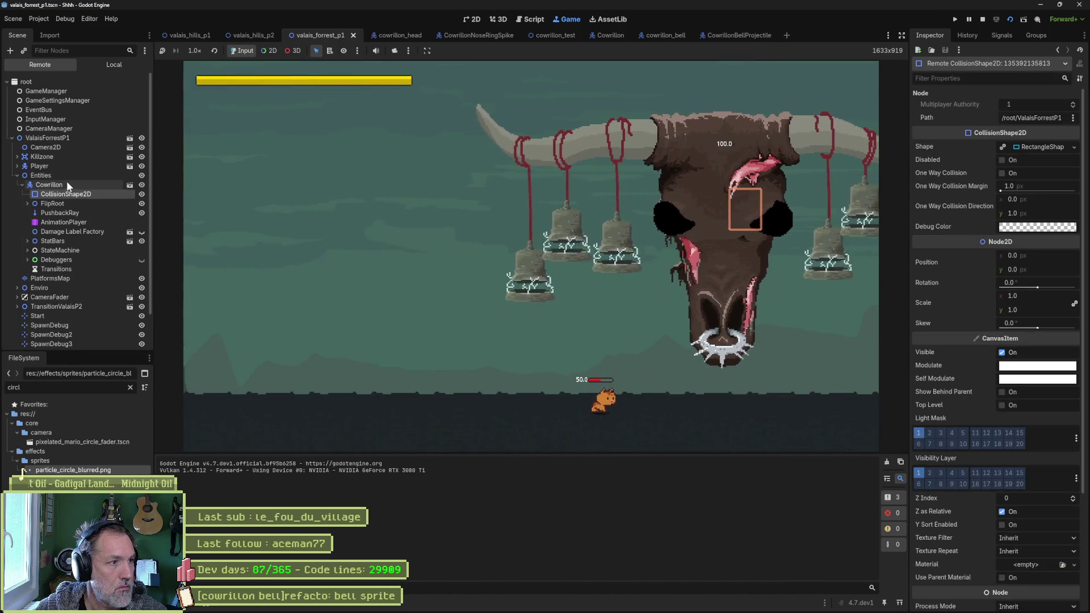
pyautogui.click(67, 183)
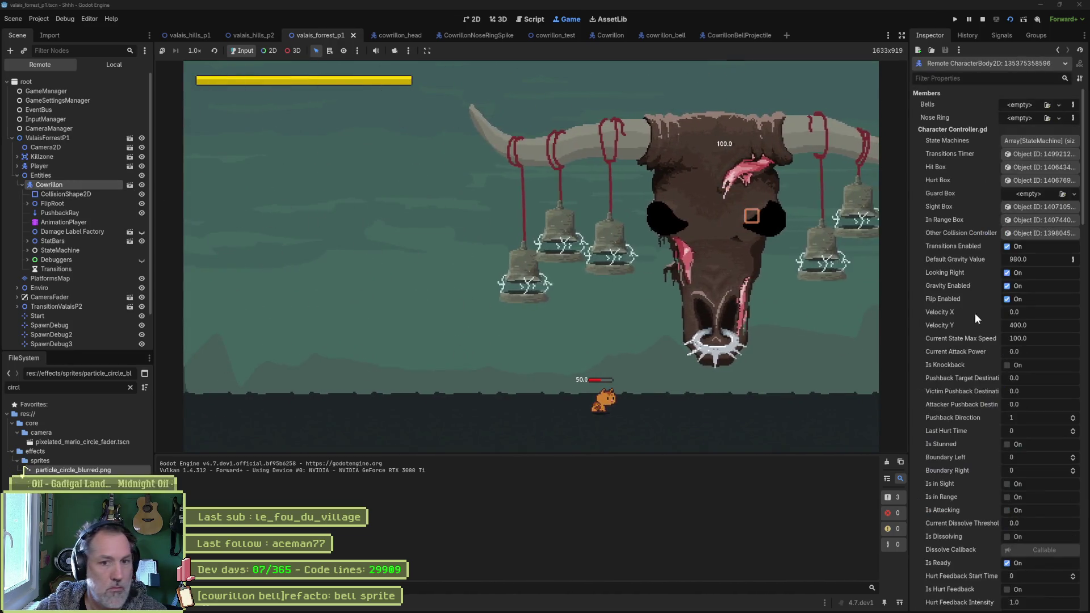
pyautogui.scroll(-5, 1003, 342)
pyautogui.click(1018, 481)
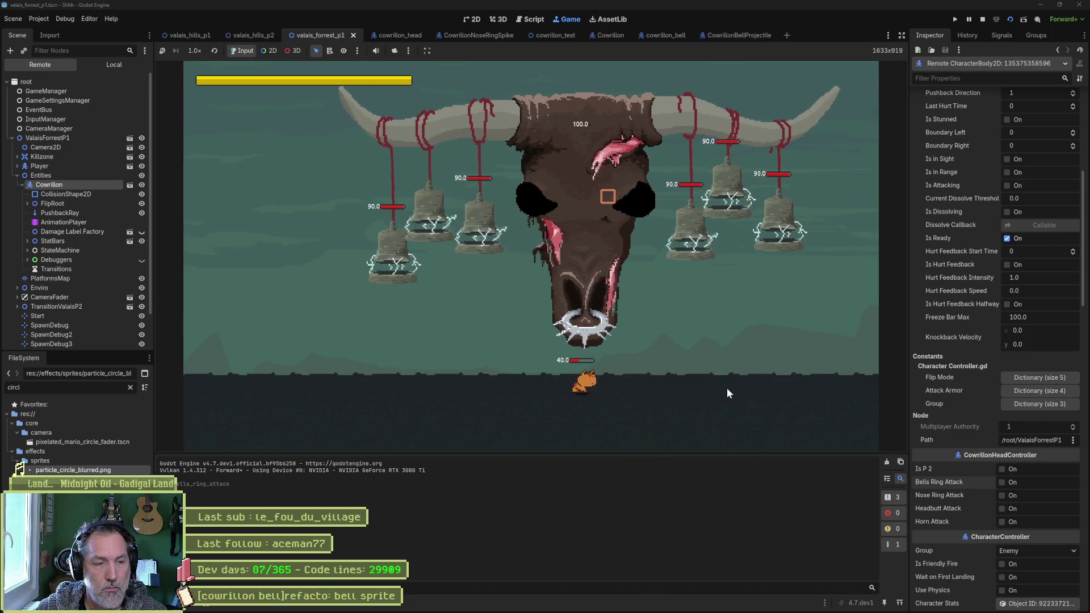
pyautogui.press('F8')
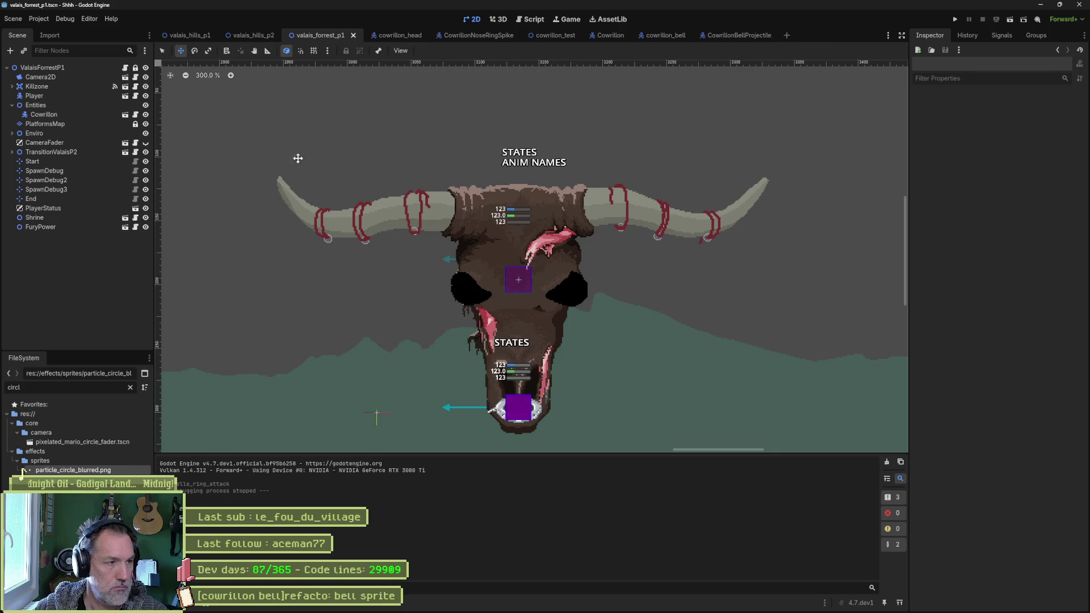
# - Open bells.gd, then select the Bells node in the cowrillon_head scene
pyautogui.click(525, 20)
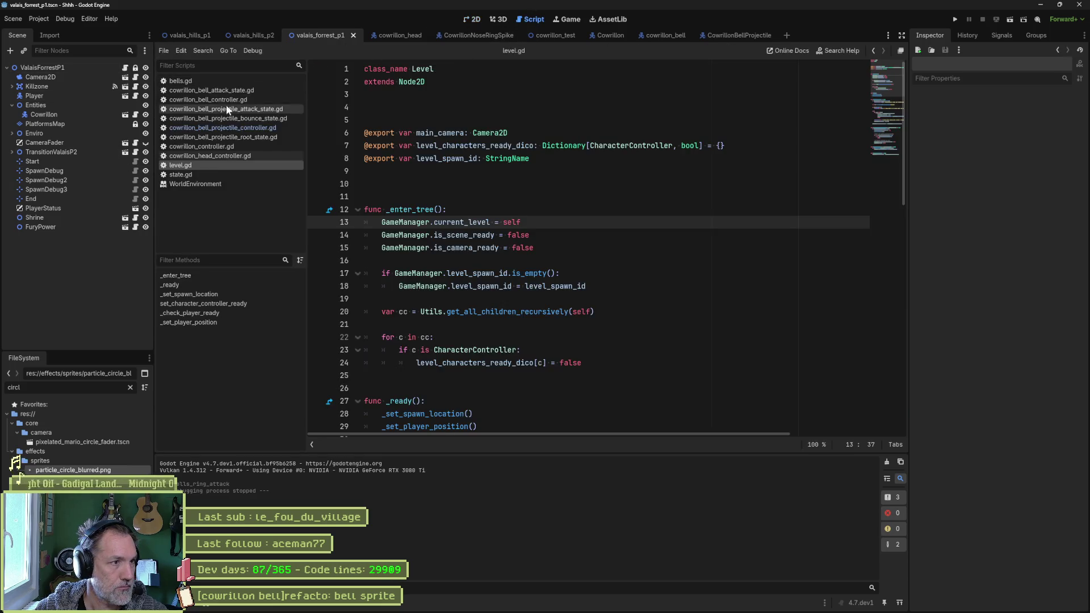
pyautogui.click(213, 83)
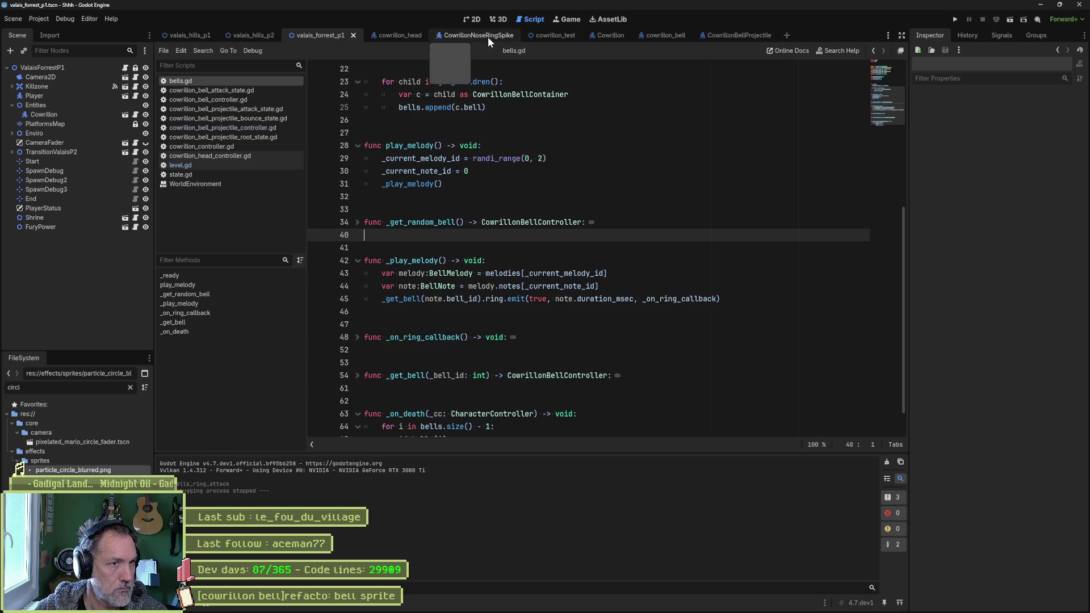
pyautogui.click(397, 35)
pyautogui.scroll(5, 88, 209)
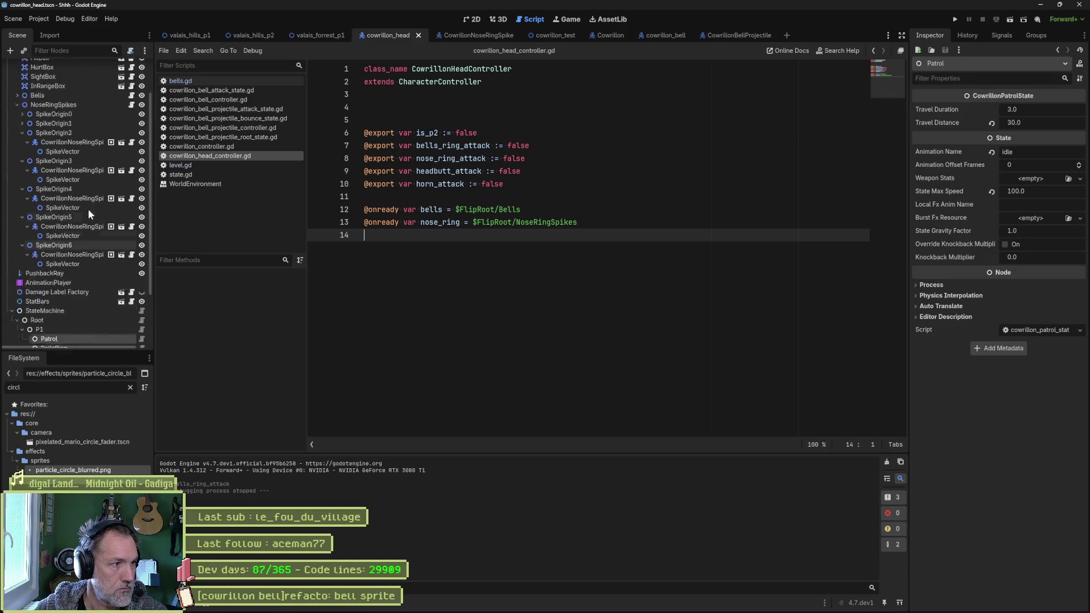
pyautogui.click(63, 144)
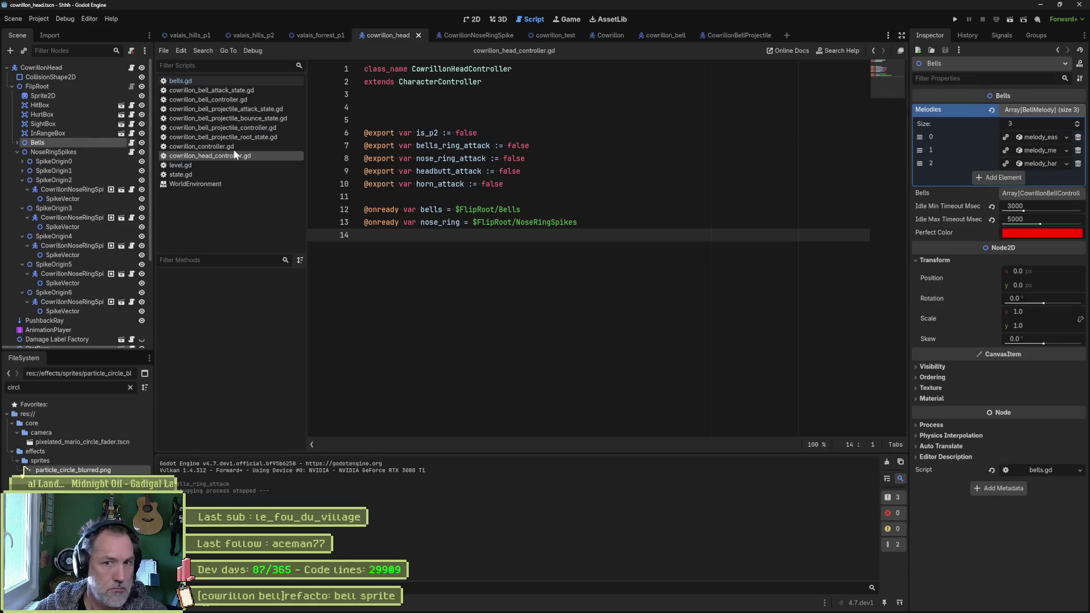
# - Set the Bells' Perfect Color to purple 9875c5 and run the level again
pyautogui.click(474, 19)
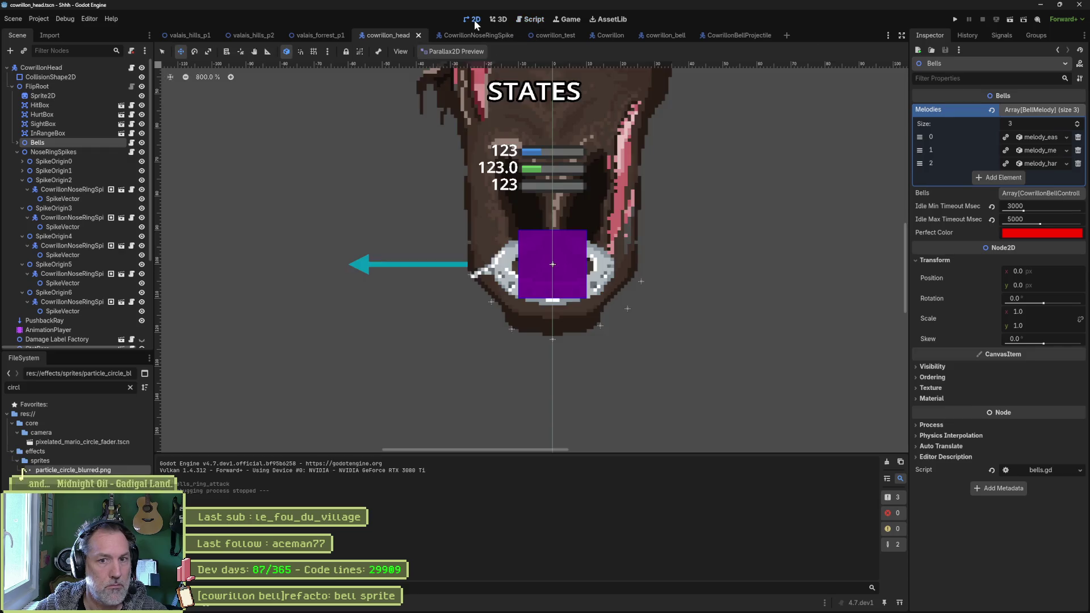
pyautogui.click(1057, 233)
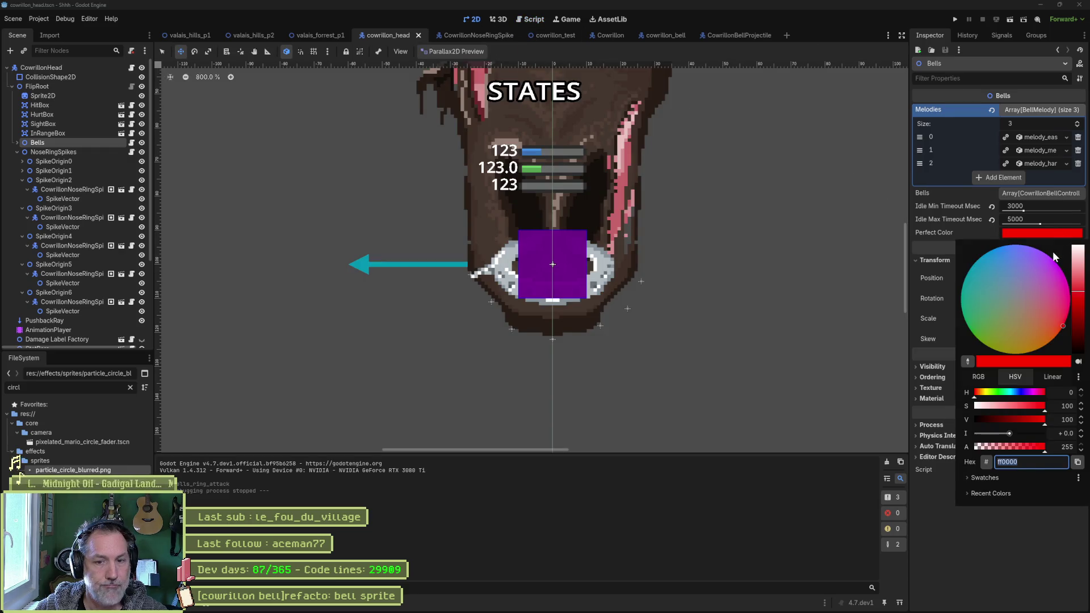
pyautogui.click(1019, 275)
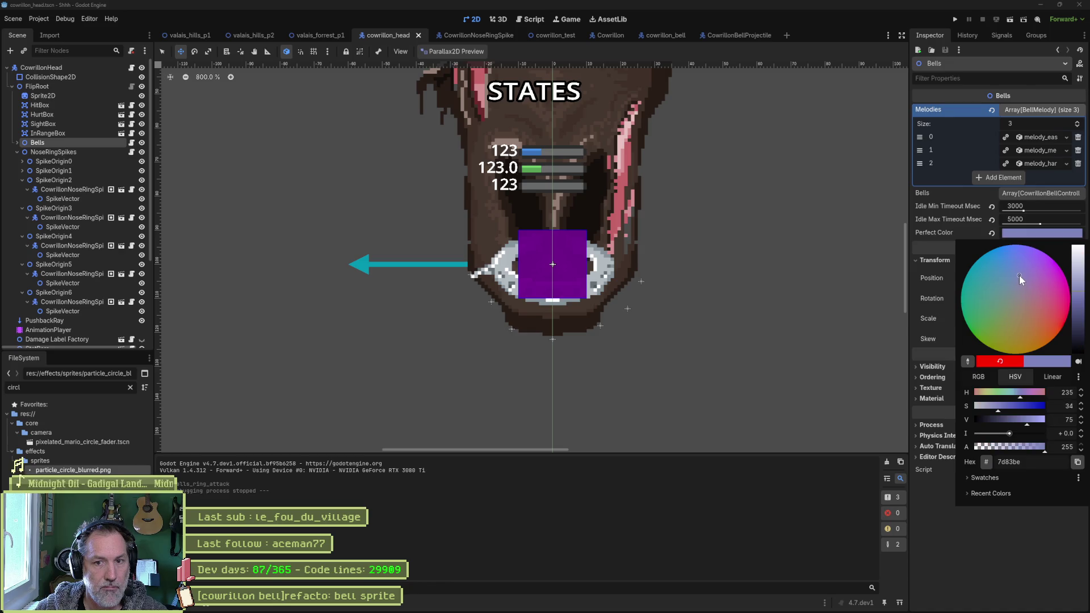
pyautogui.click(1030, 274)
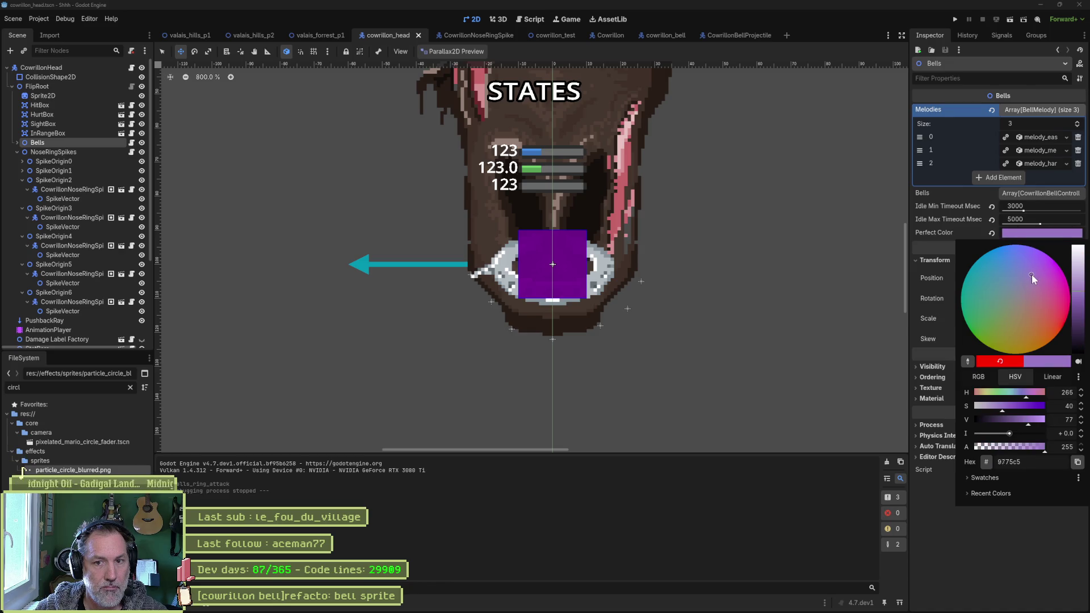
pyautogui.click(982, 526)
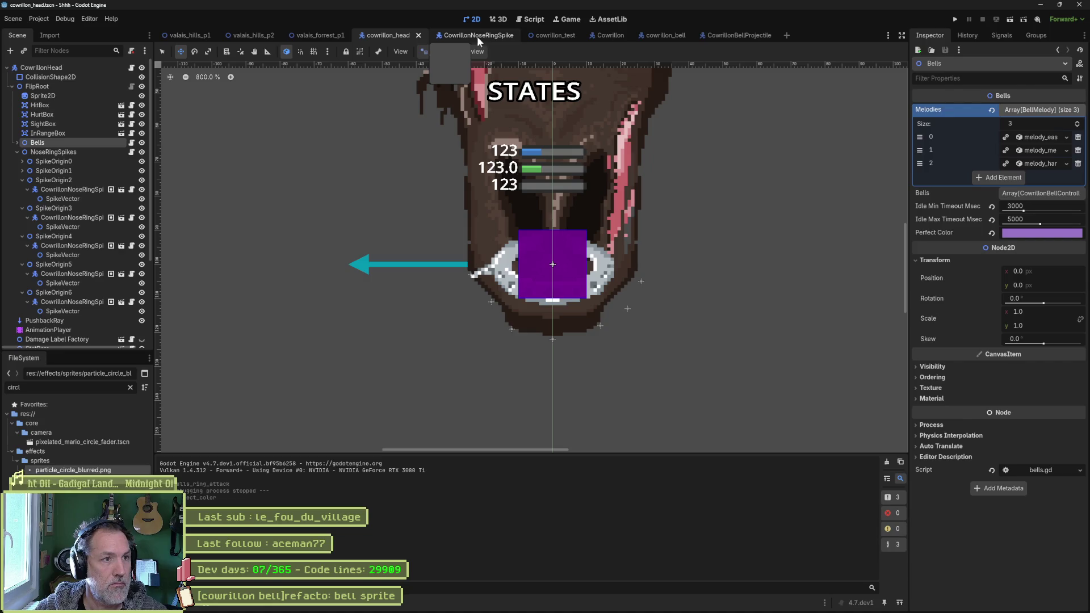
pyautogui.click(318, 35)
pyautogui.press('F6')
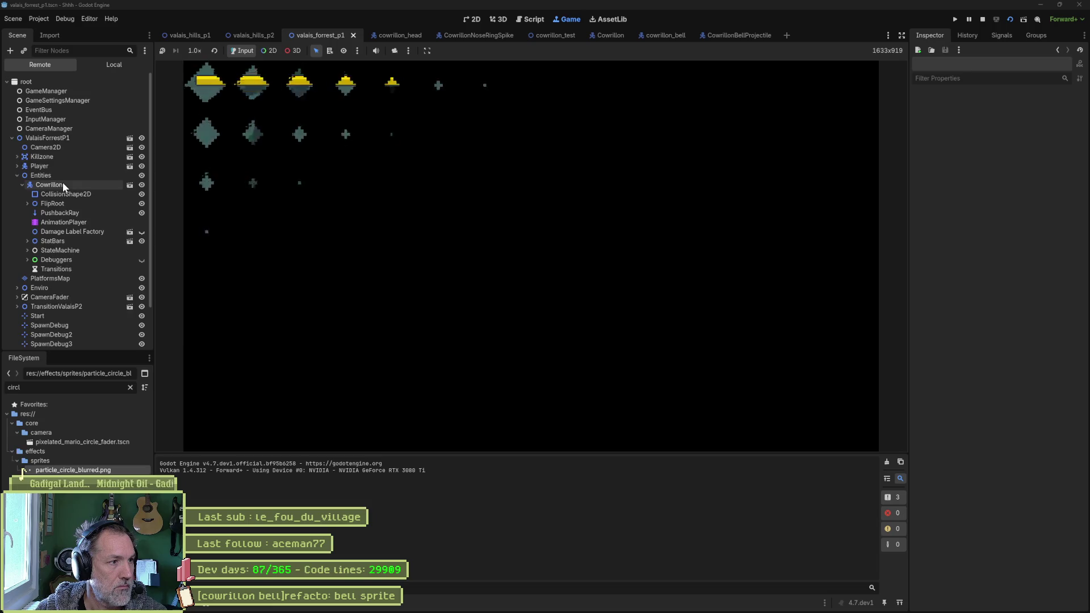
# - Trigger the running Cowrillon's Bells Ring Attack from the Remote inspector, then switch to cowrillon_head
pyautogui.click(62, 184)
pyautogui.scroll(-5, 1005, 425)
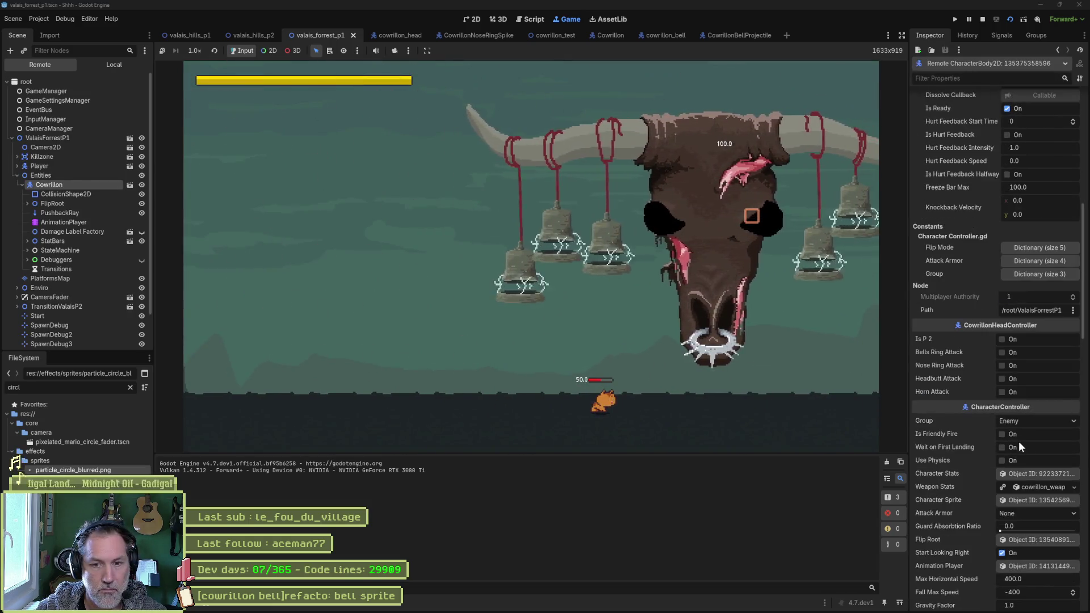
pyautogui.click(1015, 437)
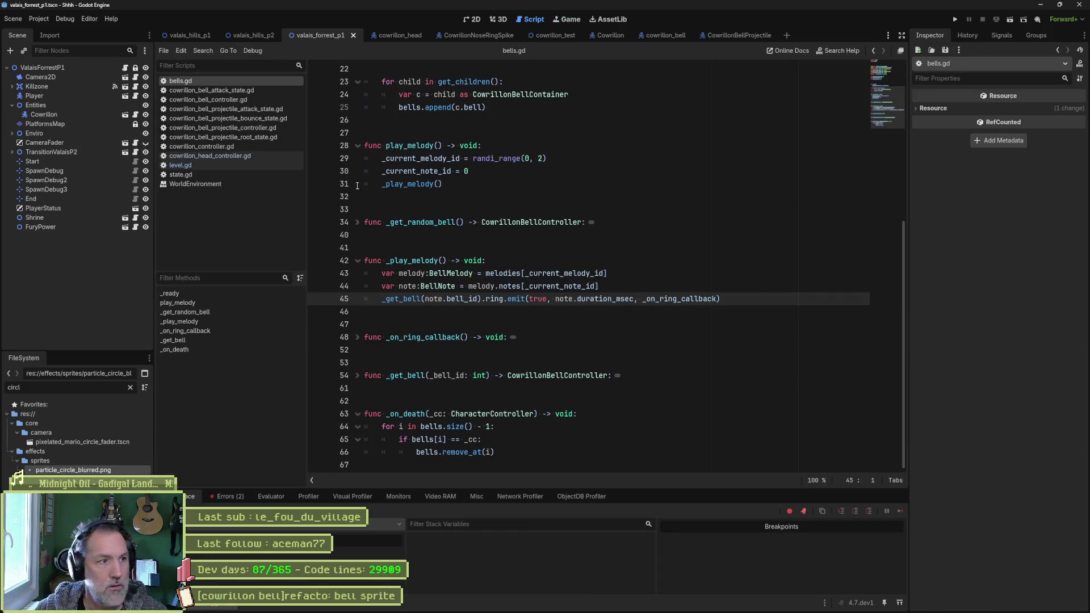
pyautogui.click(409, 37)
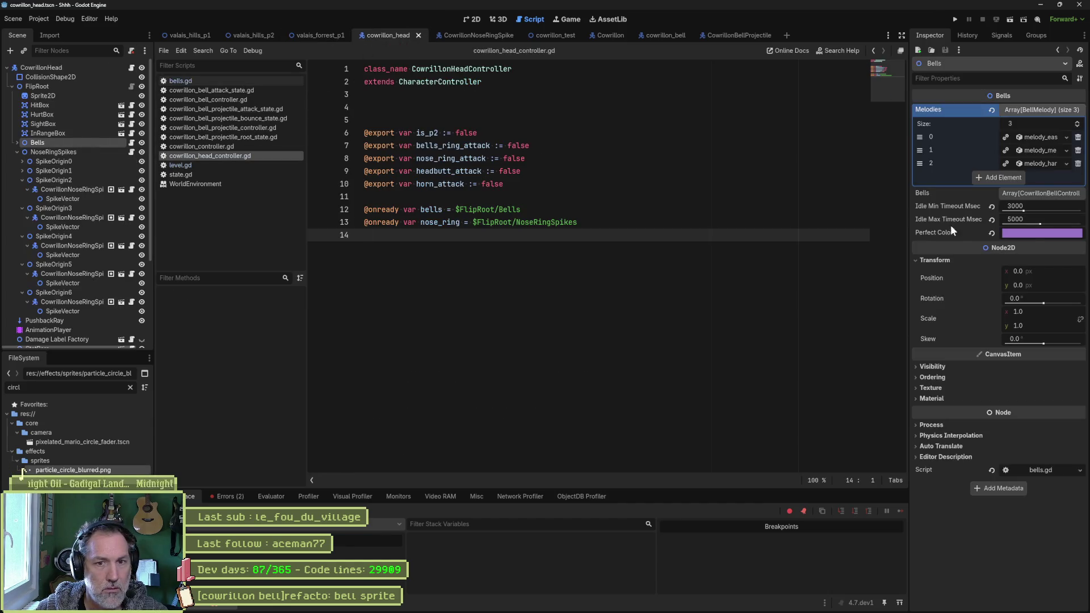
# - Expand the Bells node and inspect a CowrillonBellContainer, its Sprite2D and Bells' properties
pyautogui.moveTo(1029, 236)
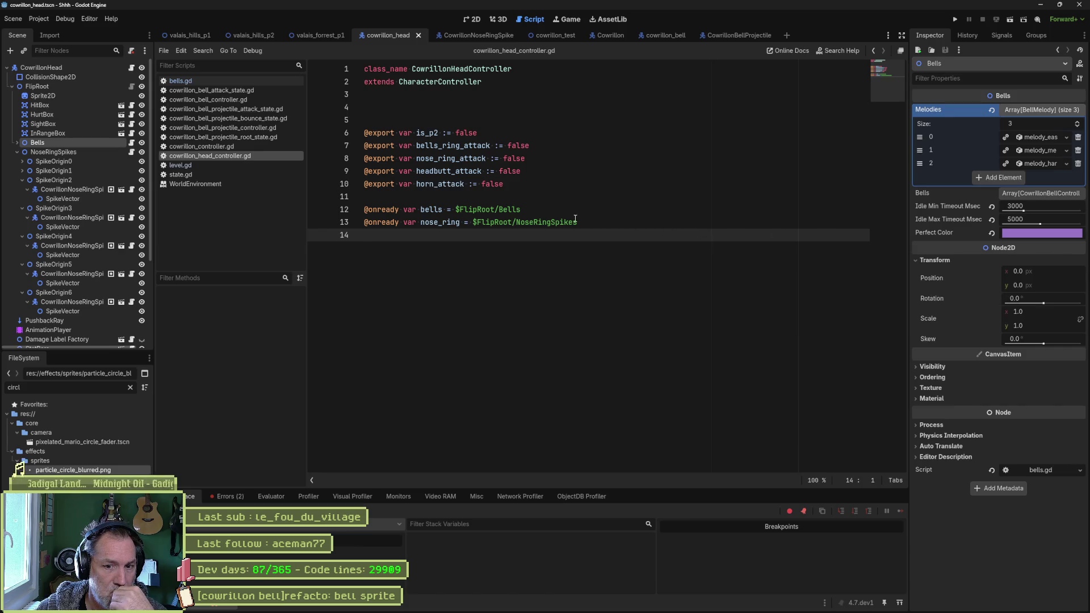
pyautogui.click(17, 152)
pyautogui.click(17, 143)
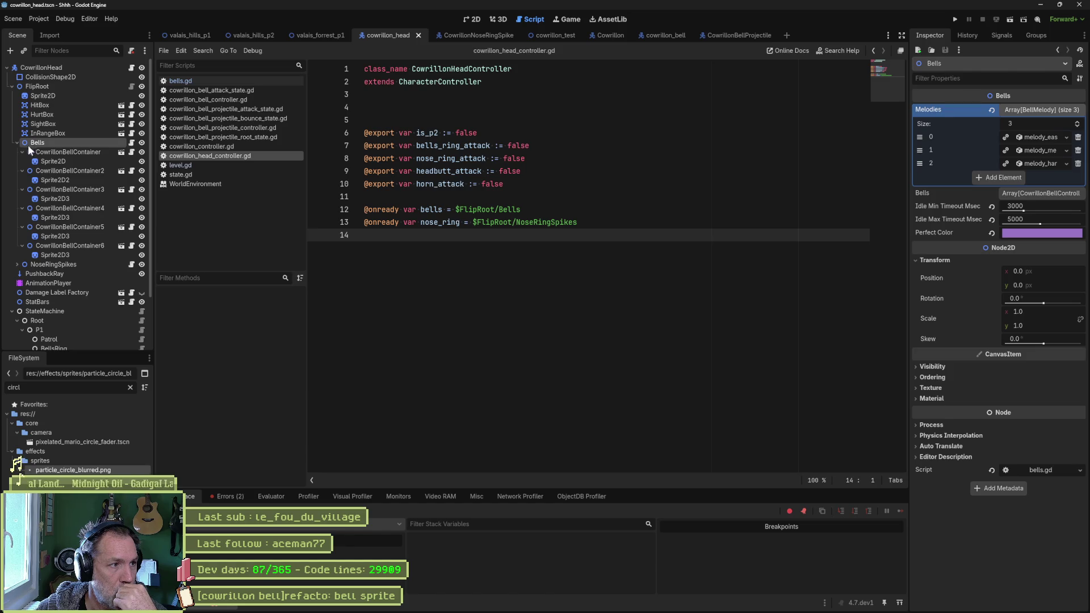
pyautogui.click(61, 152)
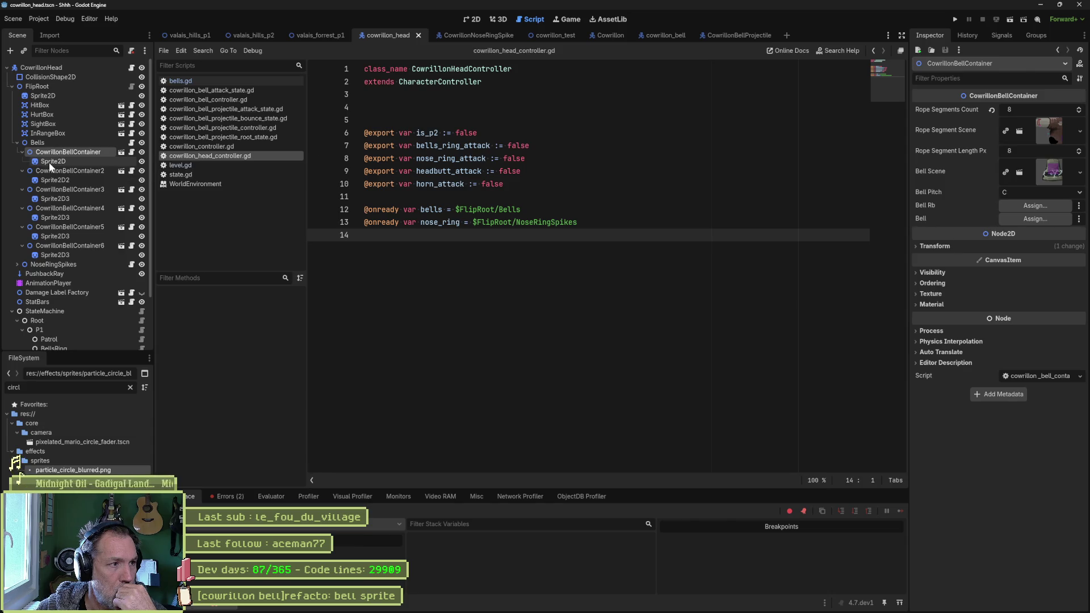
pyautogui.click(49, 162)
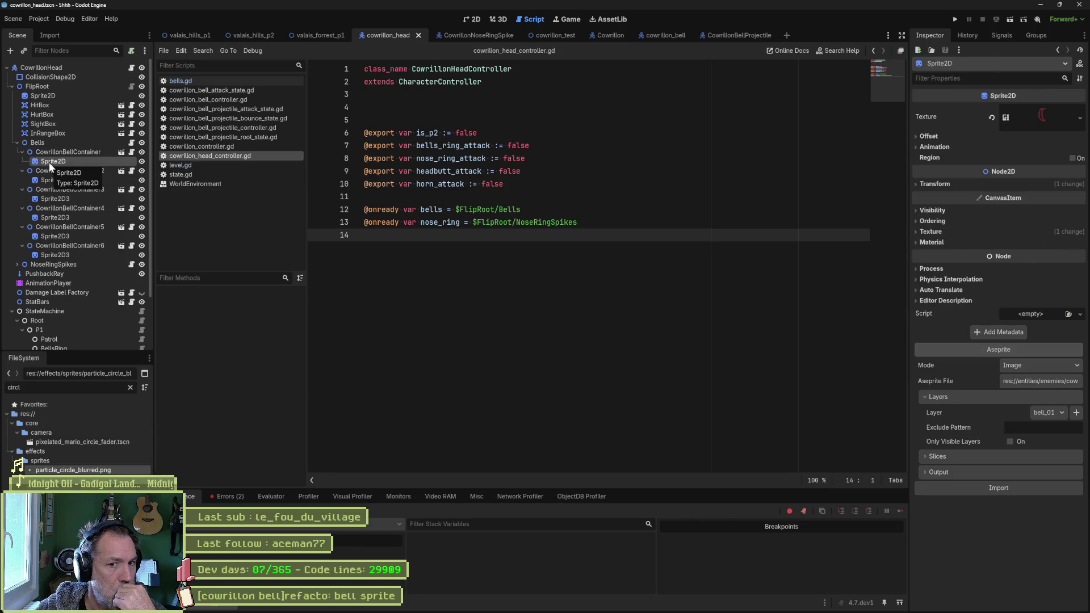
pyautogui.click(18, 143)
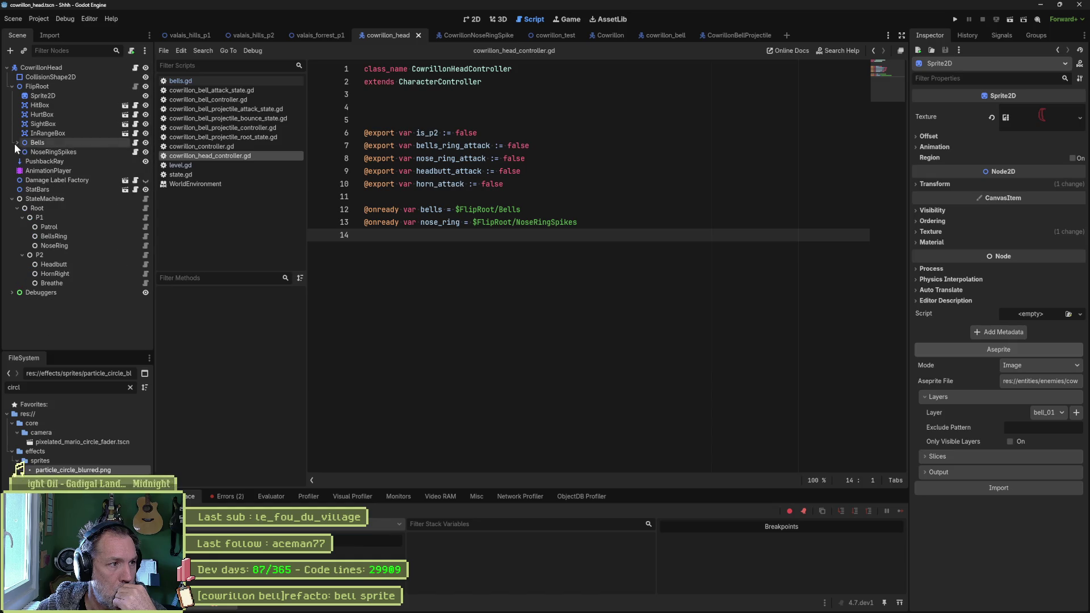
pyautogui.click(37, 143)
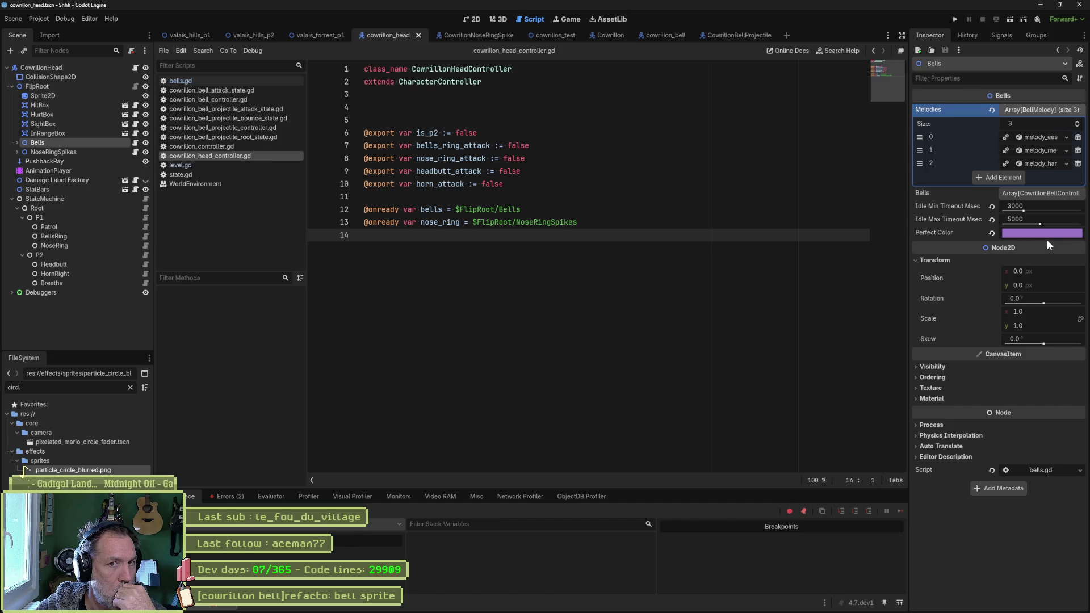
# - Select perfect_color on line 12 of bells.gd and start a project-wide Find in Files
pyautogui.click(191, 84)
pyautogui.scroll(7, 482, 216)
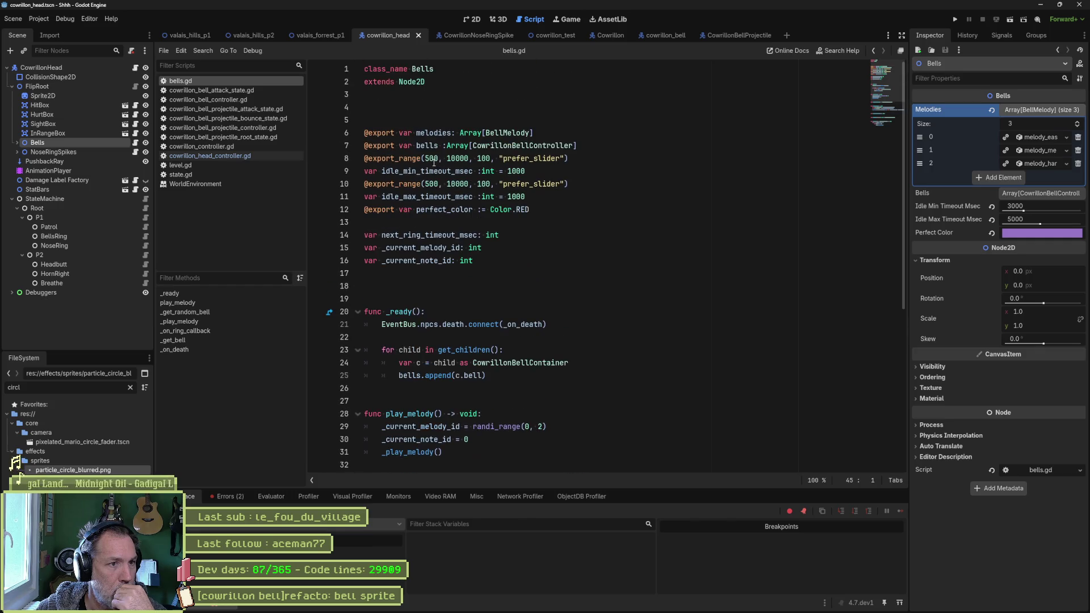
pyautogui.doubleClick(448, 209)
pyautogui.scroll(-7, 669, 319)
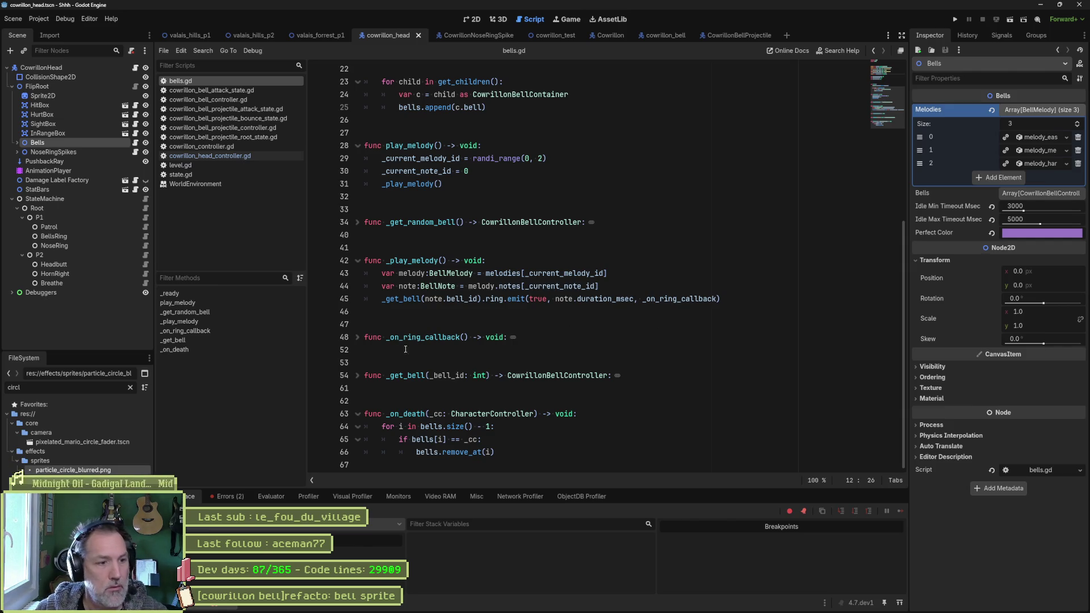
pyautogui.scroll(3, 627, 339)
pyautogui.hotkey('ctrl', 'shift', 'f')
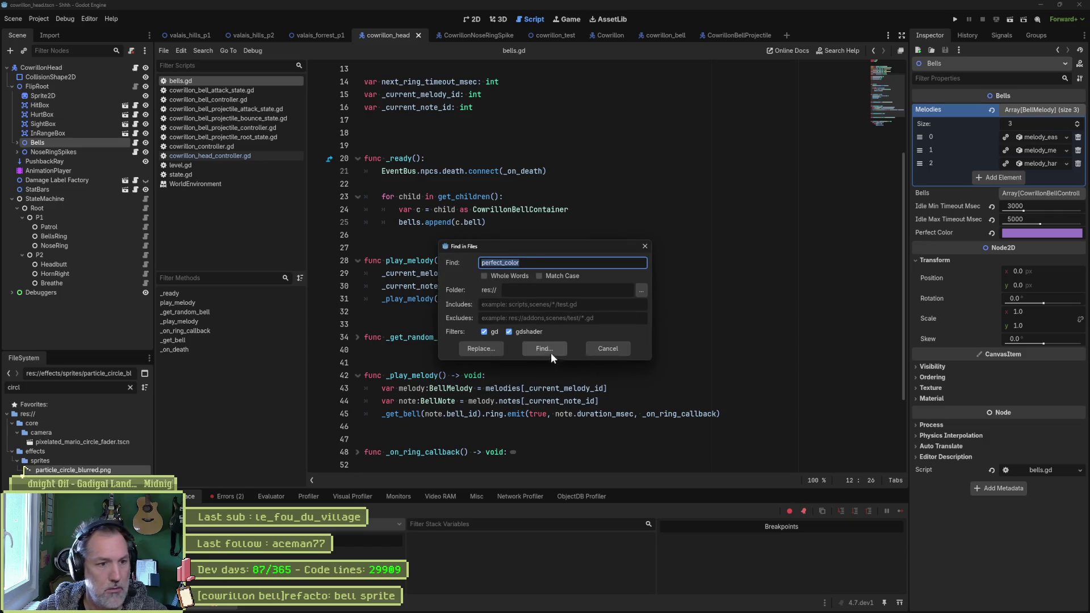
# - Search res:// for perfect_color, open its projectile controller match and the CowrillonBellProjectile scene
pyautogui.click(551, 352)
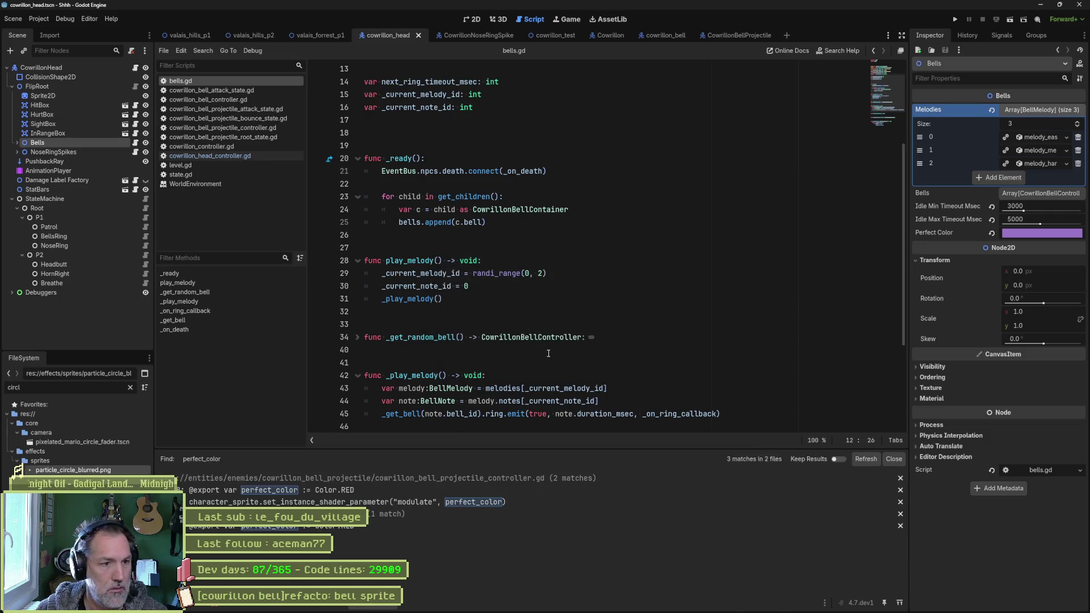
pyautogui.click(380, 504)
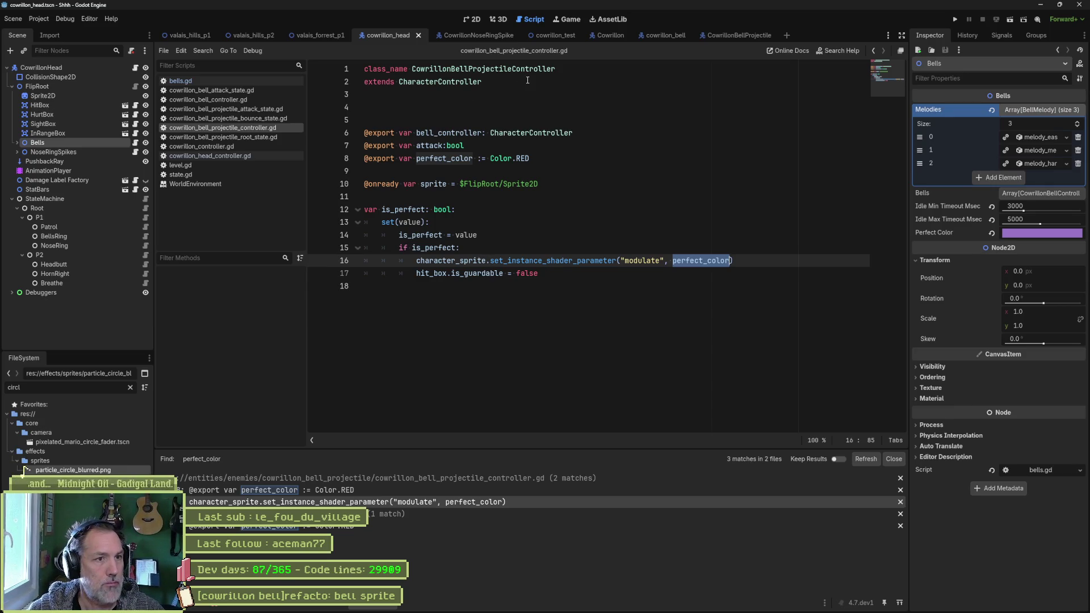
pyautogui.click(738, 34)
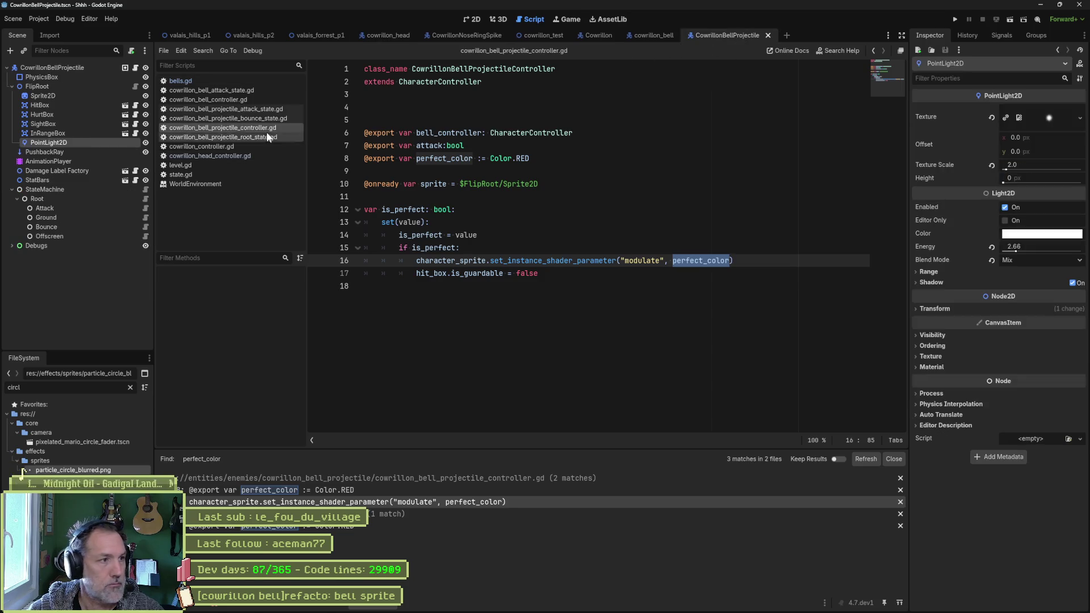
# - Change the CowrillonBellProjectile's Perfect Color from red to purple a56acd
pyautogui.click(79, 69)
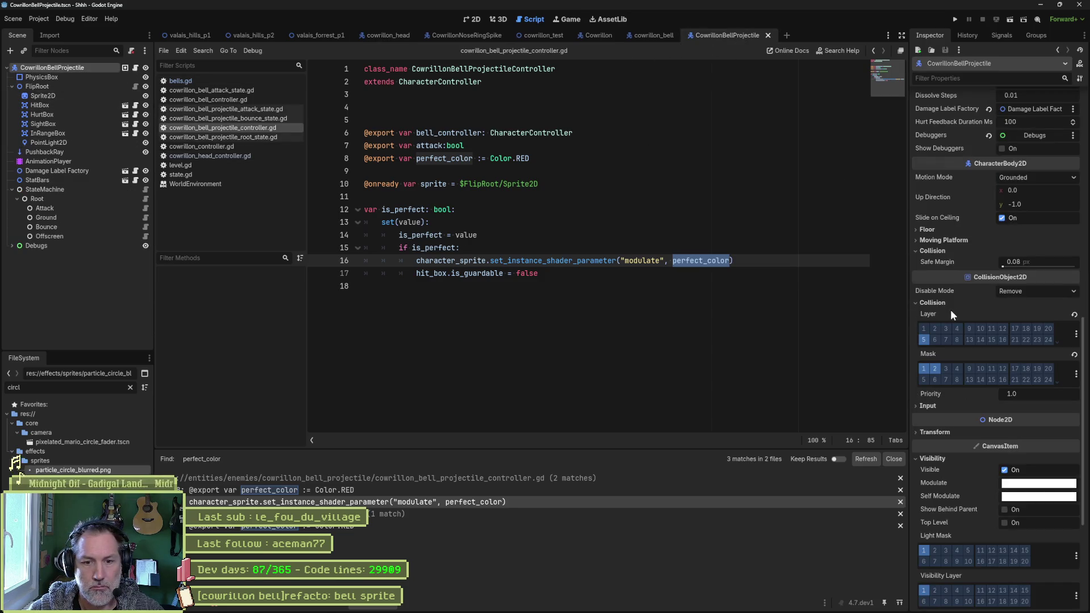
pyautogui.scroll(10, 949, 308)
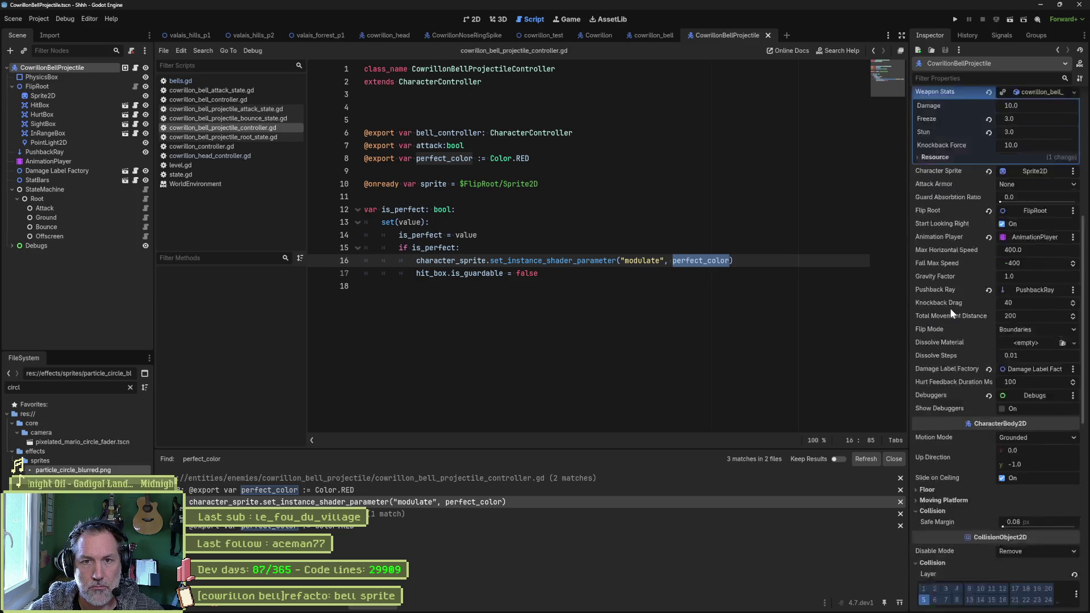
pyautogui.click(1047, 137)
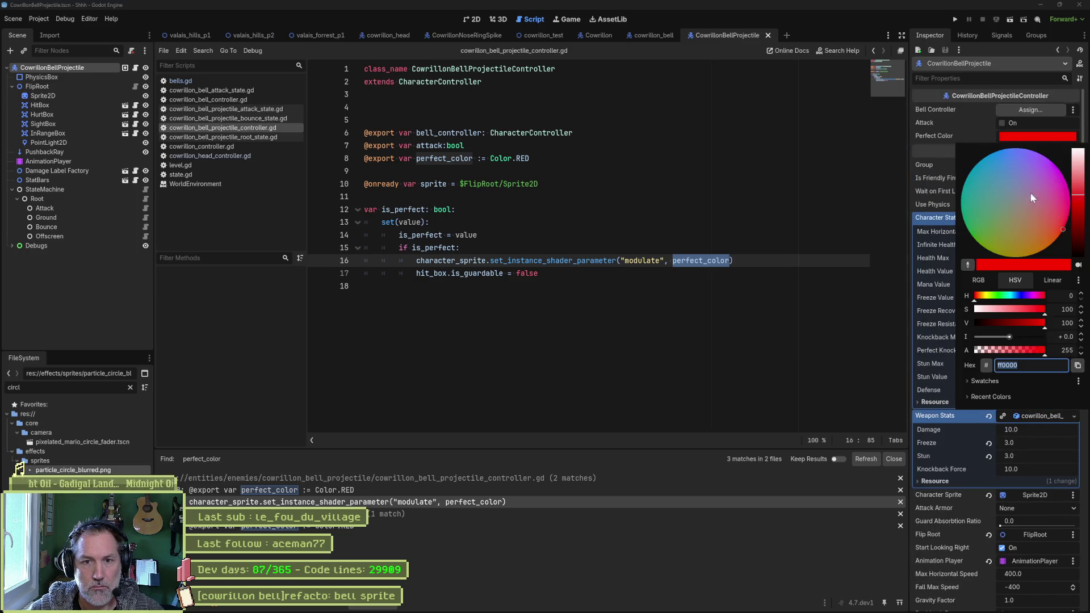
pyautogui.click(1037, 175)
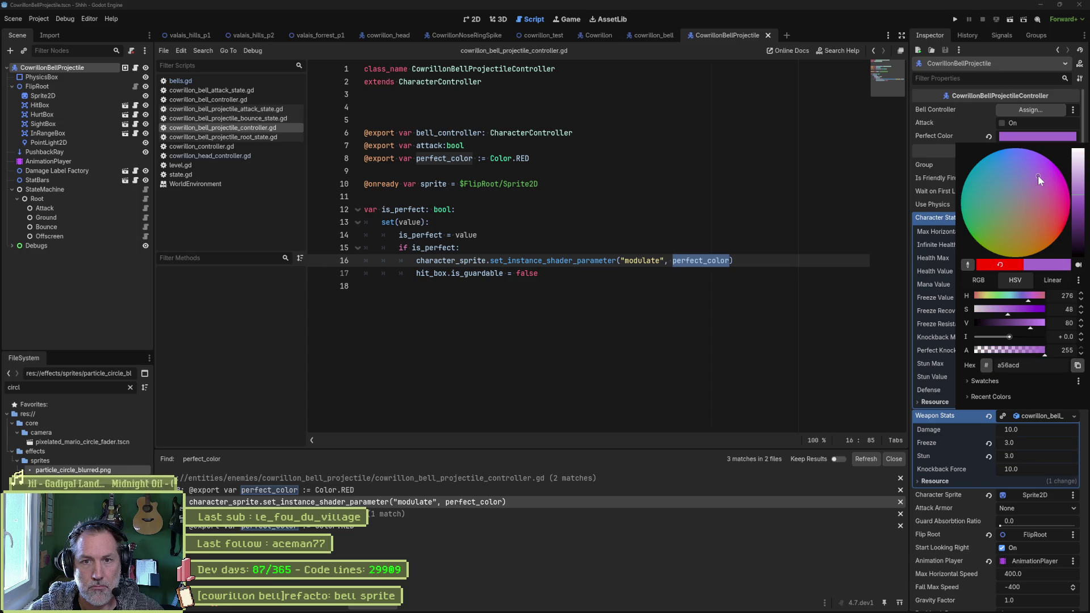
pyautogui.click(753, 351)
# - Save the bell projectile scene and test-run the valais_forrest_p1 level
pyautogui.hotkey('ctrl', 's')
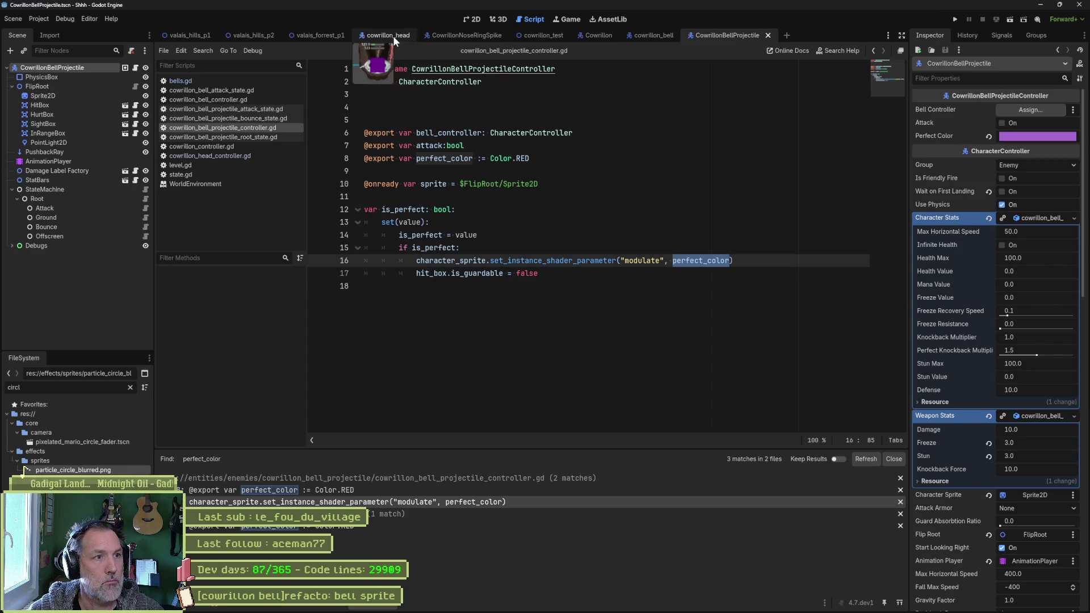
pyautogui.click(322, 35)
pyautogui.press('F6')
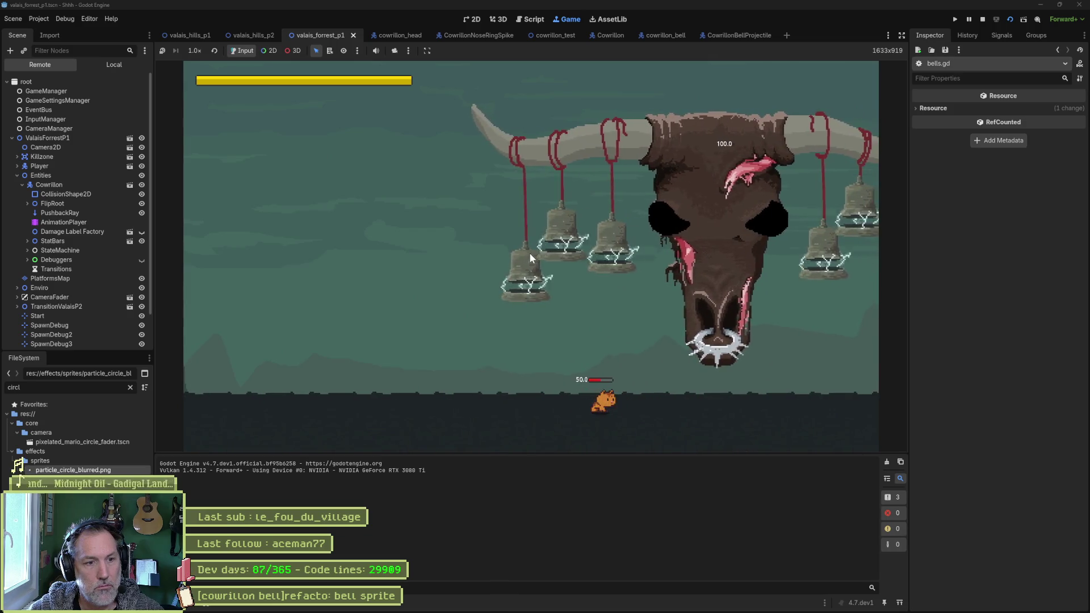
# - Trigger Cowrillon's Bells Ring Attack twice in the running level, then stop and reopen CowrillonBellProjectile
pyautogui.click(78, 186)
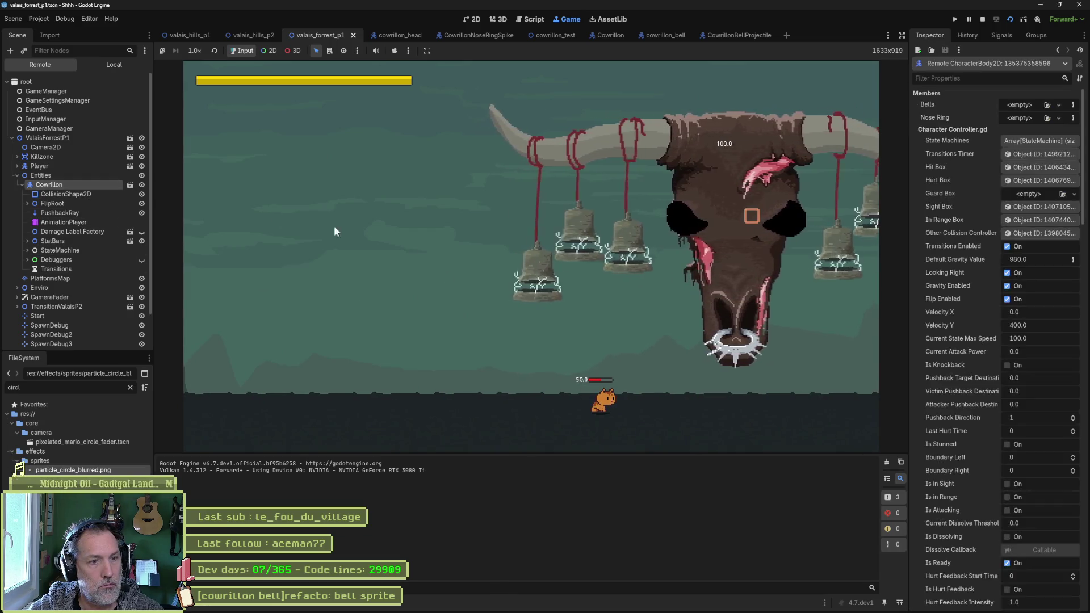
pyautogui.scroll(-5, 1004, 397)
pyautogui.click(1016, 546)
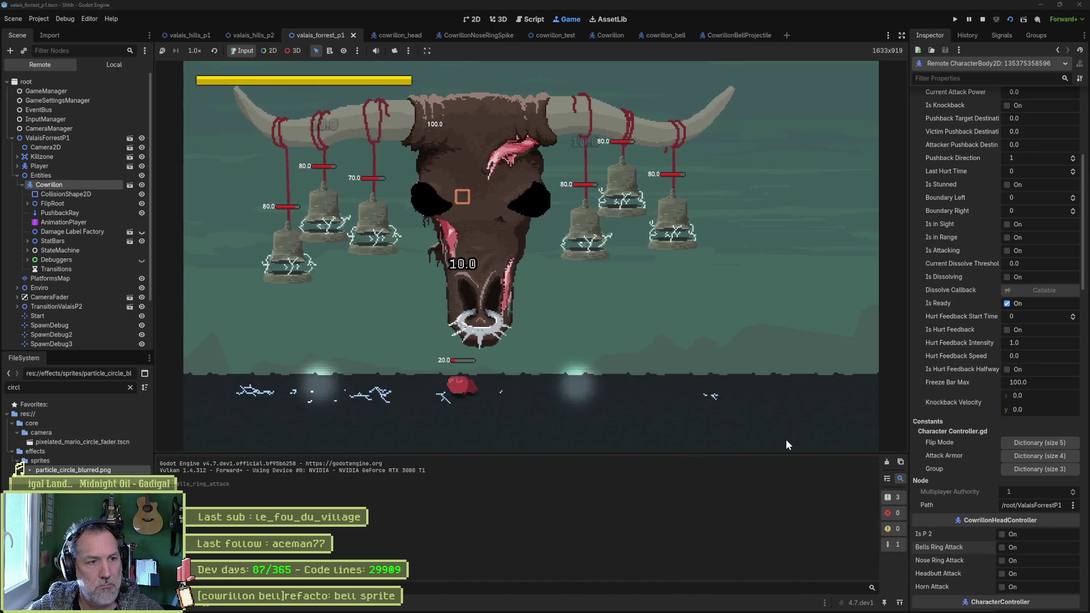
pyautogui.click(1012, 546)
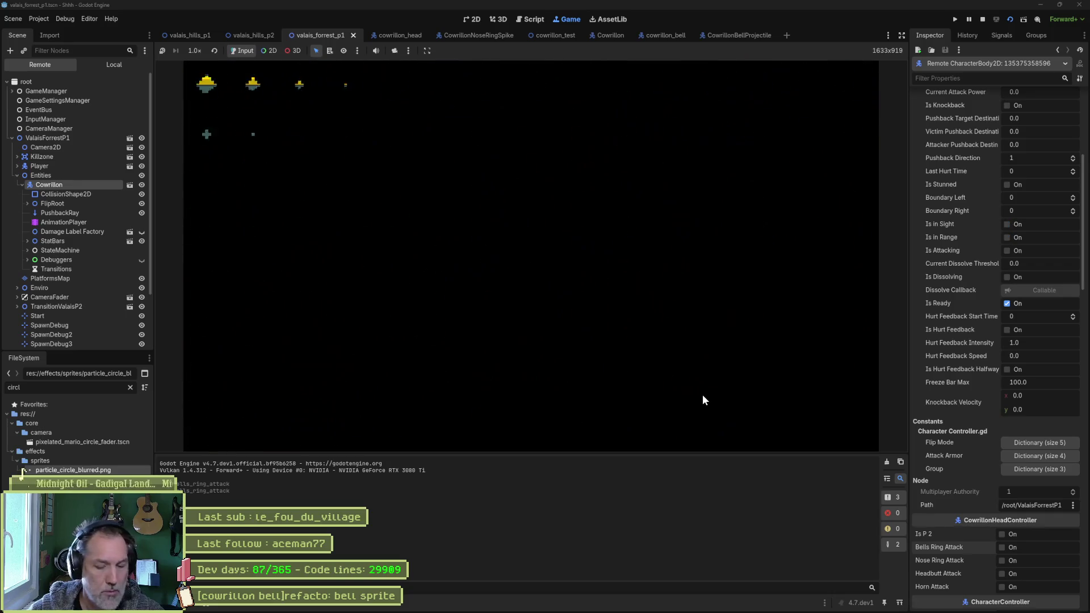
pyautogui.press('F8')
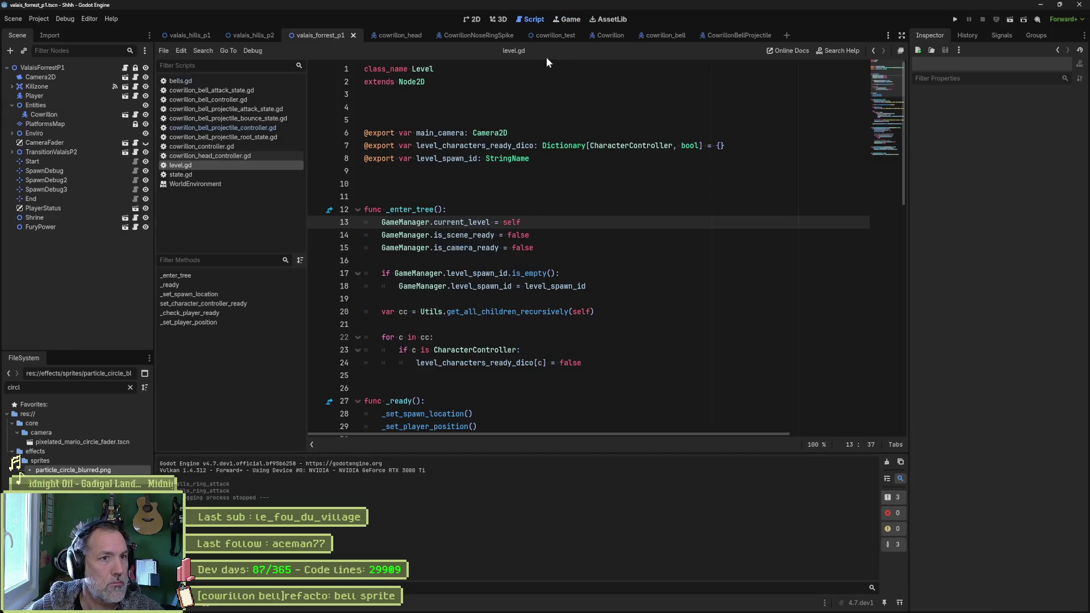
pyautogui.click(732, 34)
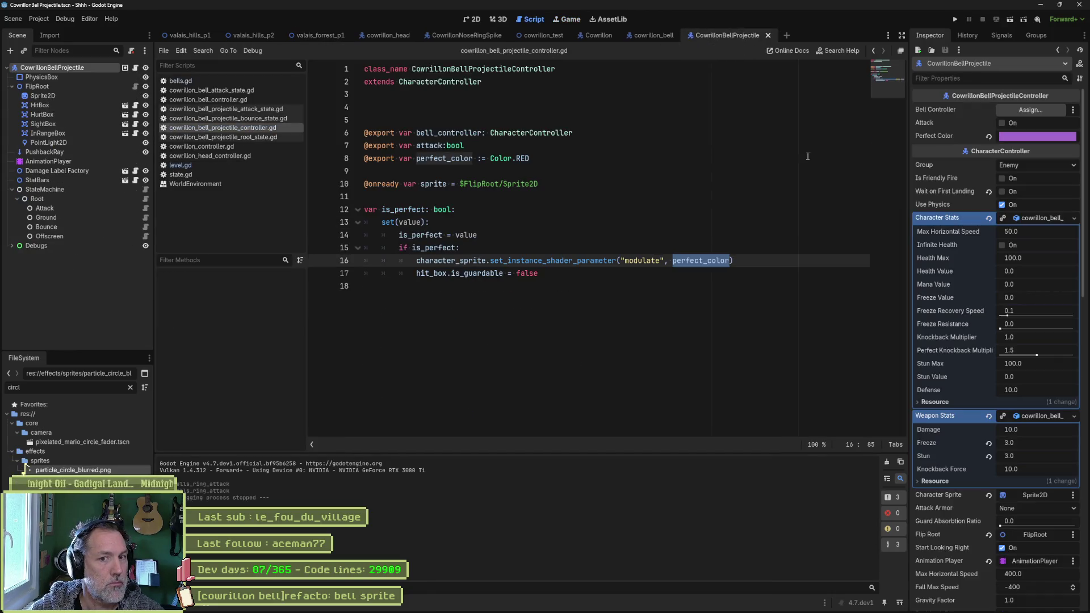
# - Shift the Perfect Color from purple a56acd to purple 9473d2
pyautogui.click(1046, 138)
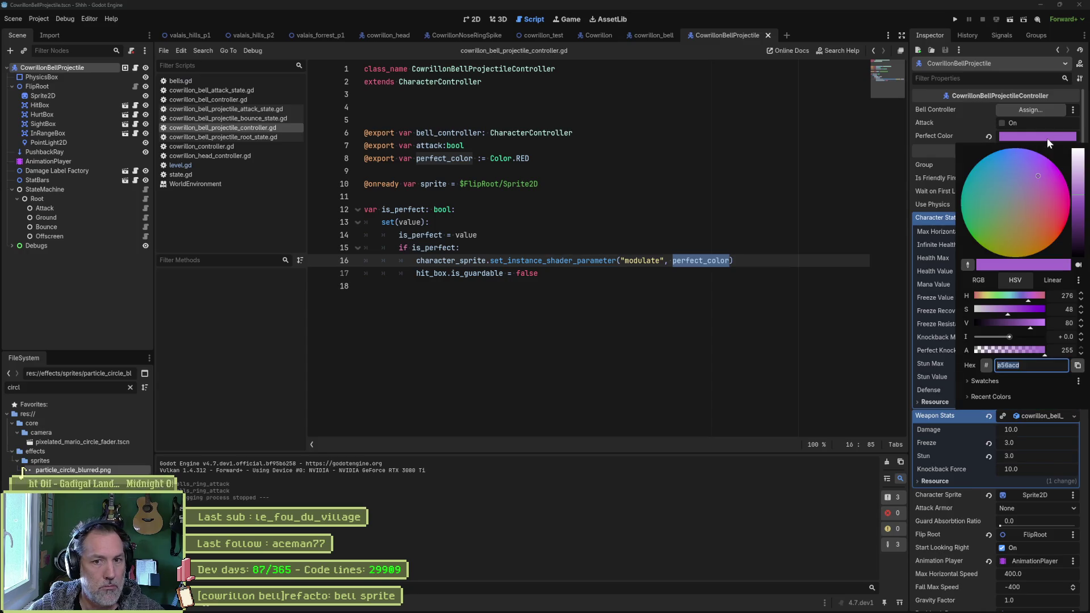
pyautogui.click(1035, 173)
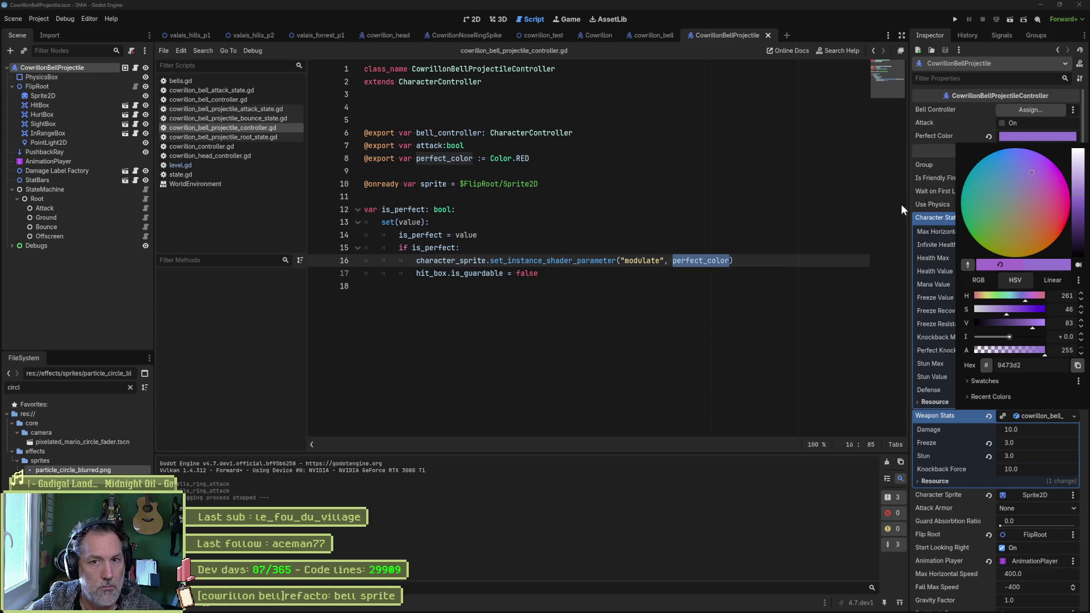
pyautogui.click(719, 247)
# - Save the bell projectile scene and run valais_forrest_p1 again to test the colour
pyautogui.hotkey('ctrl', 's')
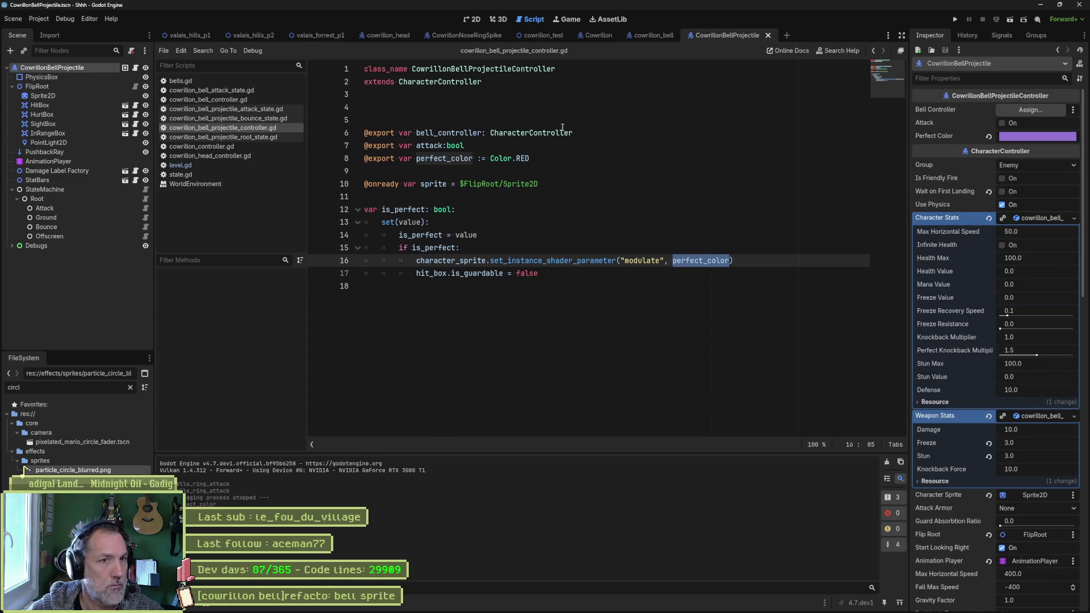
pyautogui.click(329, 35)
pyautogui.press('F6')
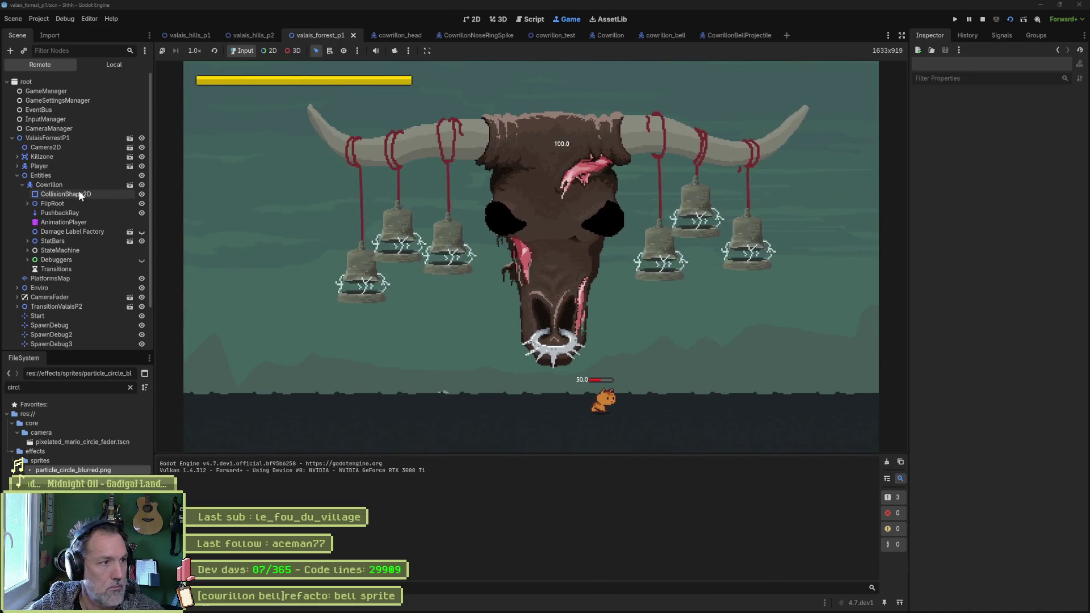
# - Watch the running Cowrillon boss fire its bells ring attack, then stop the game
pyautogui.click(78, 187)
pyautogui.scroll(-5, 1017, 423)
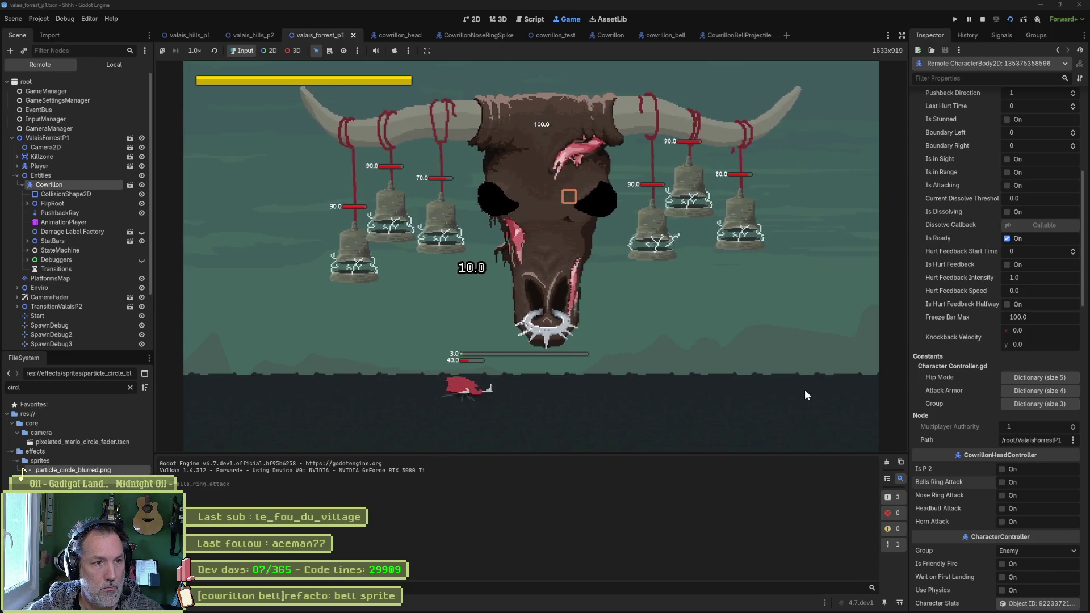
pyautogui.click(1012, 482)
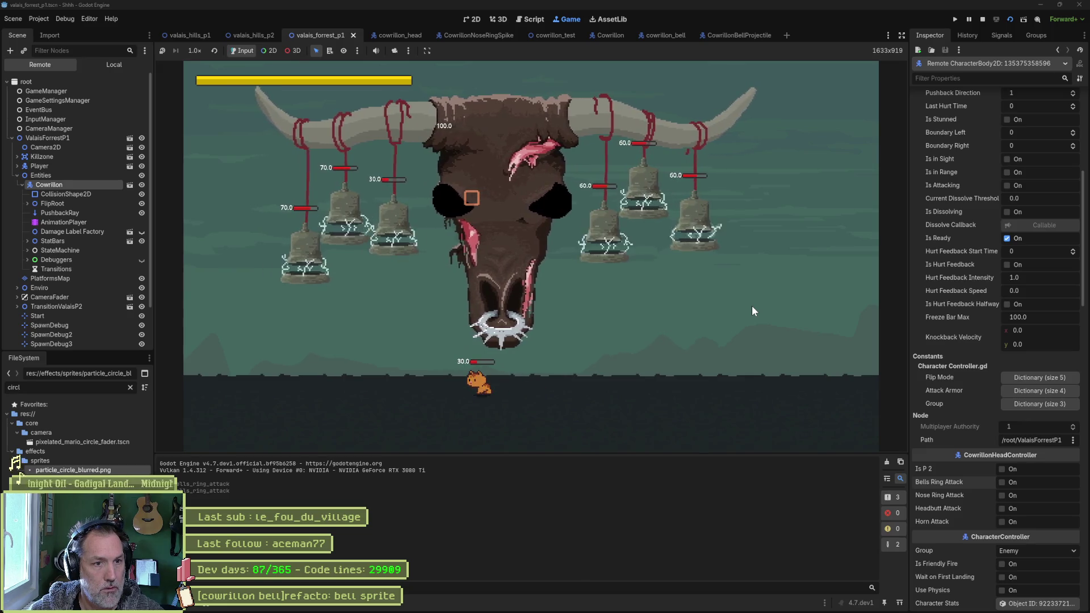
pyautogui.press('F8')
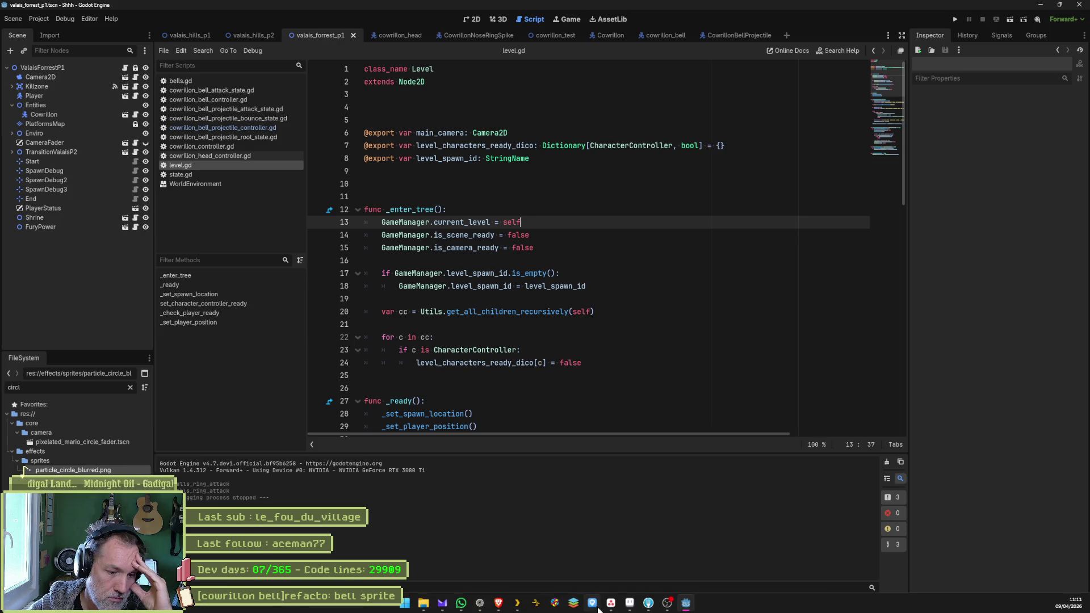
# - Select the Cowrillon node, then open the cowrillon_bell scene and select its Sprite2D
pyautogui.moveTo(606, 608)
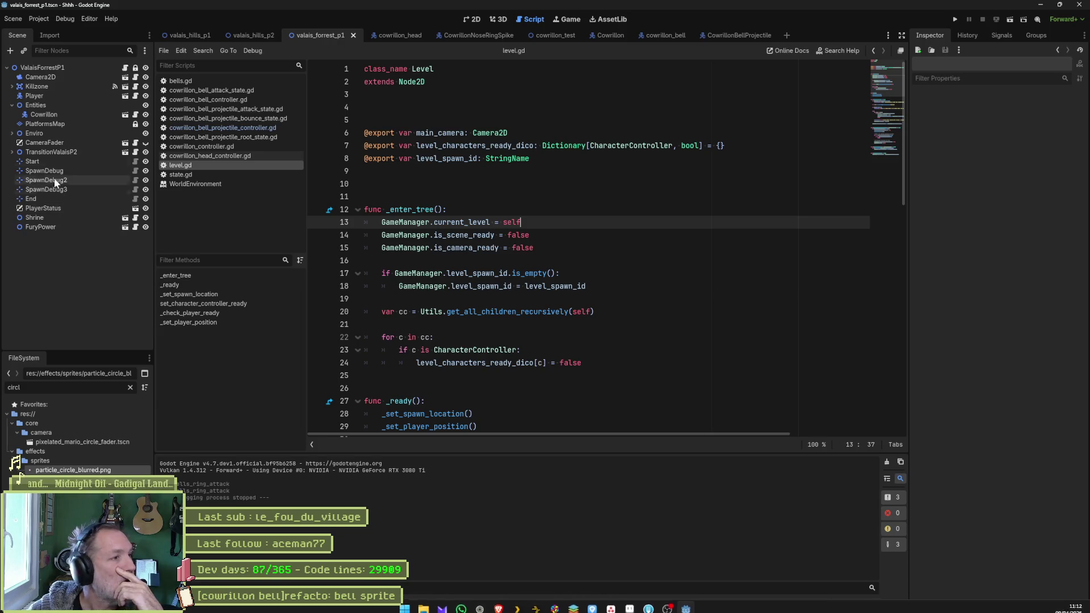
pyautogui.click(56, 115)
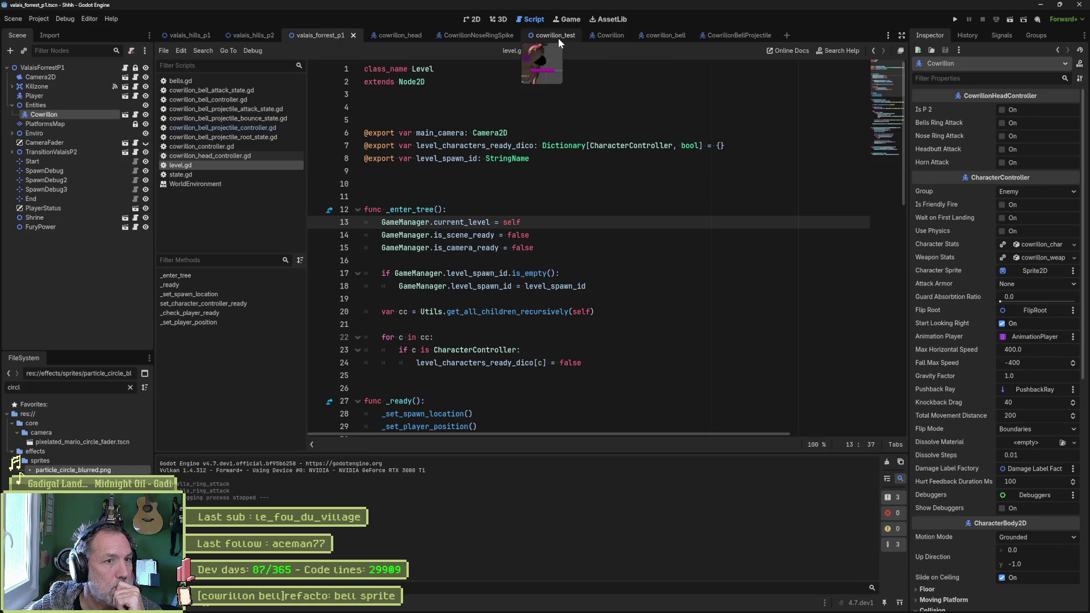
pyautogui.click(665, 40)
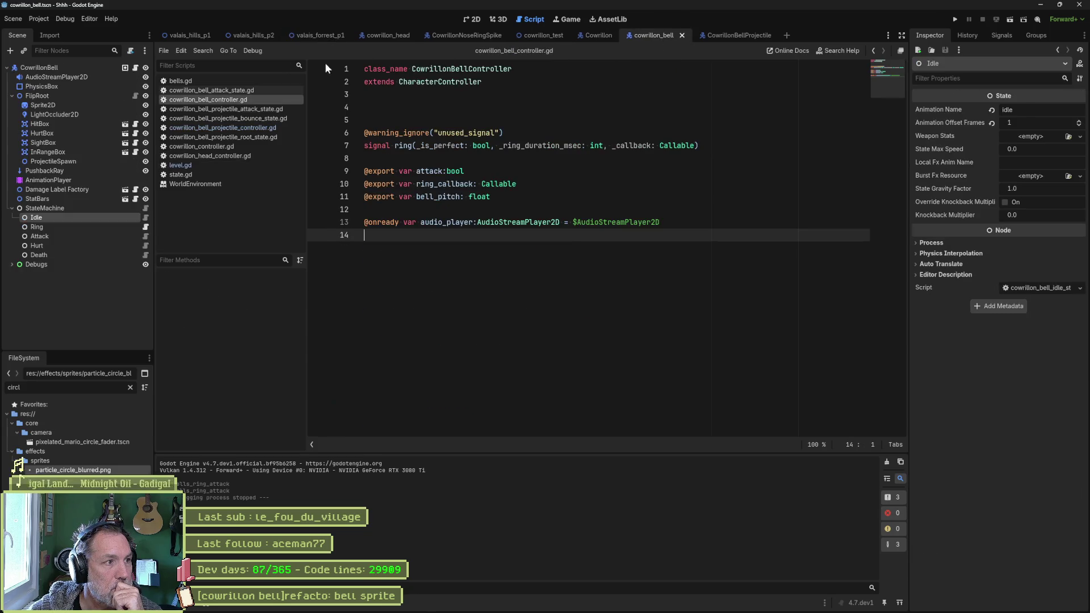
pyautogui.click(88, 105)
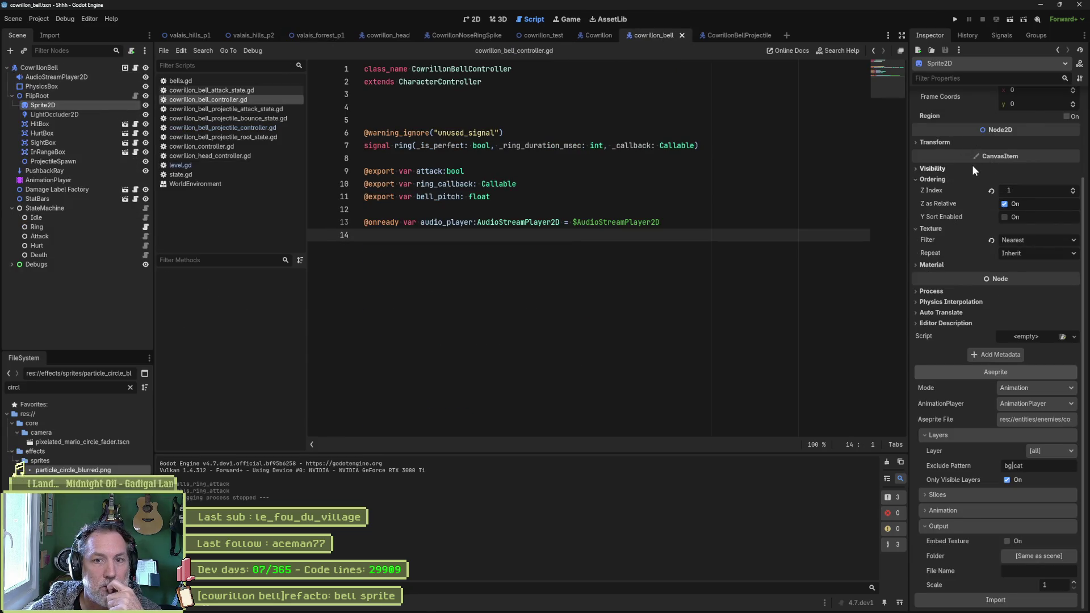
pyautogui.scroll(3, 971, 164)
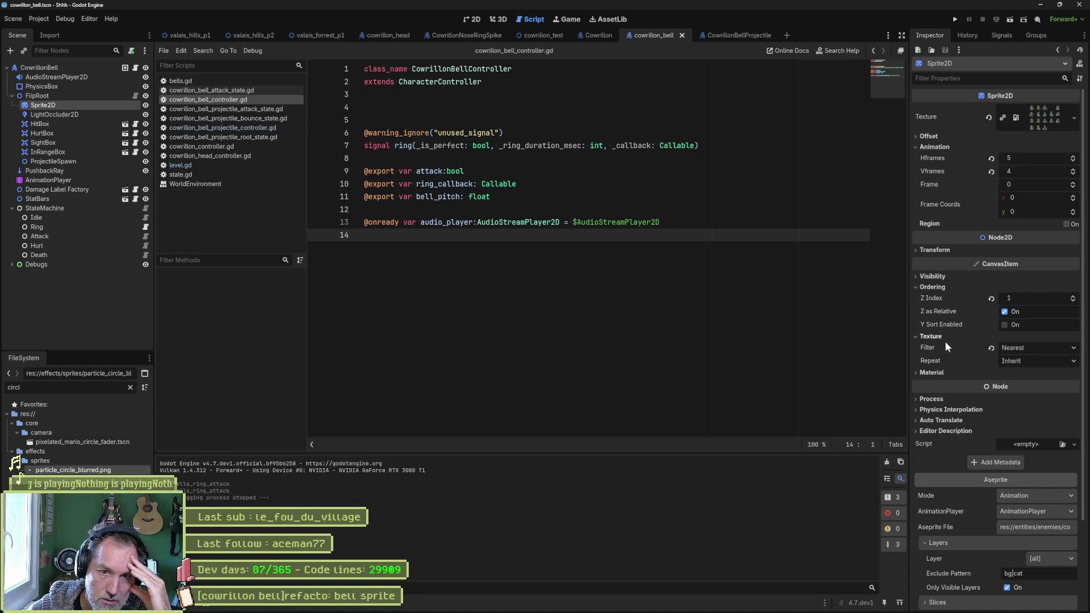
# - Expand the Sprite2D's Material and browse Quick Load, leaving the material empty
pyautogui.click(934, 373)
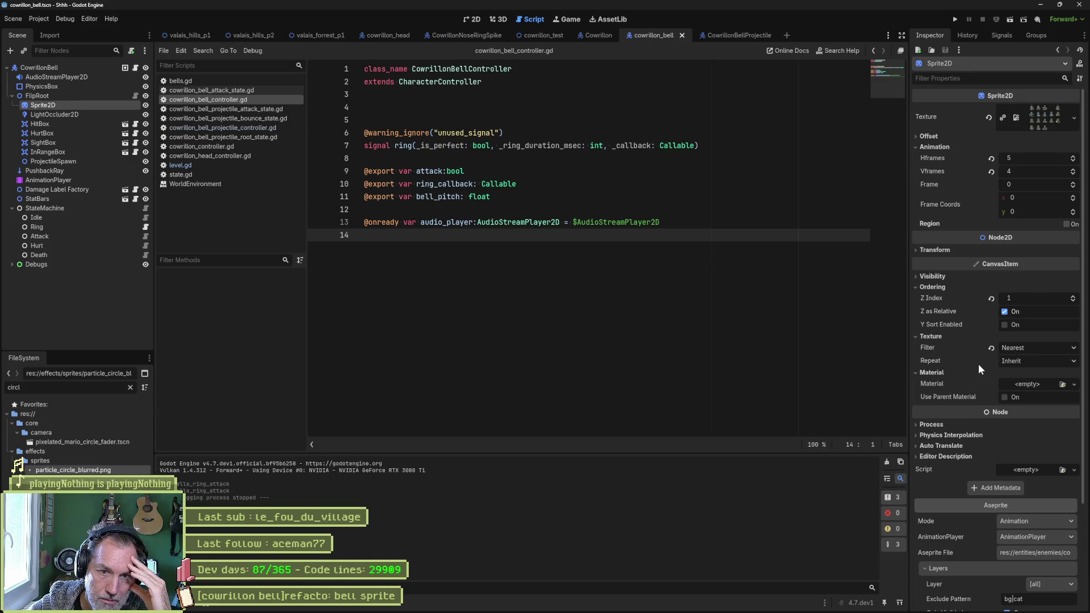
pyautogui.click(1073, 384)
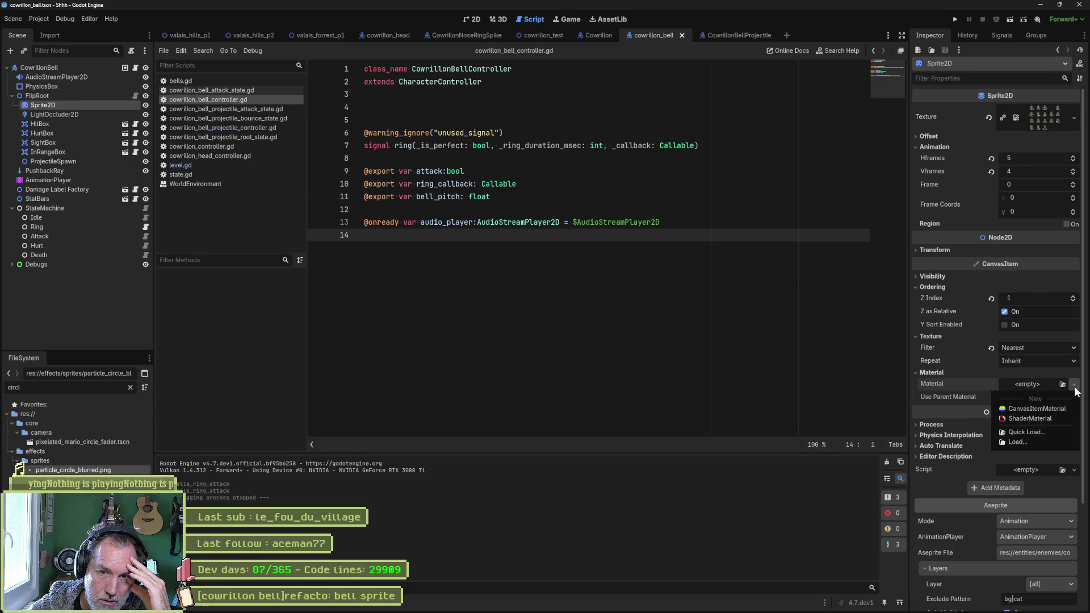
pyautogui.click(1050, 432)
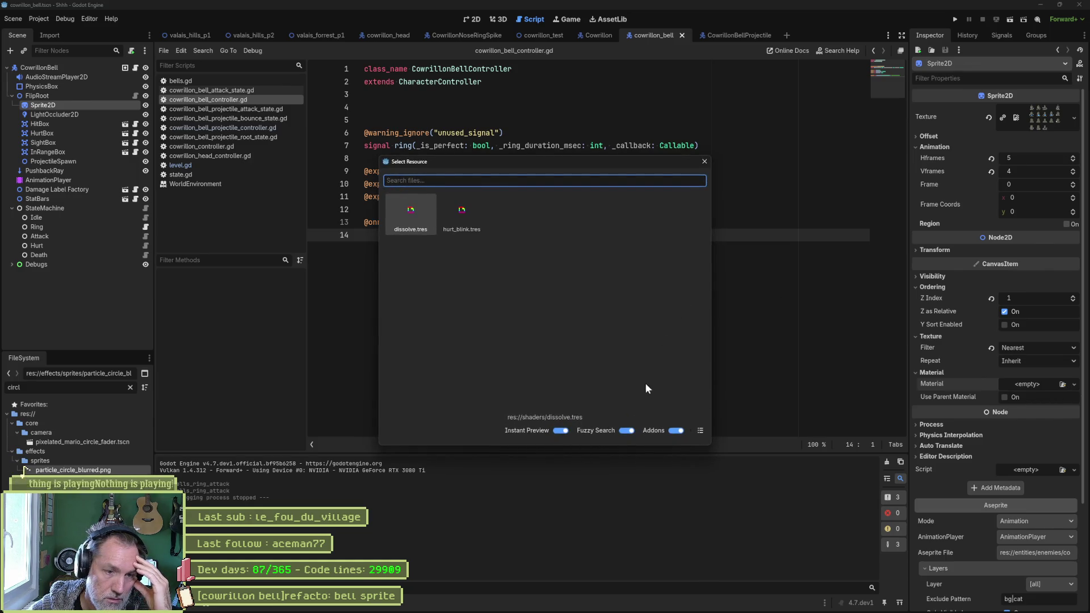
pyautogui.click(704, 162)
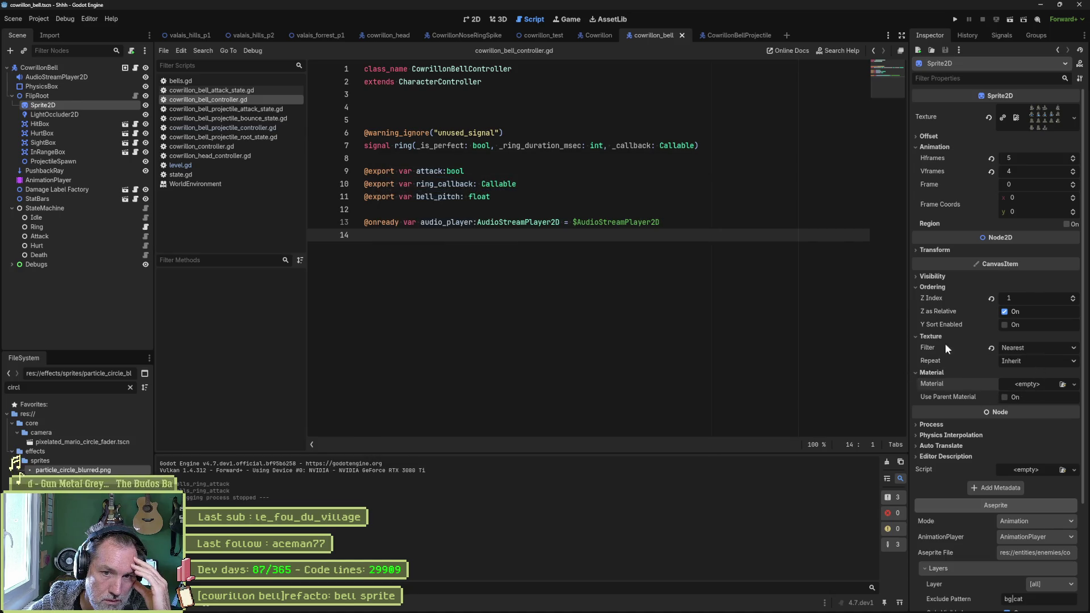
pyautogui.moveTo(927, 611)
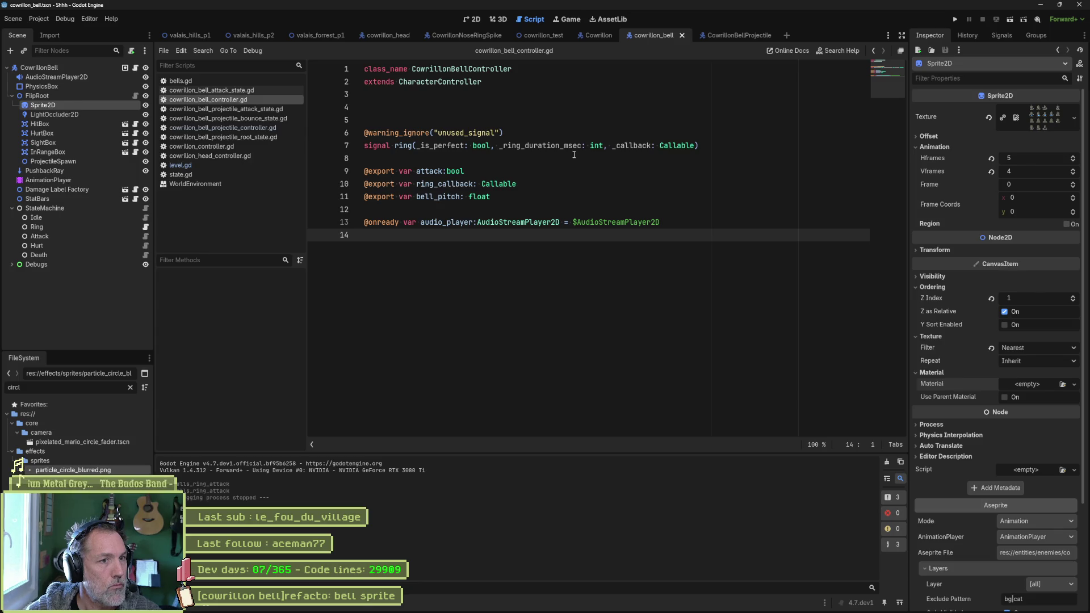
# - Switch from the Script editor to the 2D viewport showing the bell sprite
pyautogui.click(476, 19)
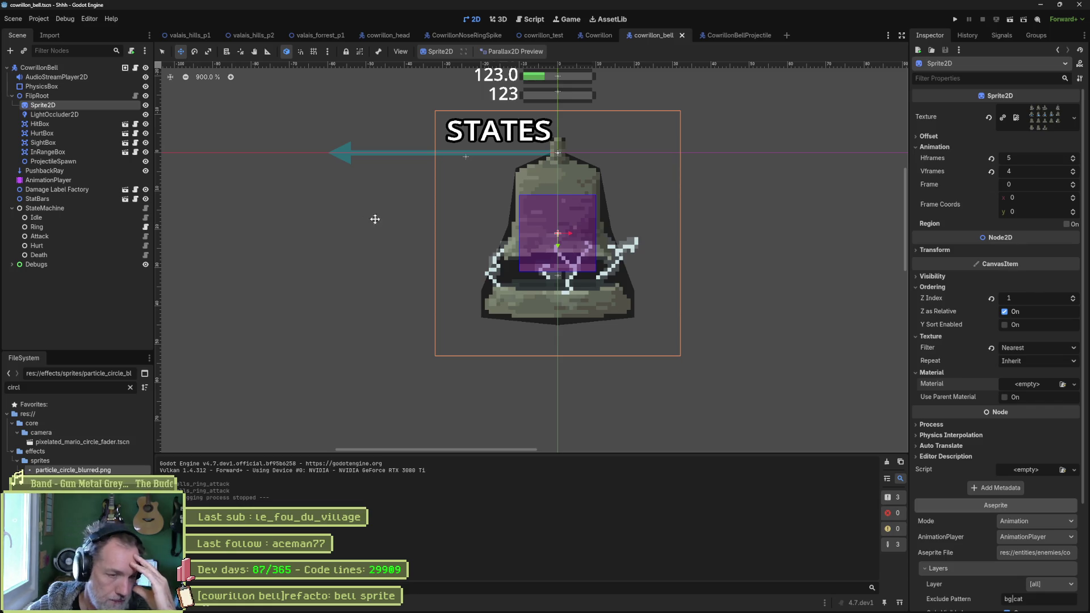
# - In Aseprite, set the bell's fx layer blend mode to Screen
pyautogui.moveTo(569, 609)
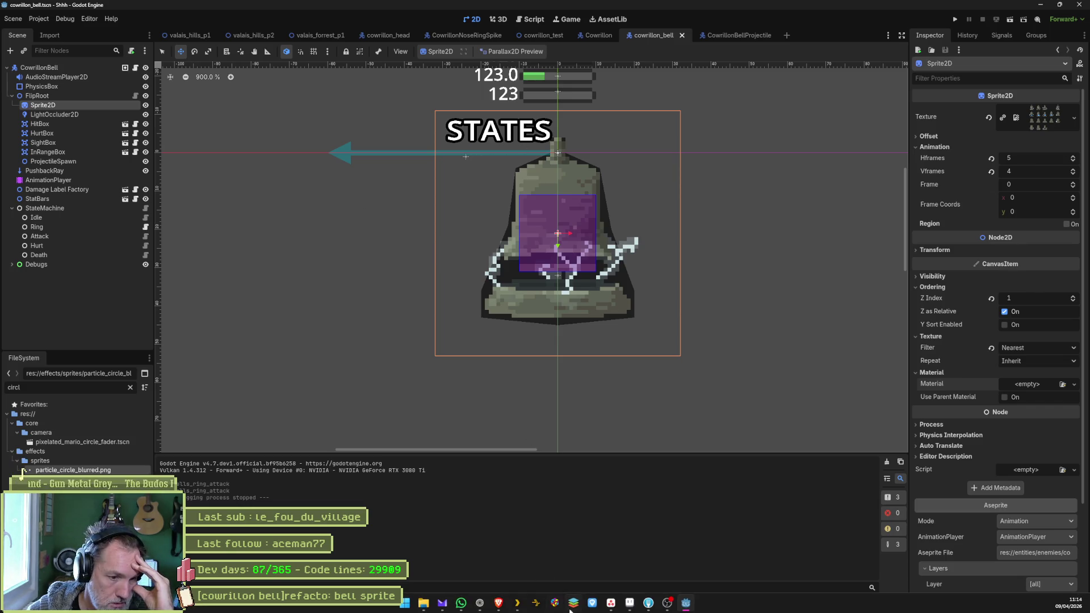
pyautogui.click(646, 606)
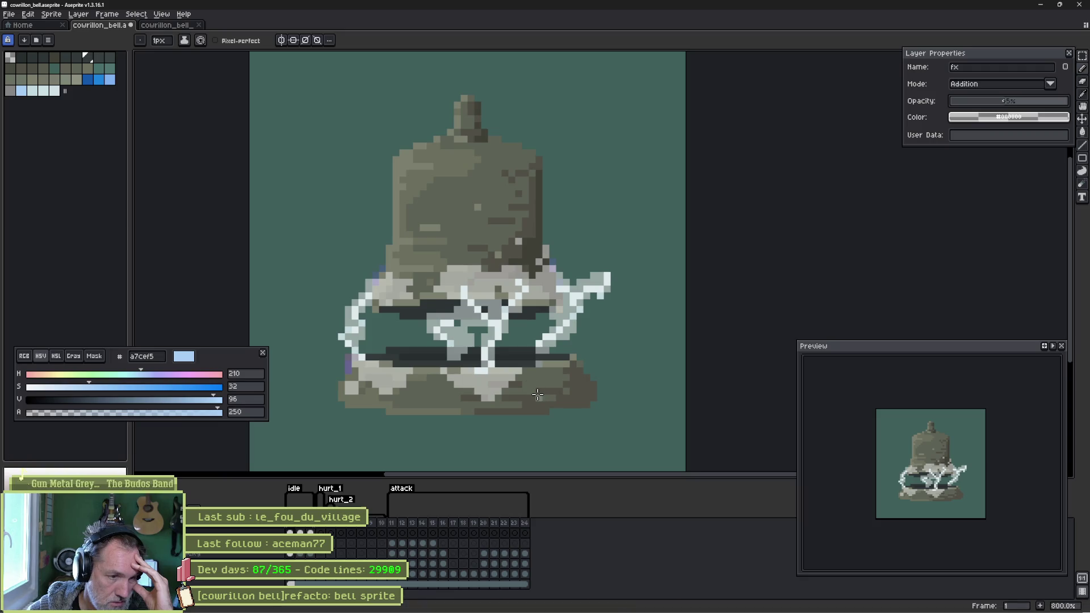
pyautogui.press('Up')
pyautogui.press('Up')
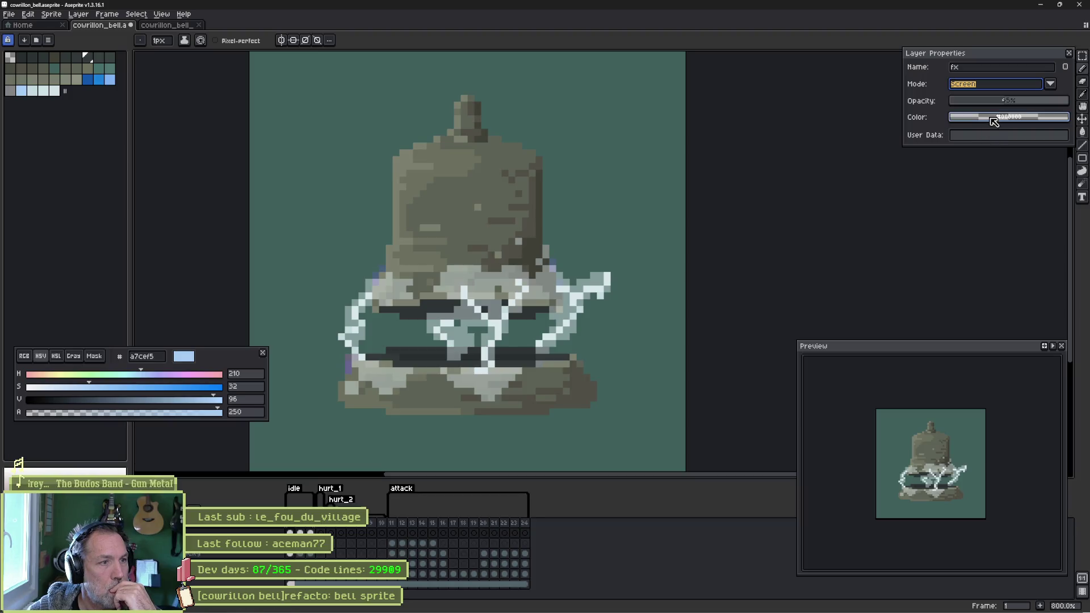
# - Try a red layer colour on the fx layer, then clear it back to transparent
pyautogui.click(994, 117)
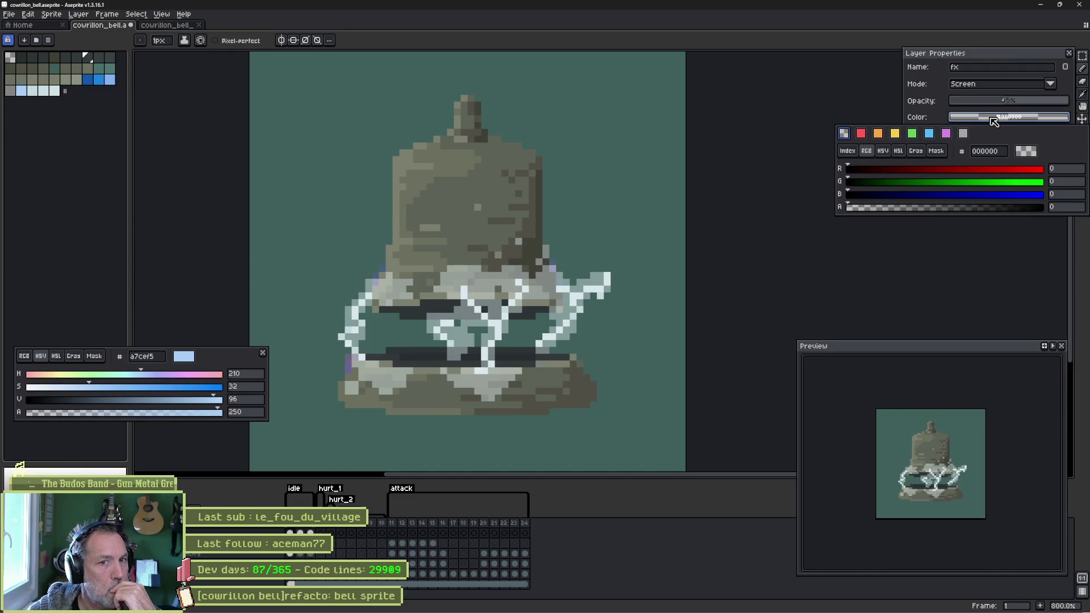
pyautogui.click(878, 133)
pyautogui.click(860, 133)
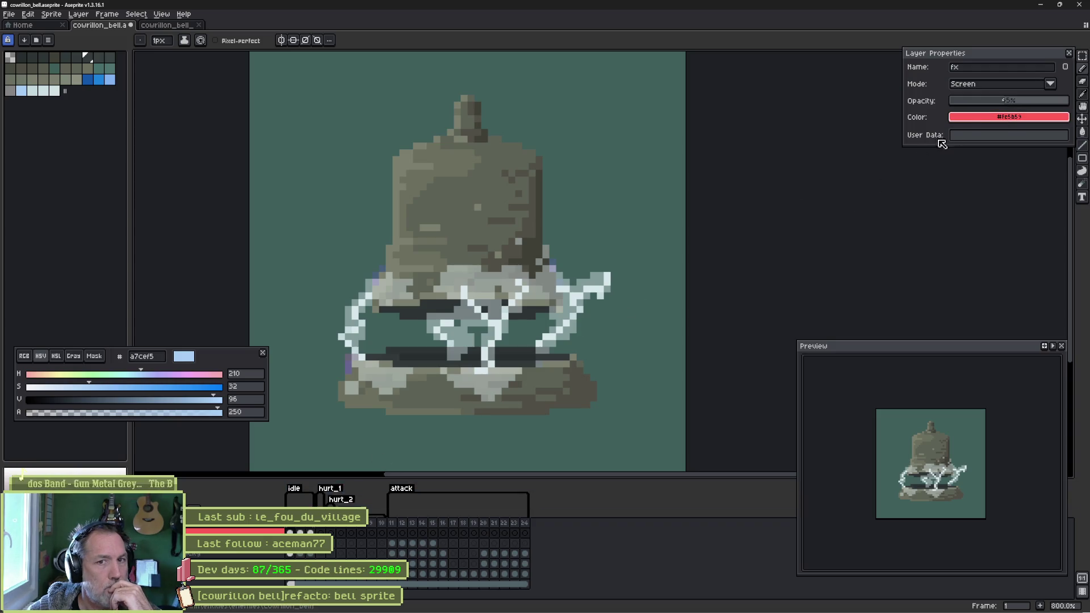
pyautogui.click(985, 116)
pyautogui.click(843, 133)
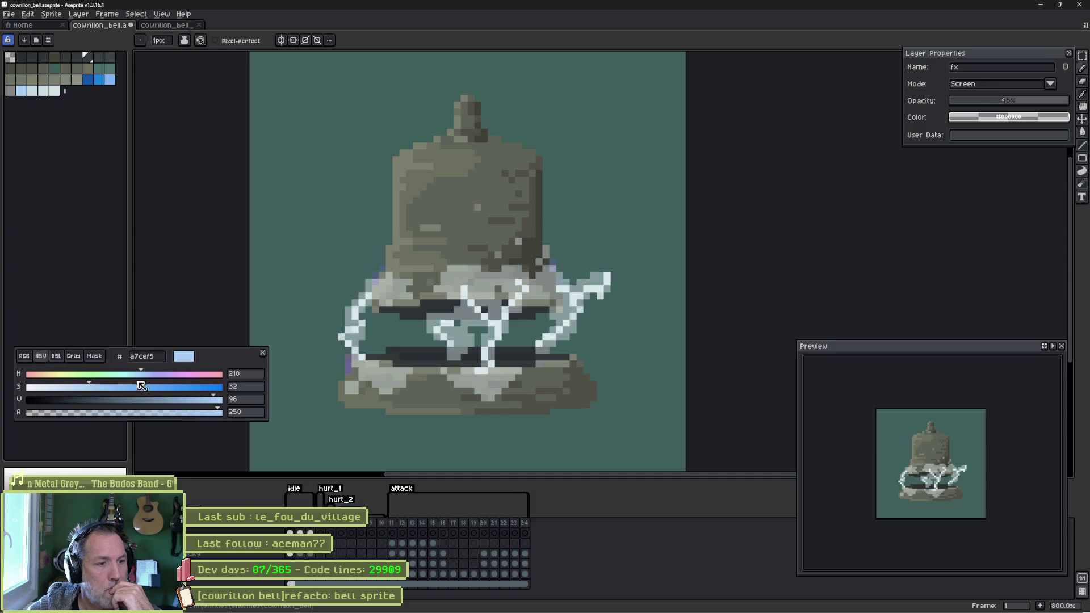
pyautogui.click(51, 13)
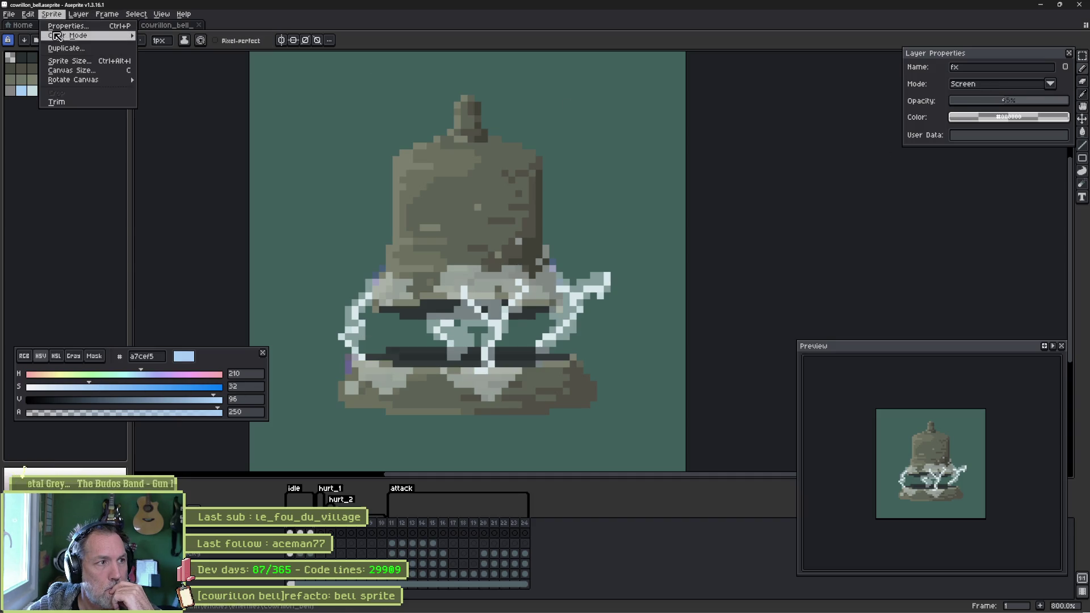
pyautogui.moveTo(68, 38)
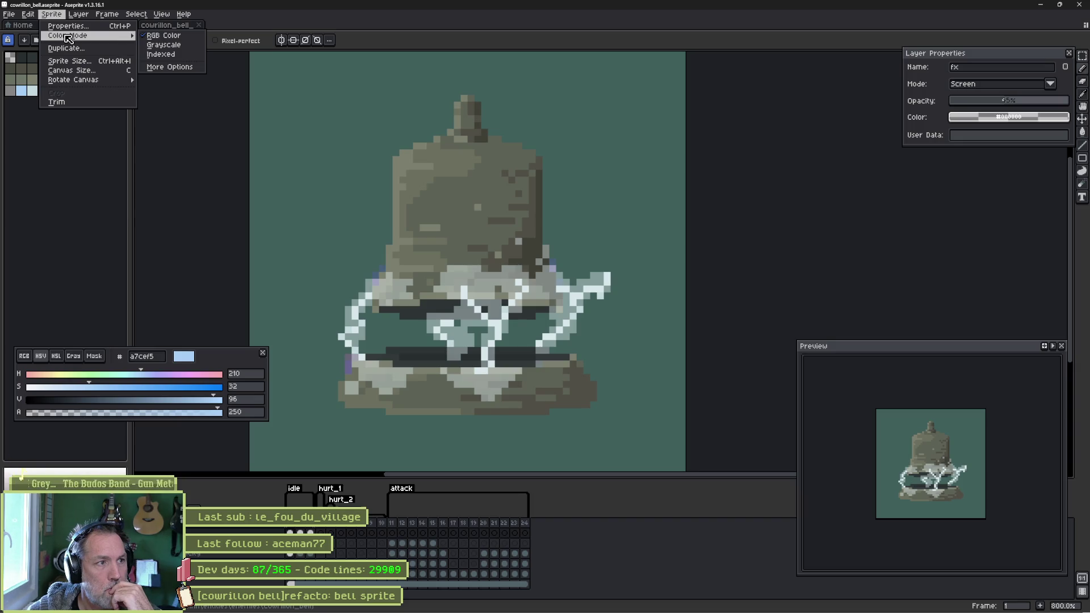
pyautogui.click(169, 68)
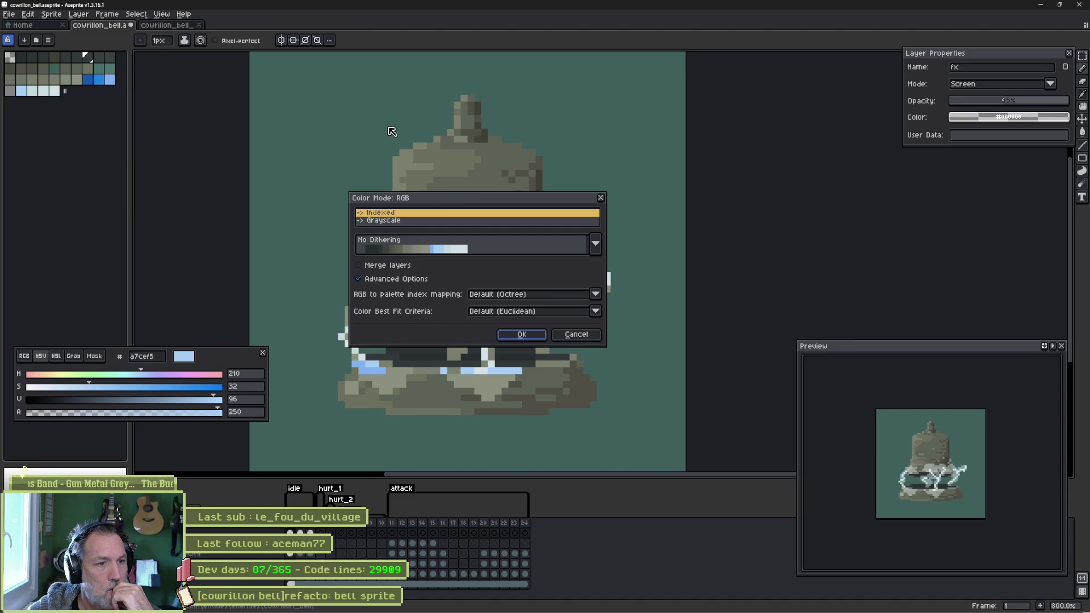
pyautogui.click(523, 295)
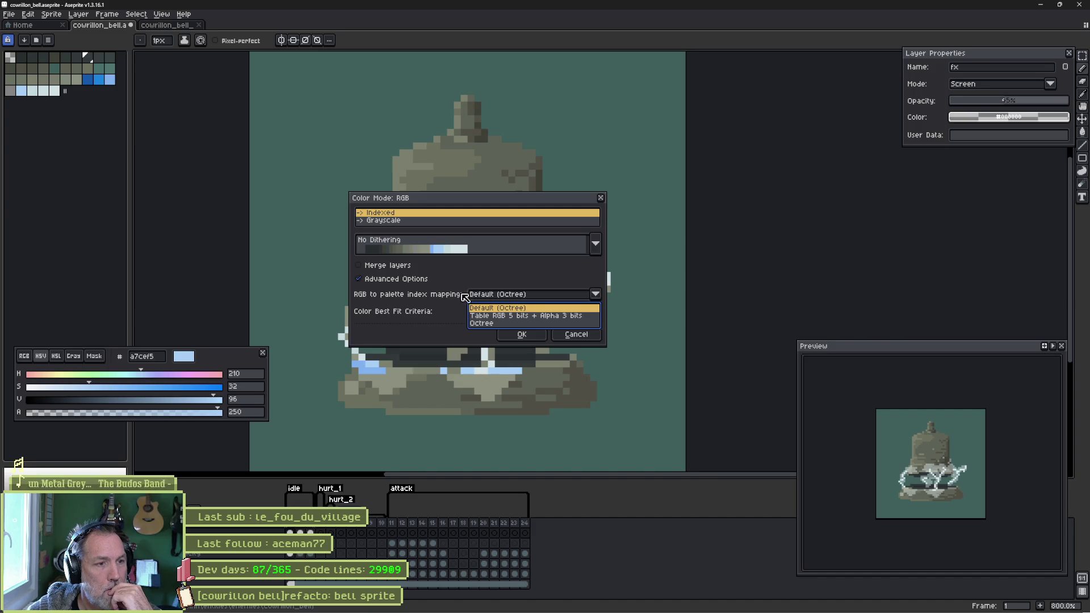
pyautogui.click(430, 322)
pyautogui.click(510, 316)
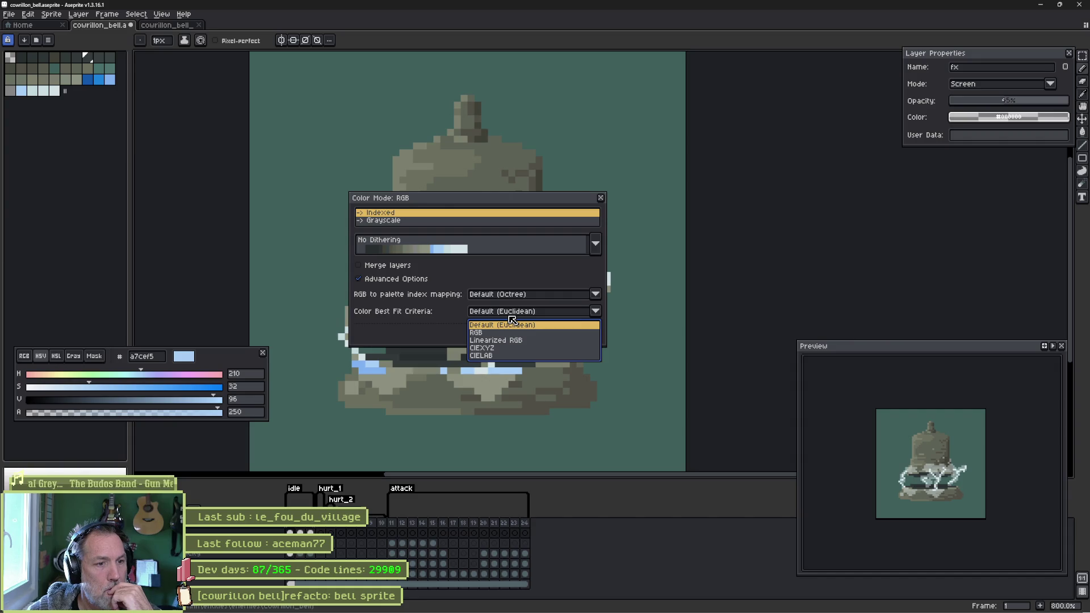
pyautogui.click(432, 317)
pyautogui.click(576, 336)
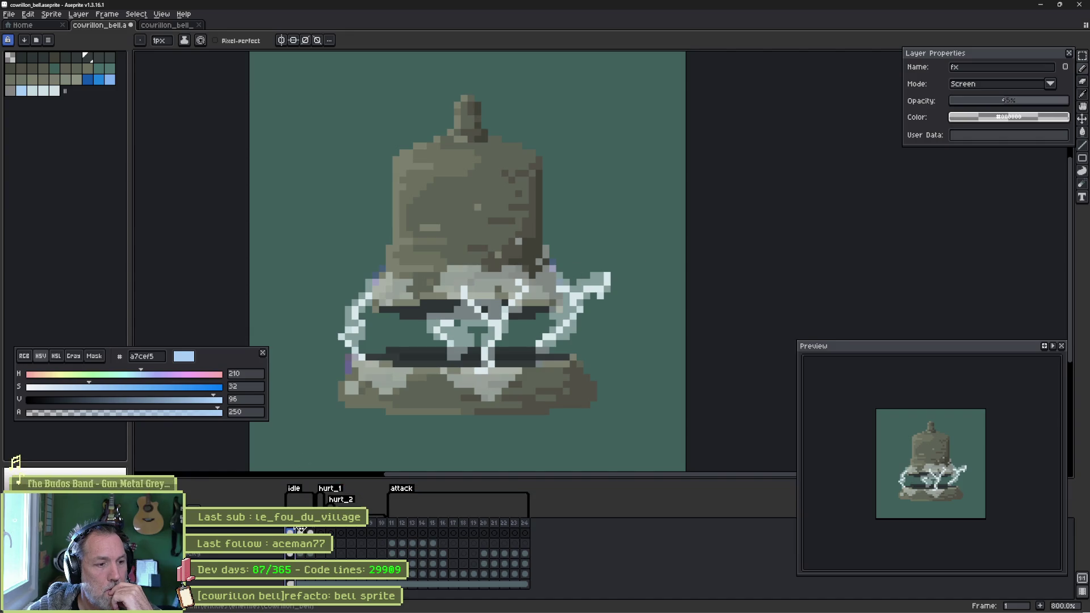
# - Preview the animation and paint faint a7cef5 blue glow along the bell's left, right and lower-left lightning
pyautogui.press('Return')
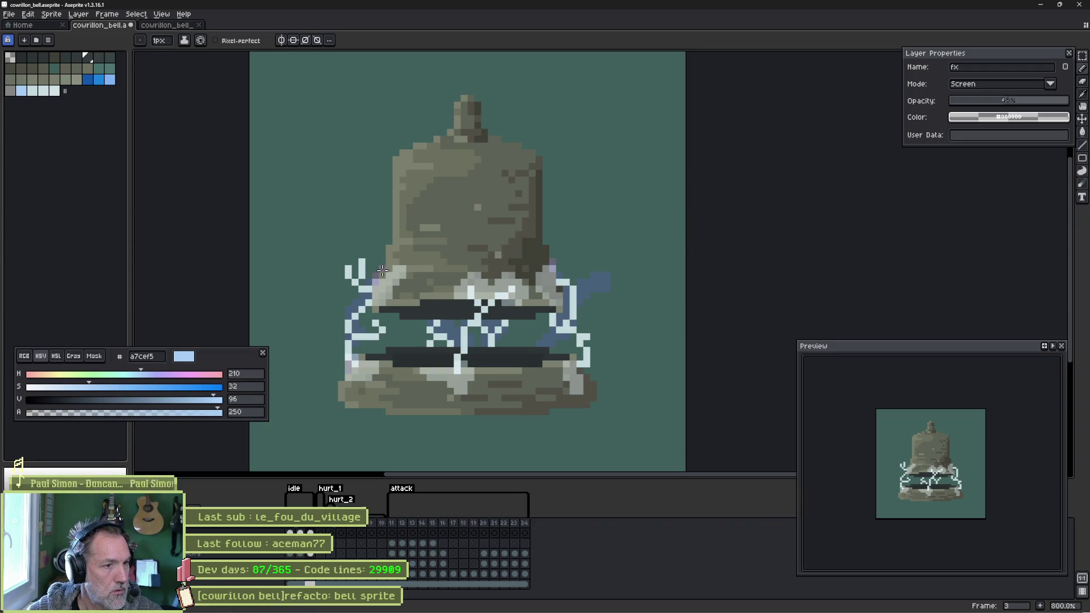
pyautogui.moveTo(358, 252); pyautogui.dragTo(359, 285)
pyautogui.press('+')
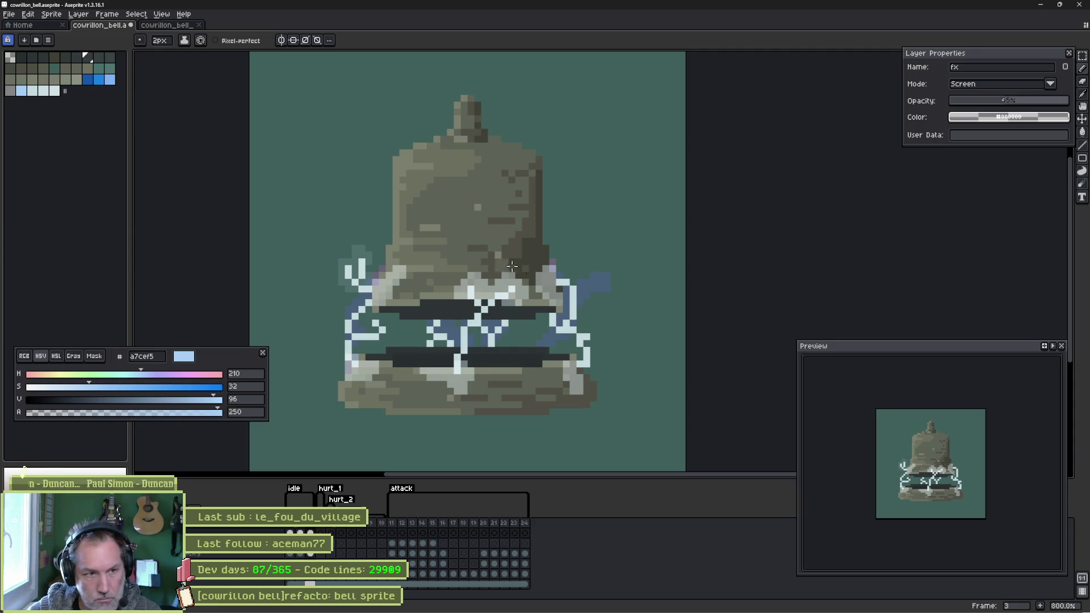
pyautogui.moveTo(574, 319)
pyautogui.mouseDown()
pyautogui.moveTo(591, 369)
pyautogui.moveTo(579, 371)
pyautogui.mouseUp()
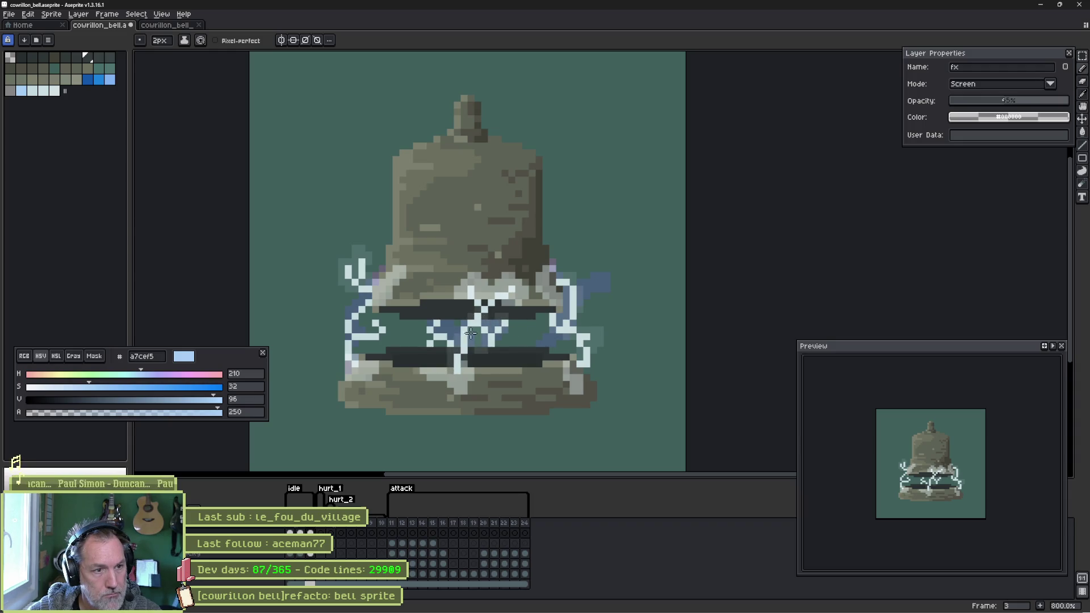
pyautogui.moveTo(471, 333)
pyautogui.mouseDown()
pyautogui.moveTo(431, 340)
pyautogui.moveTo(443, 335)
pyautogui.mouseUp()
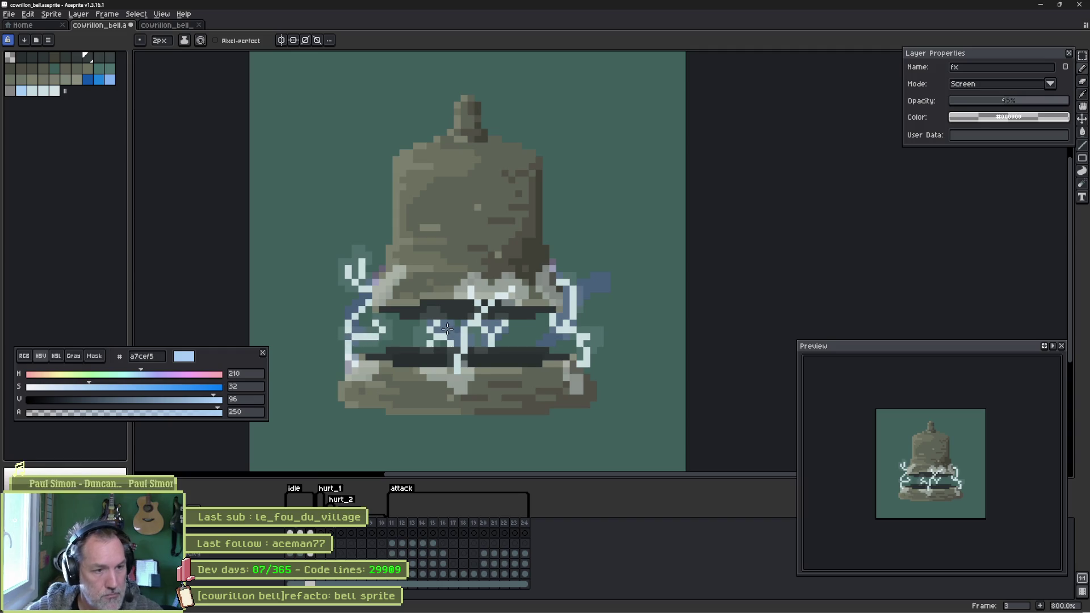
# - Tidy the glow pixels with Pencil and Eraser, then step back to frame 2
pyautogui.press('b')
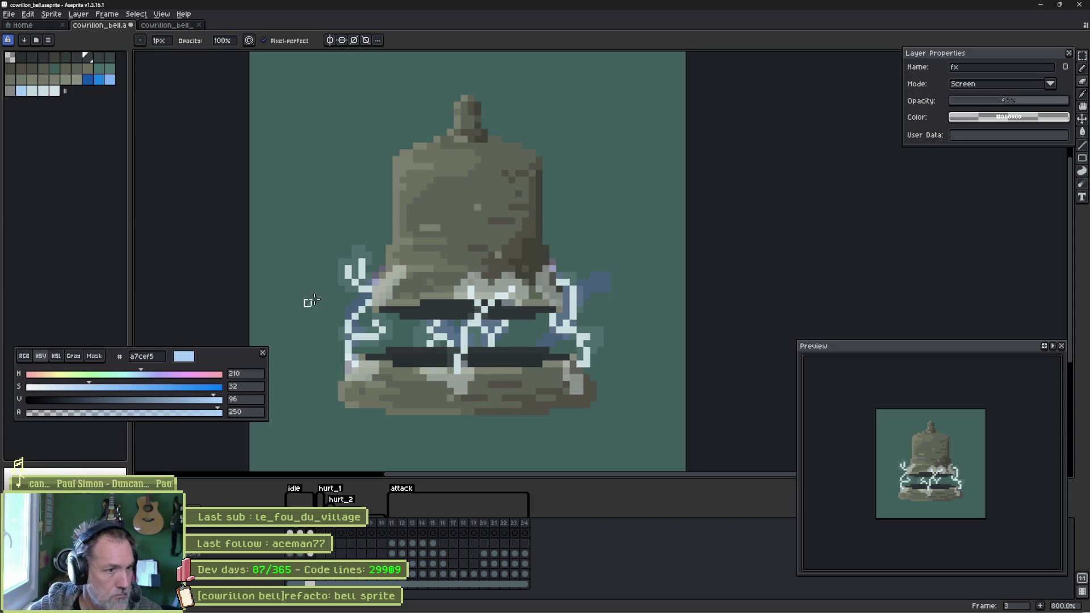
pyautogui.press('e')
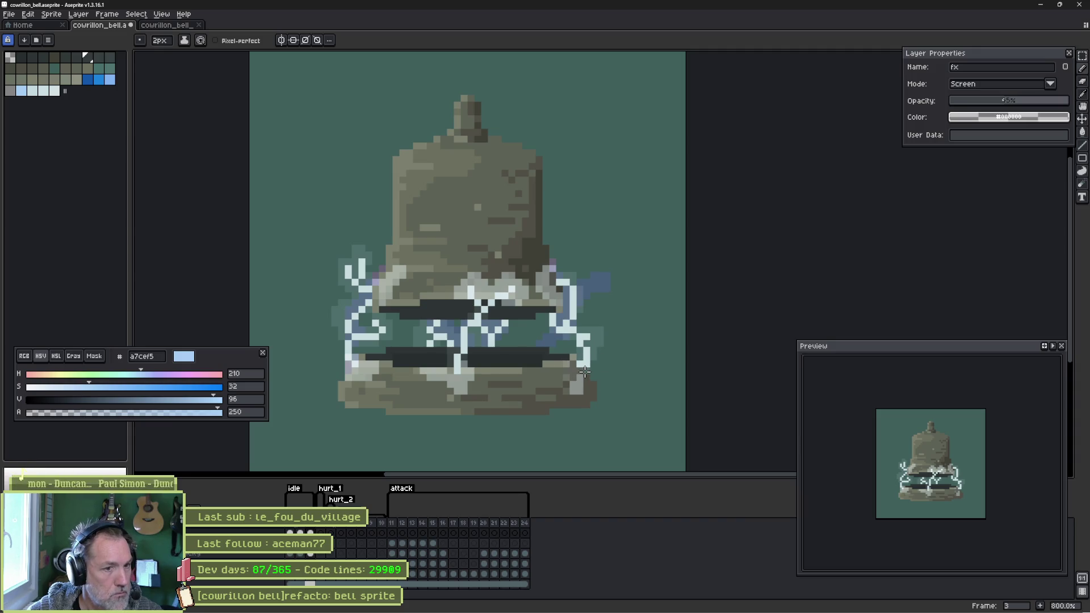
pyautogui.press('Left')
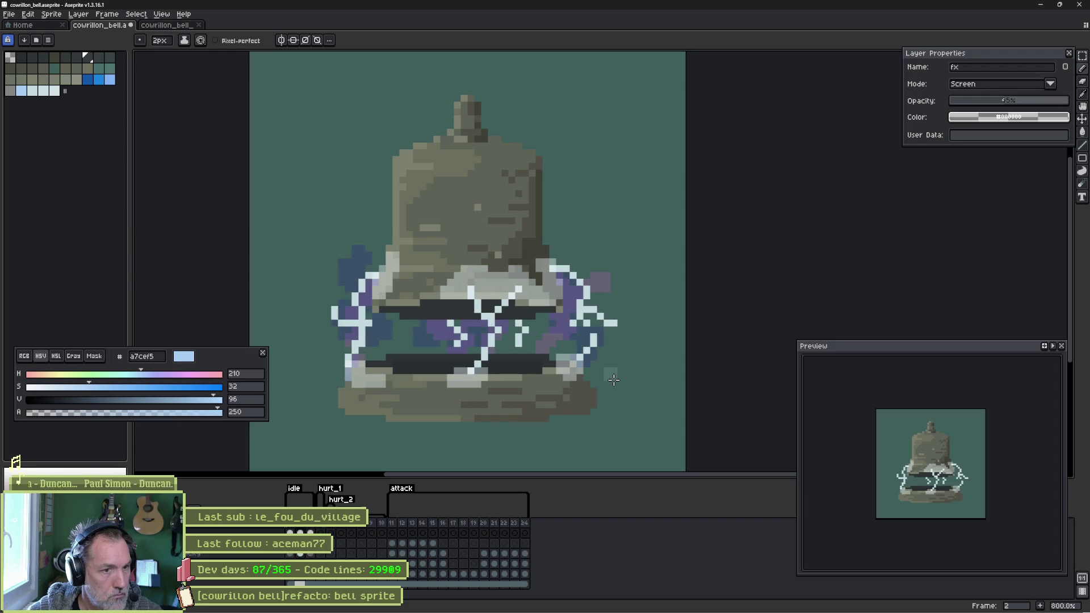
# - Paint faint glow along the upper-right and upper-left lightning on frame 2
pyautogui.moveTo(559, 258)
pyautogui.mouseDown()
pyautogui.moveTo(584, 272)
pyautogui.moveTo(587, 309)
pyautogui.moveTo(603, 315)
pyautogui.mouseUp()
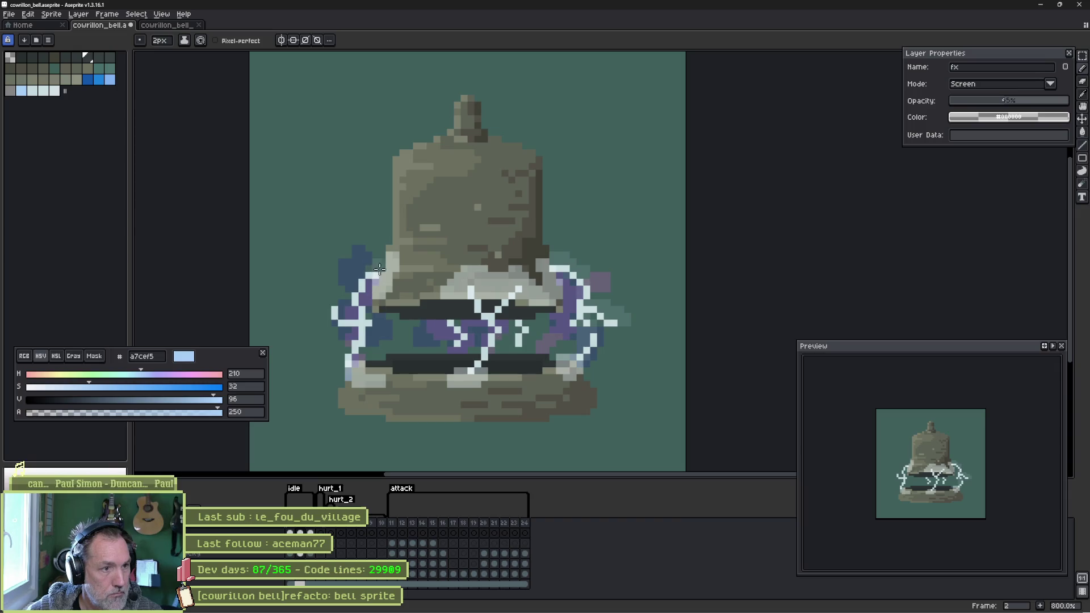
pyautogui.moveTo(379, 268)
pyautogui.mouseDown()
pyautogui.moveTo(356, 301)
pyautogui.moveTo(351, 354)
pyautogui.moveTo(329, 301)
pyautogui.mouseUp()
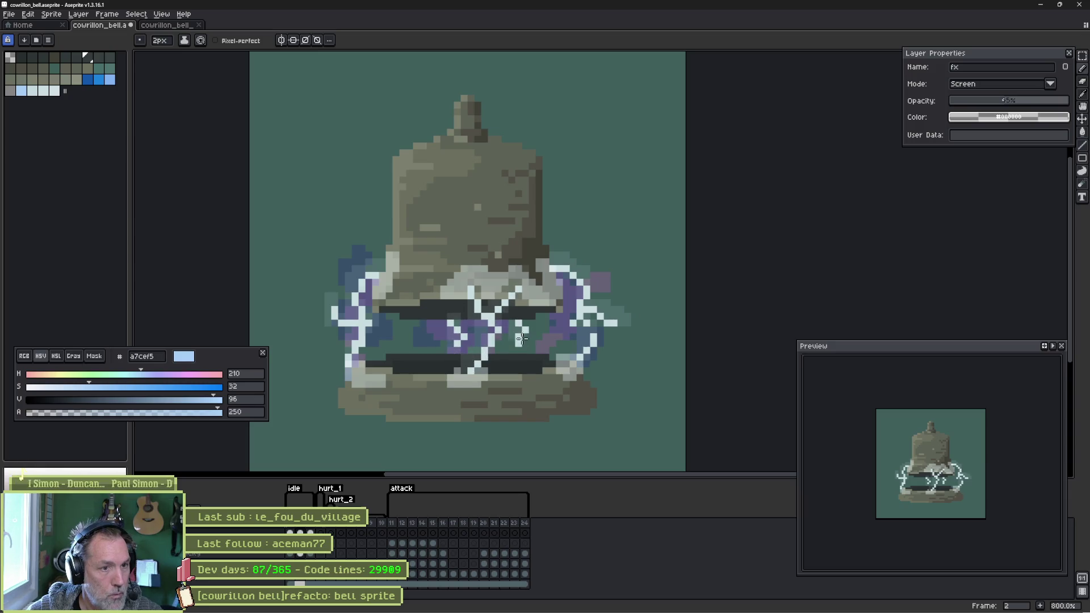
pyautogui.press('b')
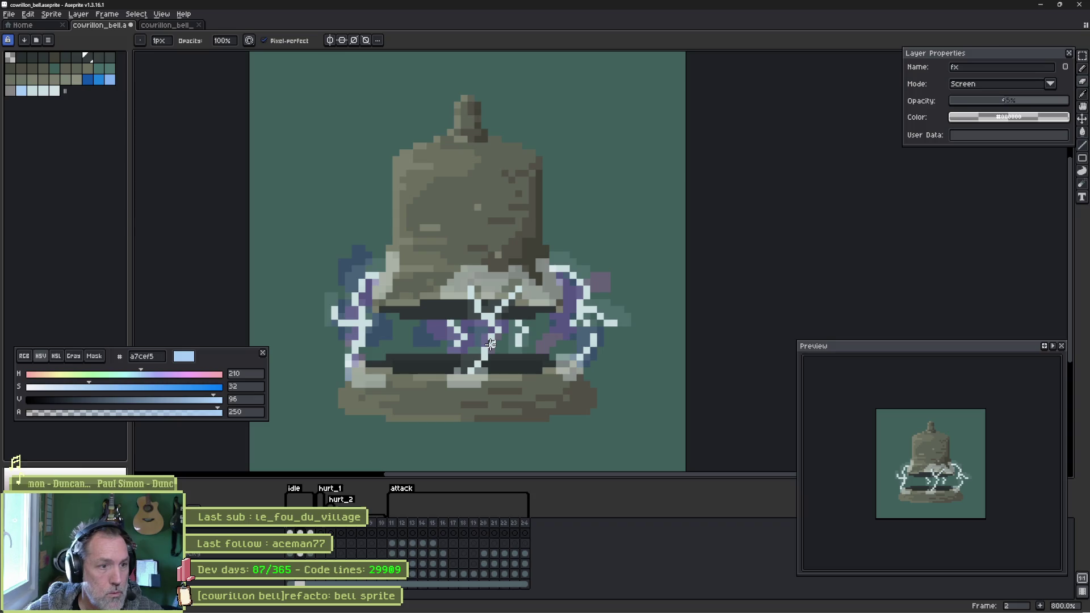
# - Preview the lightning animation from frame 3 and save the bell sprite
pyautogui.press('Right')
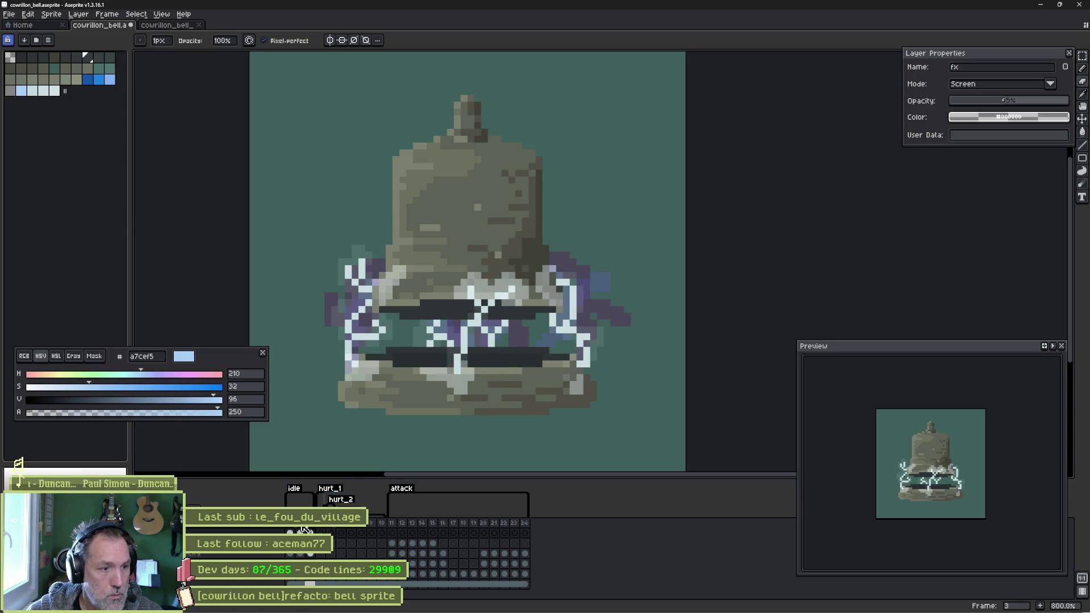
pyautogui.press('Return')
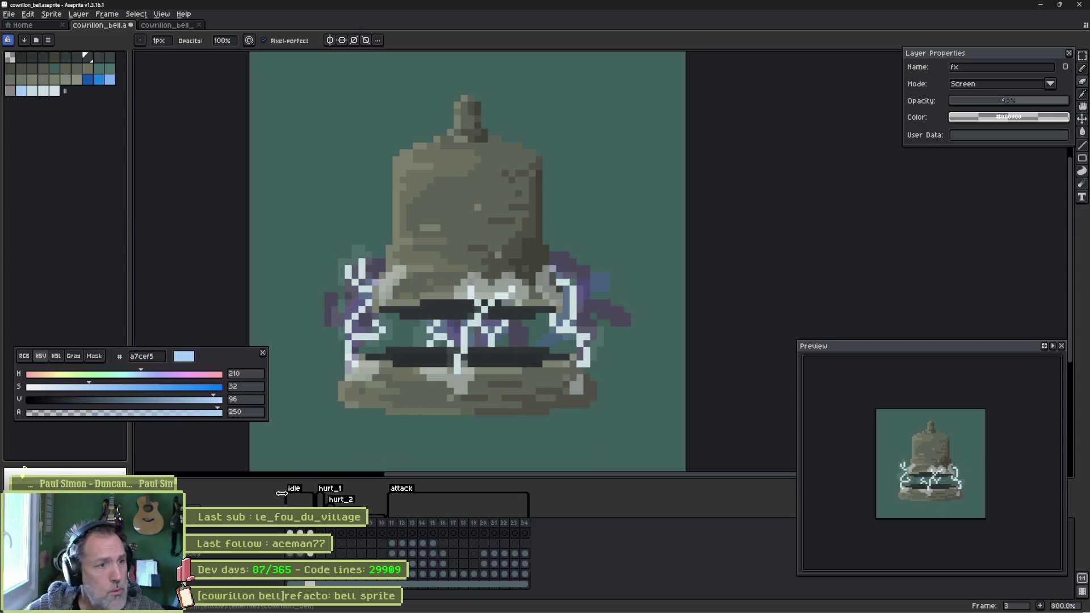
pyautogui.hotkey('ctrl', 's')
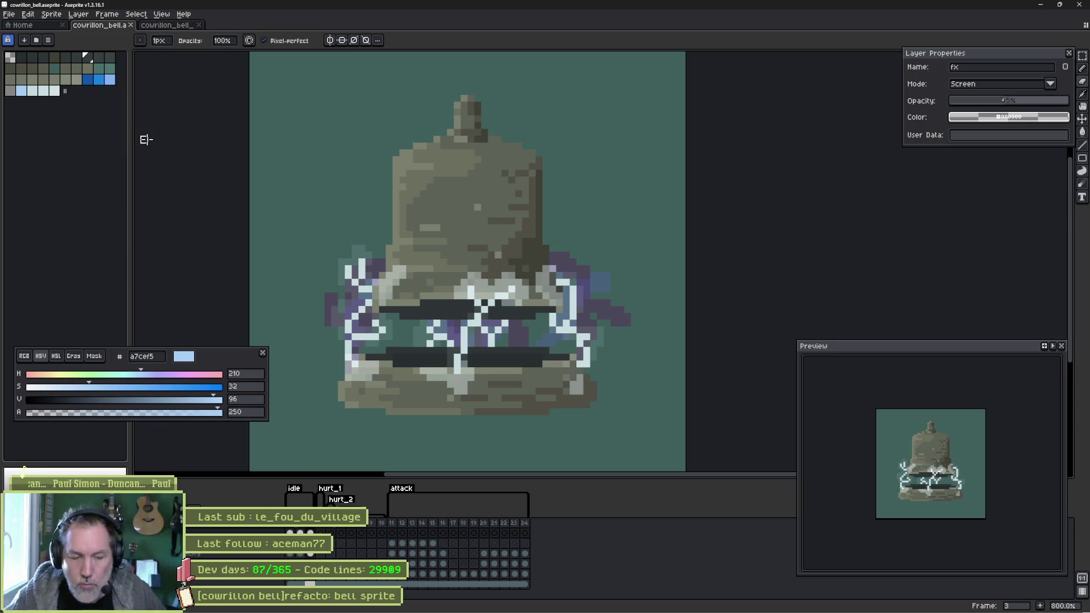
pyautogui.click(536, 601)
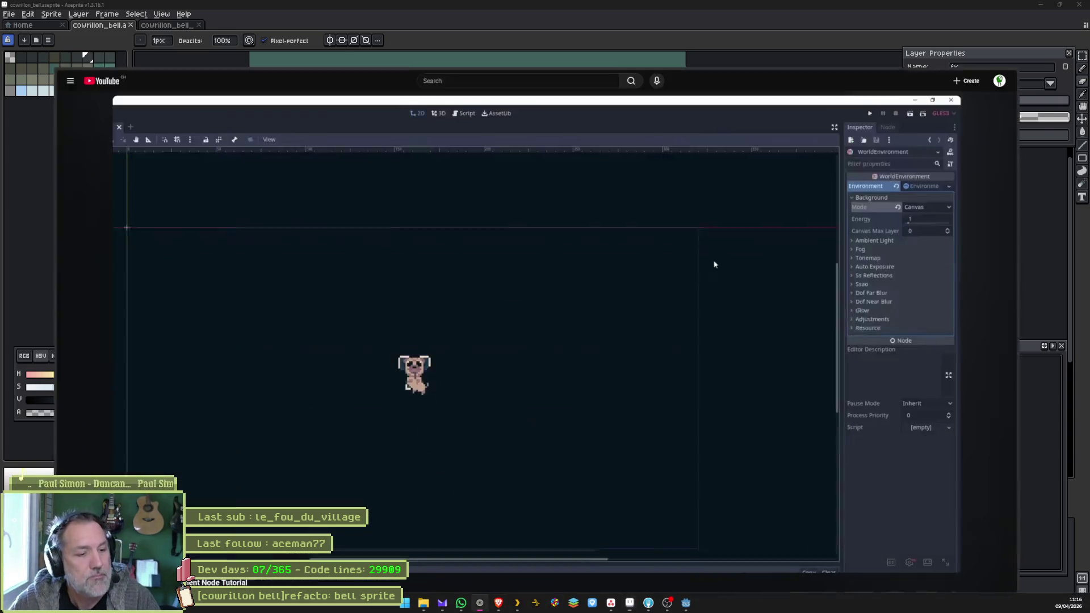
# - Search images for 'lightning bolt' and enlarge the Lightning Bolts wallpaper, then return to Aseprite
pyautogui.hotkey('ctrl', 'l')
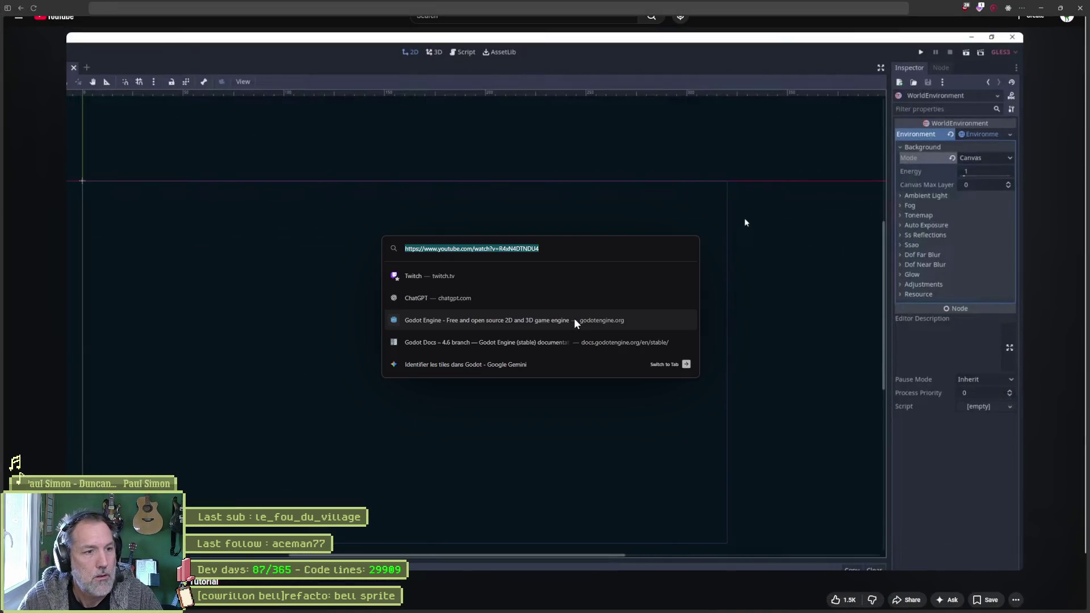
pyautogui.write('lightning bolt')
pyautogui.press('Return')
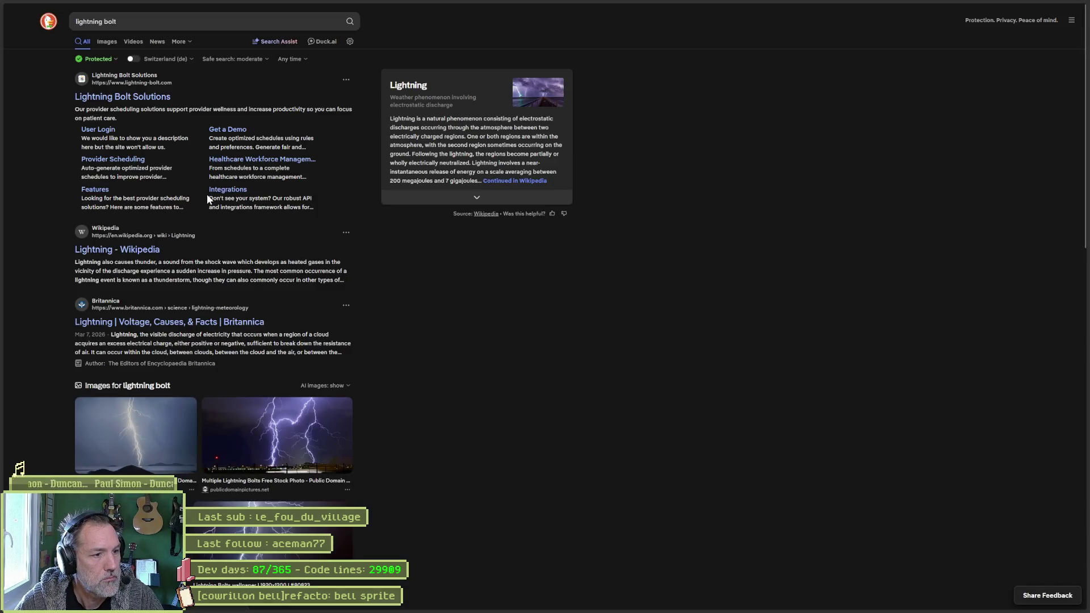
pyautogui.click(107, 42)
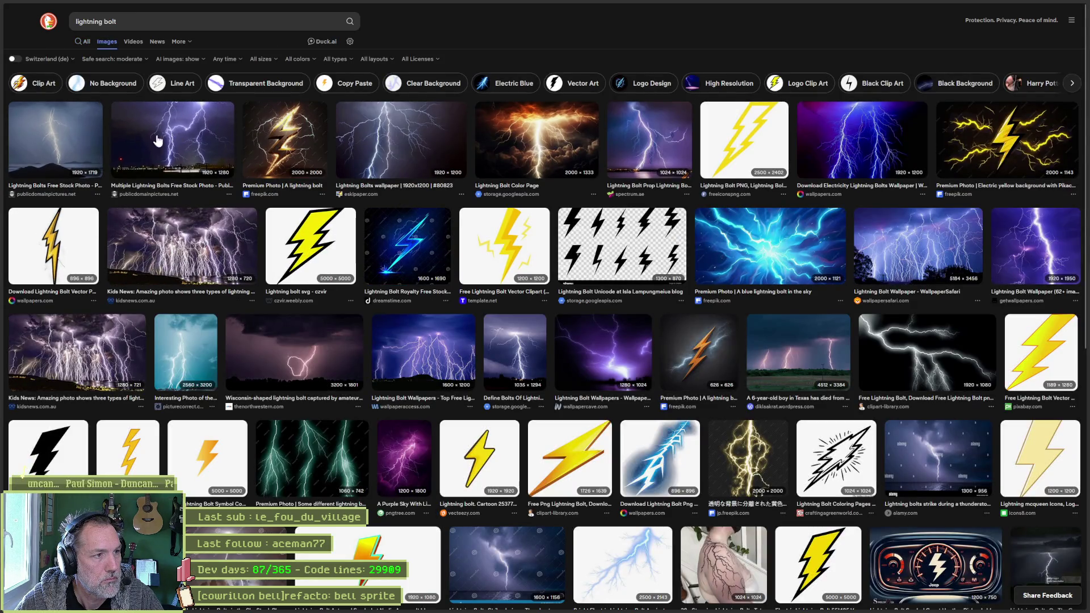
pyautogui.click(363, 139)
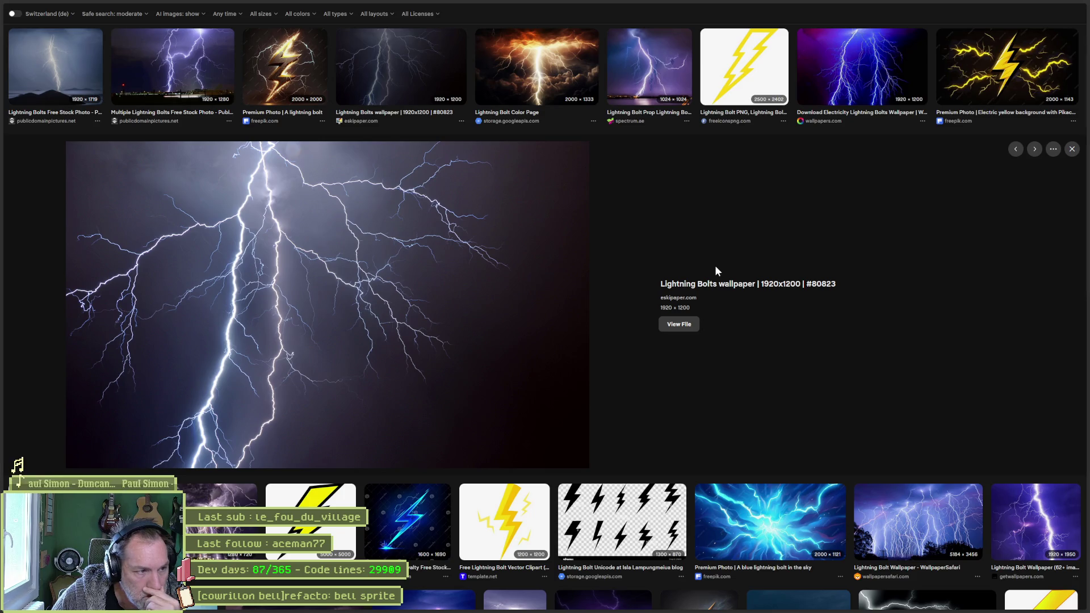
pyautogui.click(1033, 5)
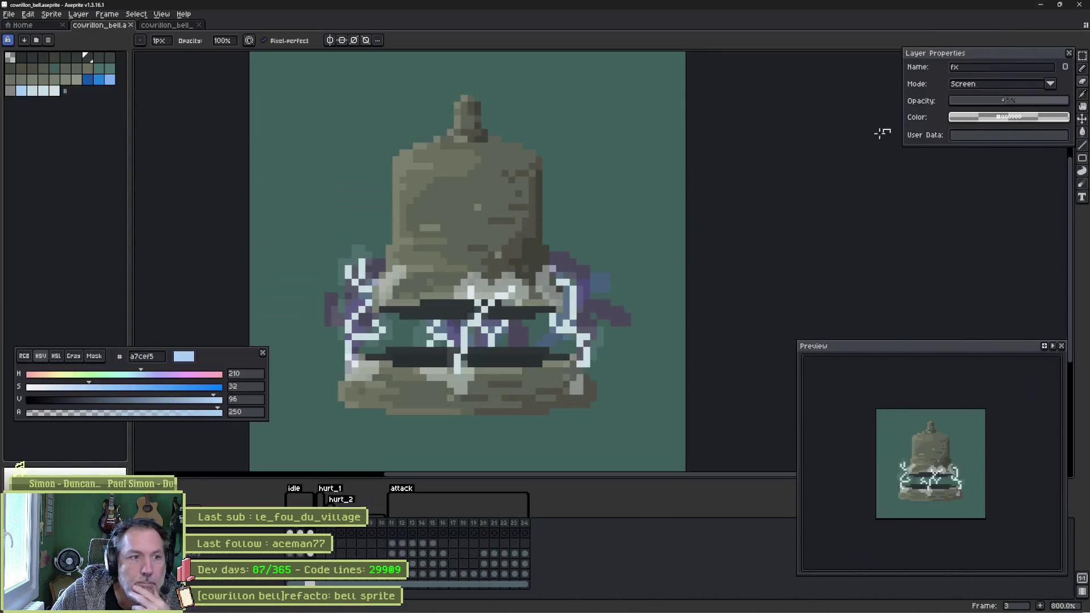
# - Return to the bell sprite in Aseprite and select the electricity layer cel on frame 1
pyautogui.hotkey('alt', 'Tab')
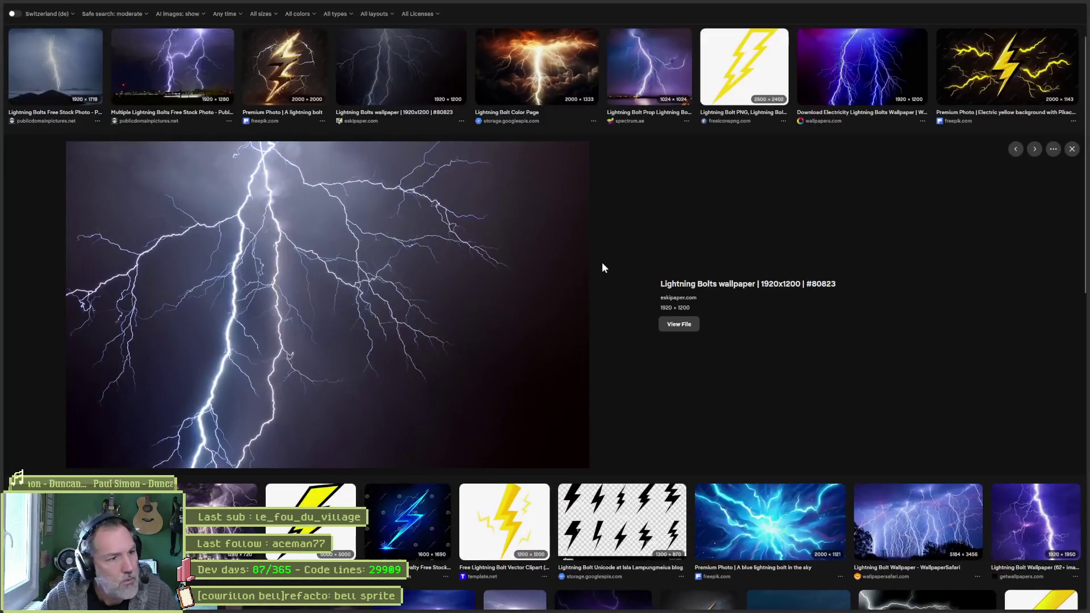
pyautogui.hotkey('alt', 'Tab')
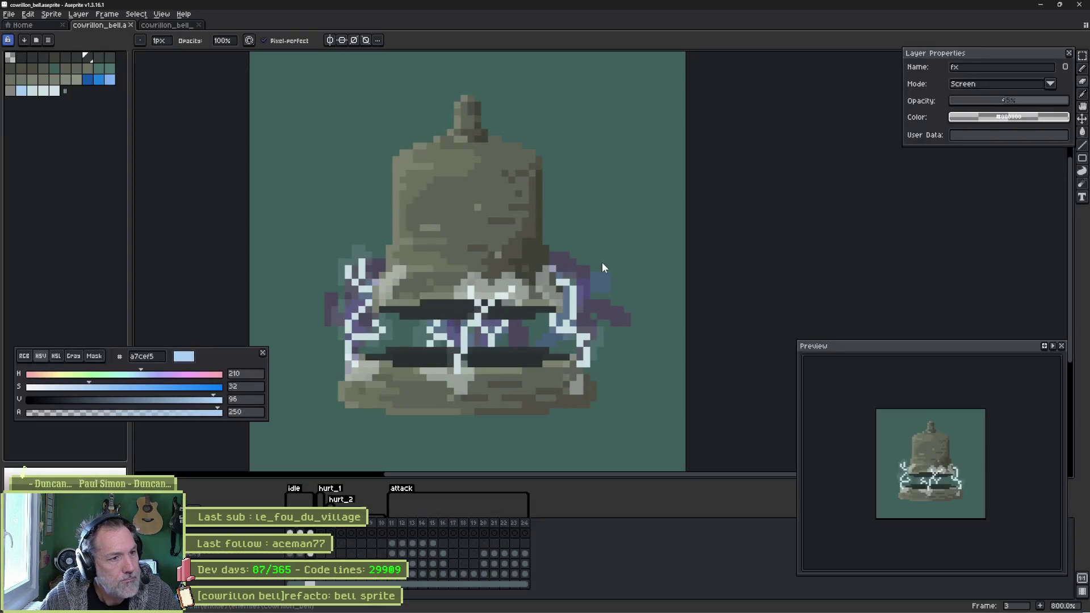
pyautogui.scroll(2, 454, 261)
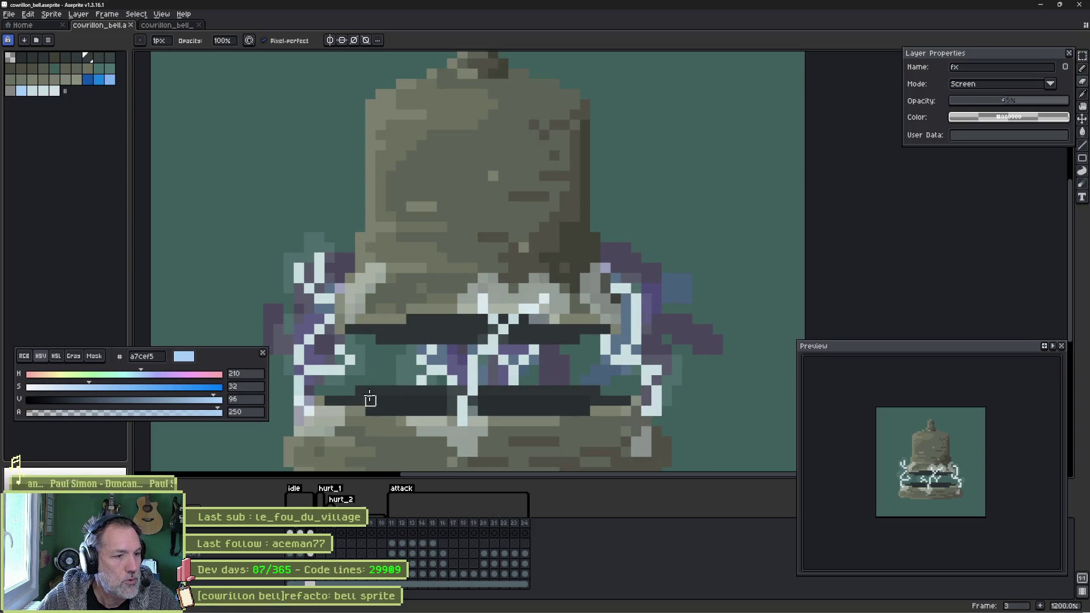
pyautogui.press('e')
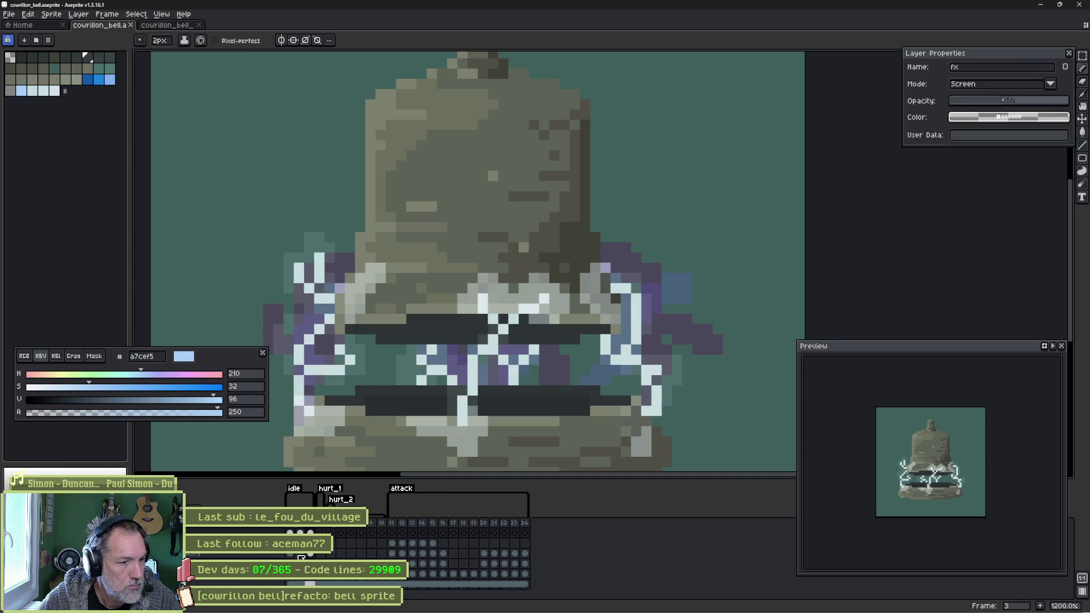
pyautogui.click(290, 553)
pyautogui.press('i')
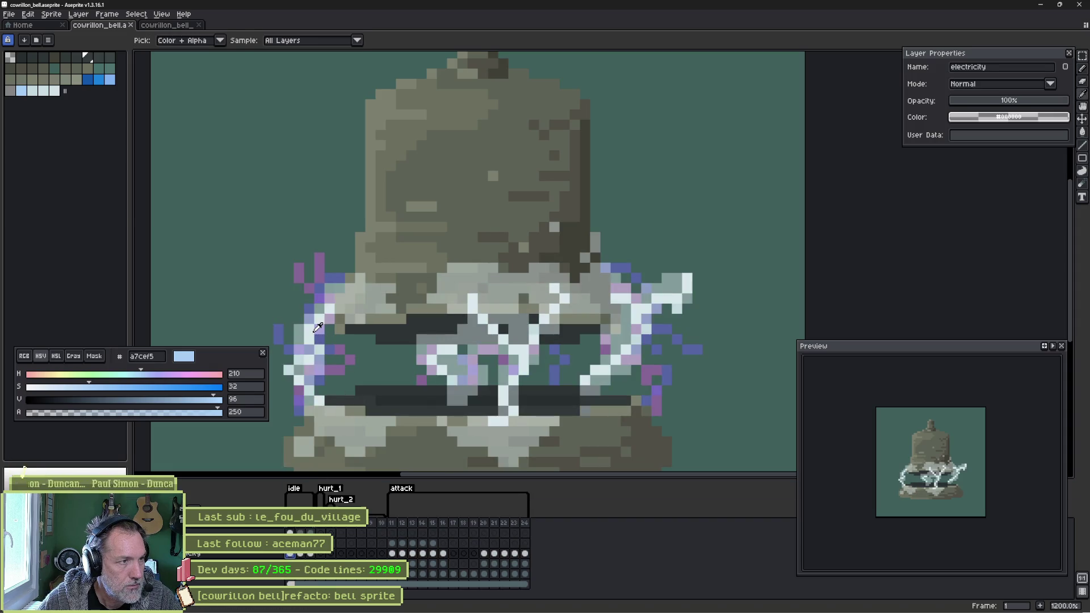
# - Pick blue 1a82dd with a single-pixel pencil and paint the first left-arc lightning pixel
pyautogui.press('e')
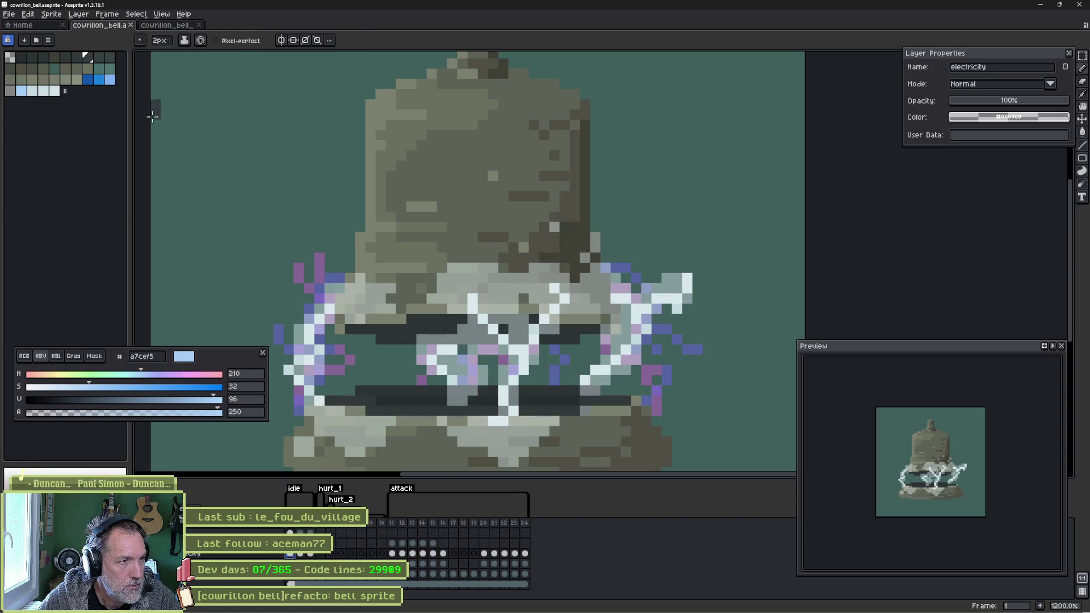
pyautogui.click(99, 80)
pyautogui.scroll(1, 318, 315)
pyautogui.press('-')
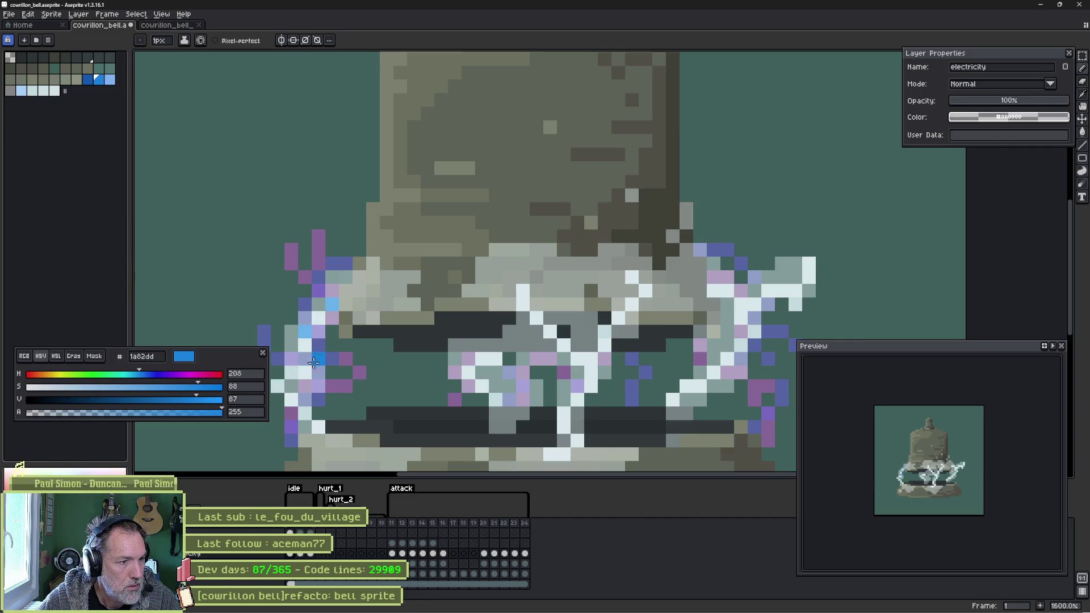
pyautogui.moveTo(304, 377); pyautogui.dragTo(334, 290)
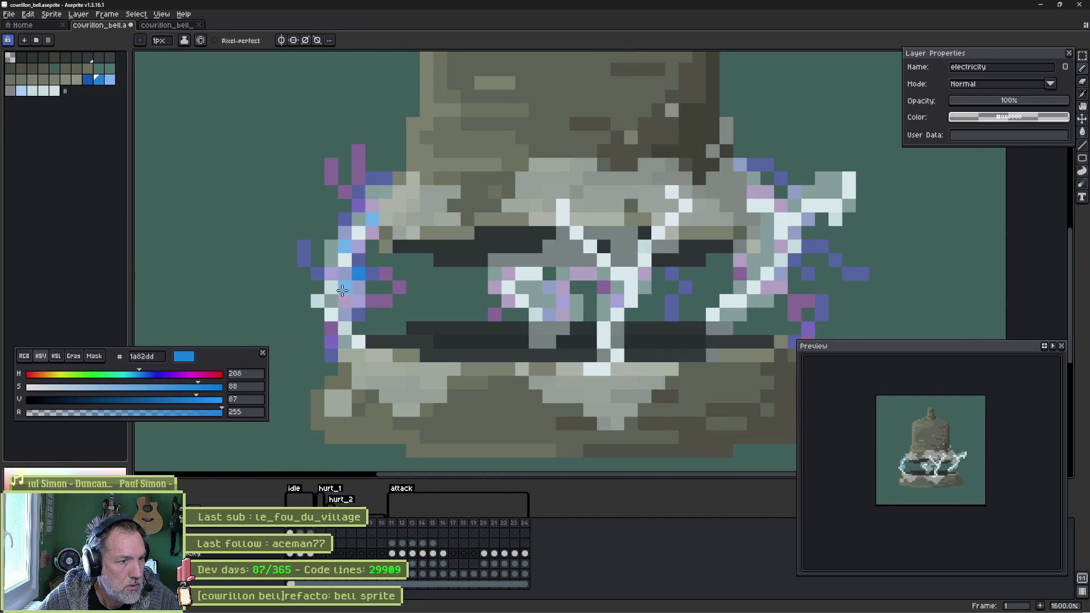
pyautogui.click(317, 301)
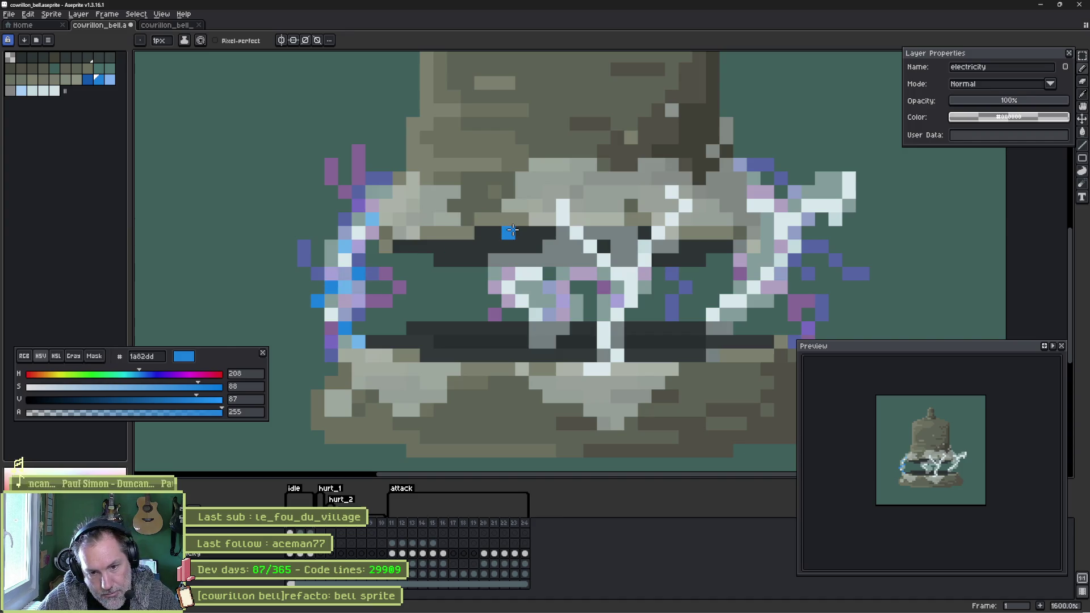
pyautogui.press('Return')
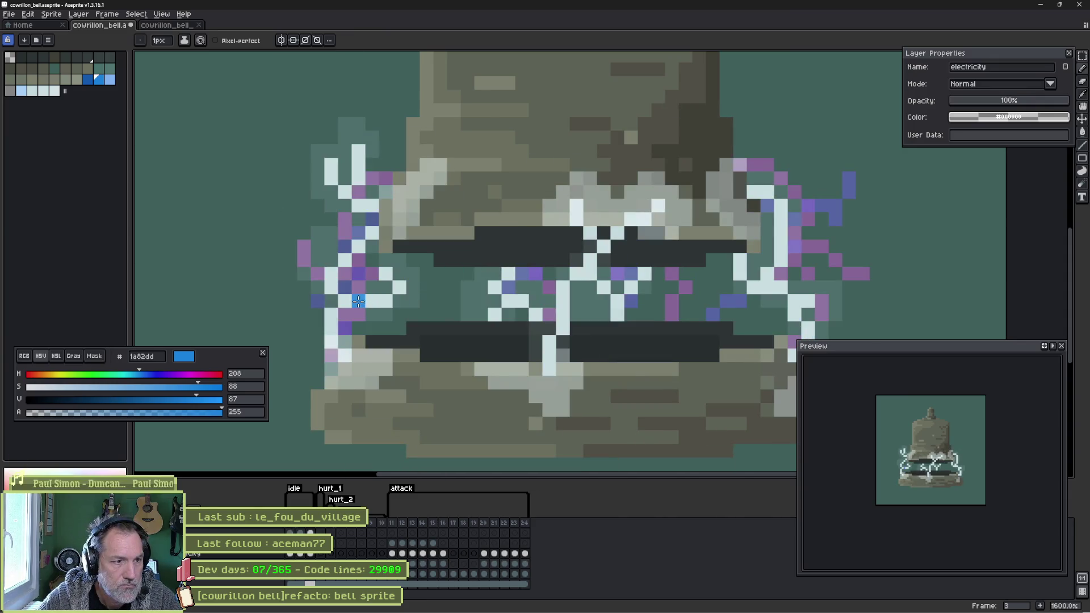
# - Recolour white lightning pixels across the left, central and right arcs to blue
pyautogui.moveTo(359, 301); pyautogui.dragTo(386, 301)
pyautogui.click(359, 175)
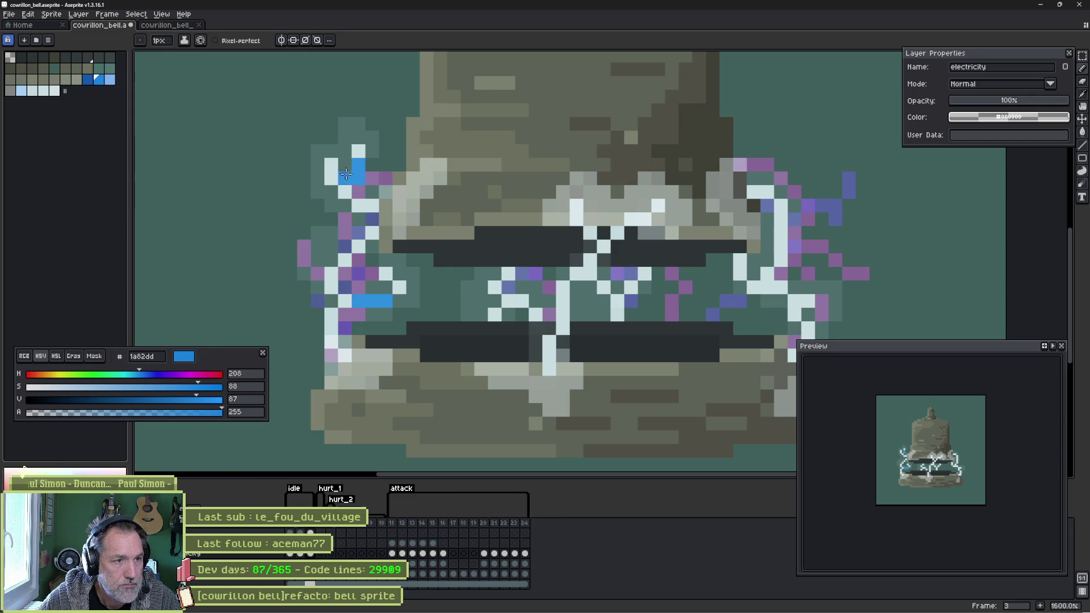
pyautogui.click(331, 166)
pyautogui.click(537, 313)
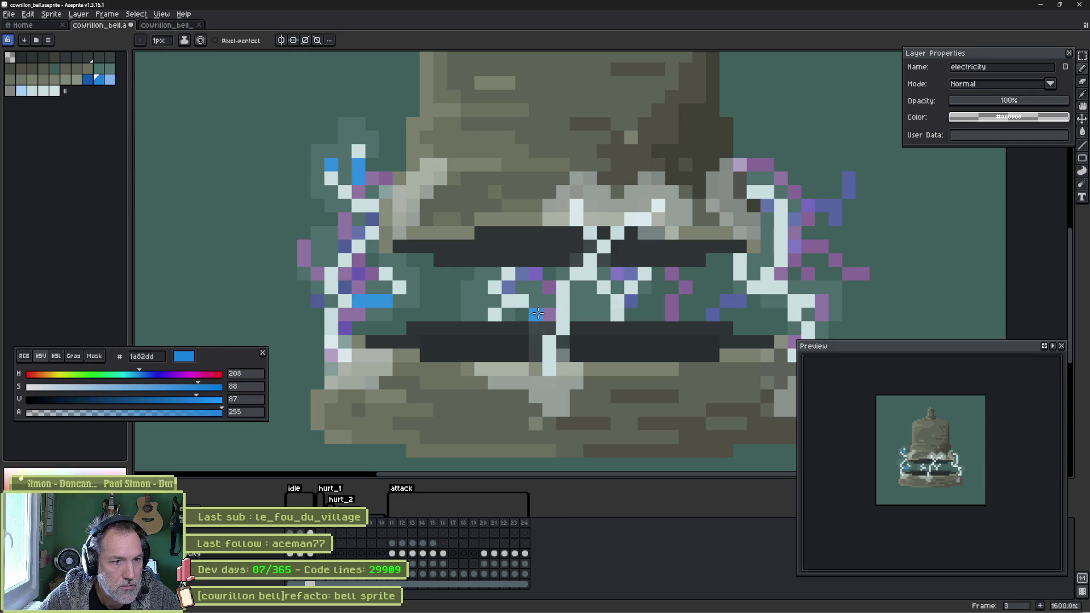
pyautogui.click(495, 313)
pyautogui.click(576, 207)
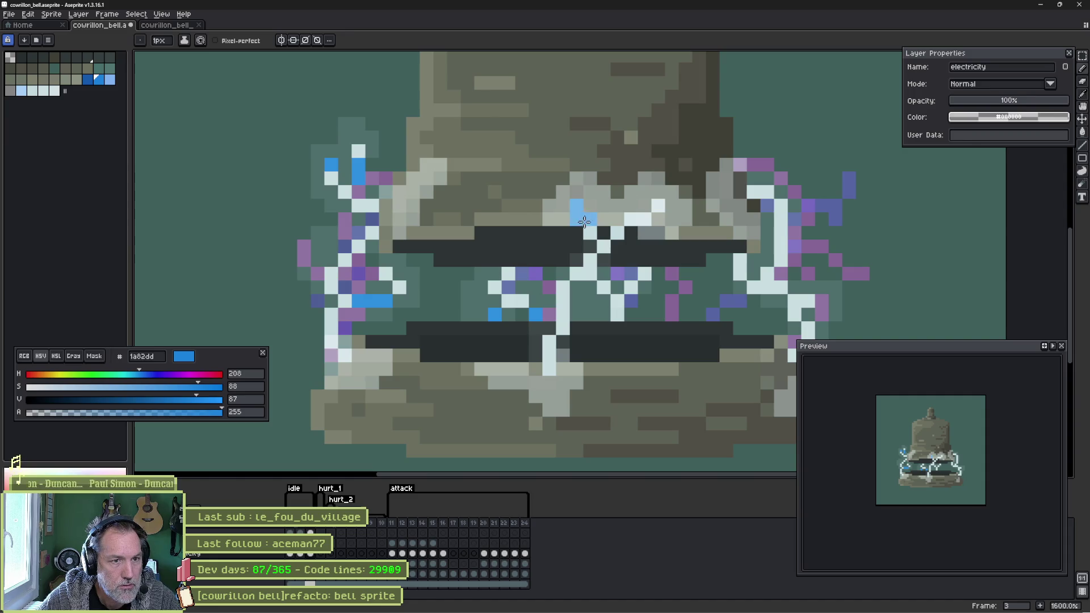
pyautogui.click(631, 218)
pyautogui.click(617, 231)
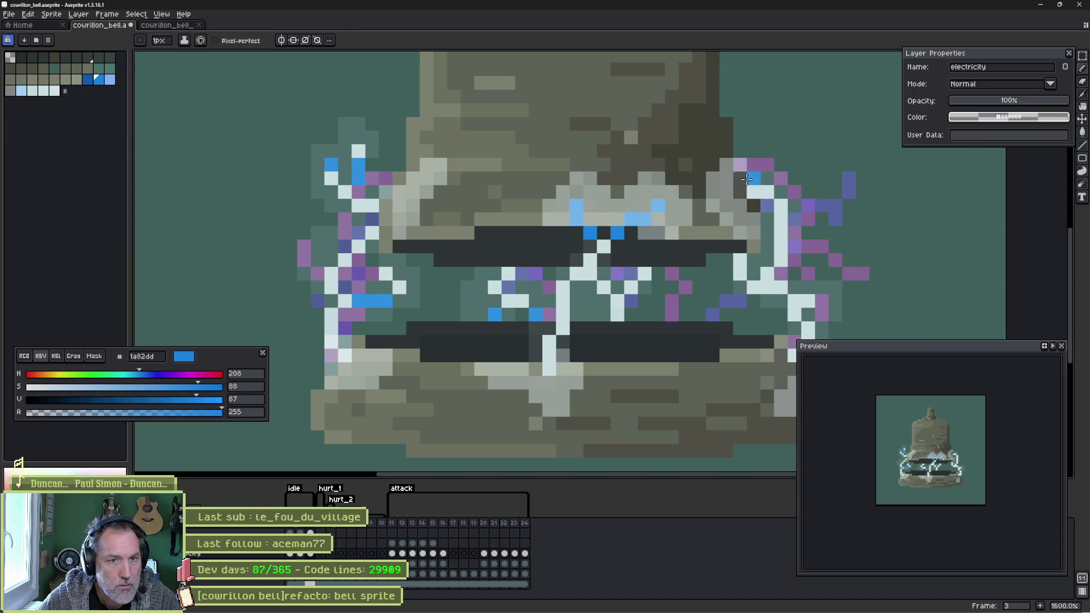
pyautogui.click(760, 191)
pyautogui.click(794, 205)
pyautogui.moveTo(788, 209)
pyautogui.mouseDown()
pyautogui.moveTo(781, 234)
pyautogui.moveTo(596, 198)
pyautogui.mouseUp()
# - Paint the remaining right-arc and central electricity pixels blue, then go back to frame 2
pyautogui.click(781, 259)
pyautogui.click(738, 262)
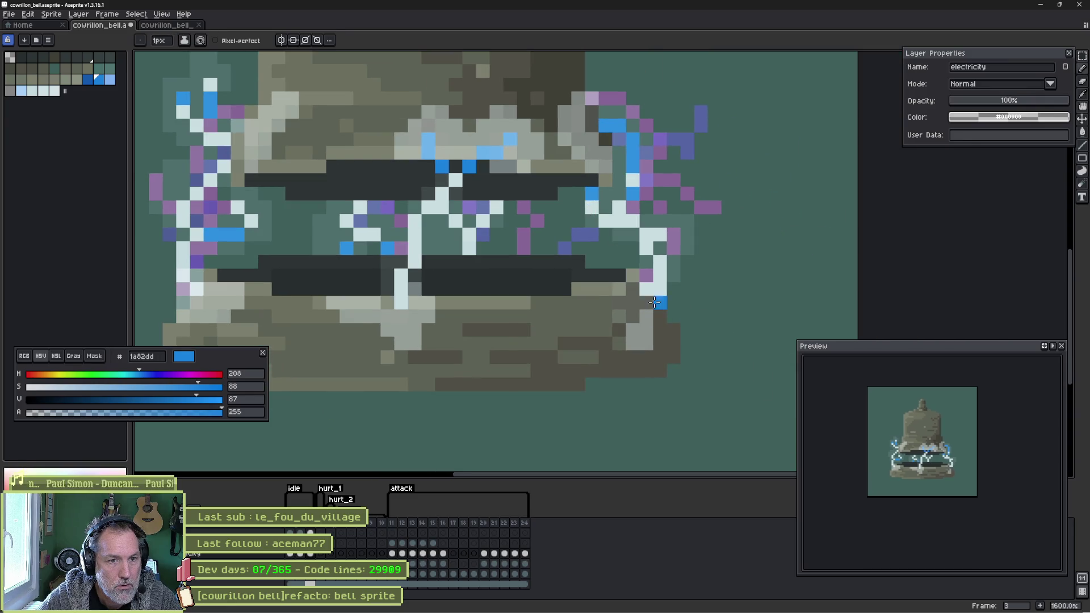
pyautogui.moveTo(645, 290)
pyautogui.mouseDown()
pyautogui.moveTo(659, 282)
pyautogui.moveTo(659, 262)
pyautogui.mouseUp()
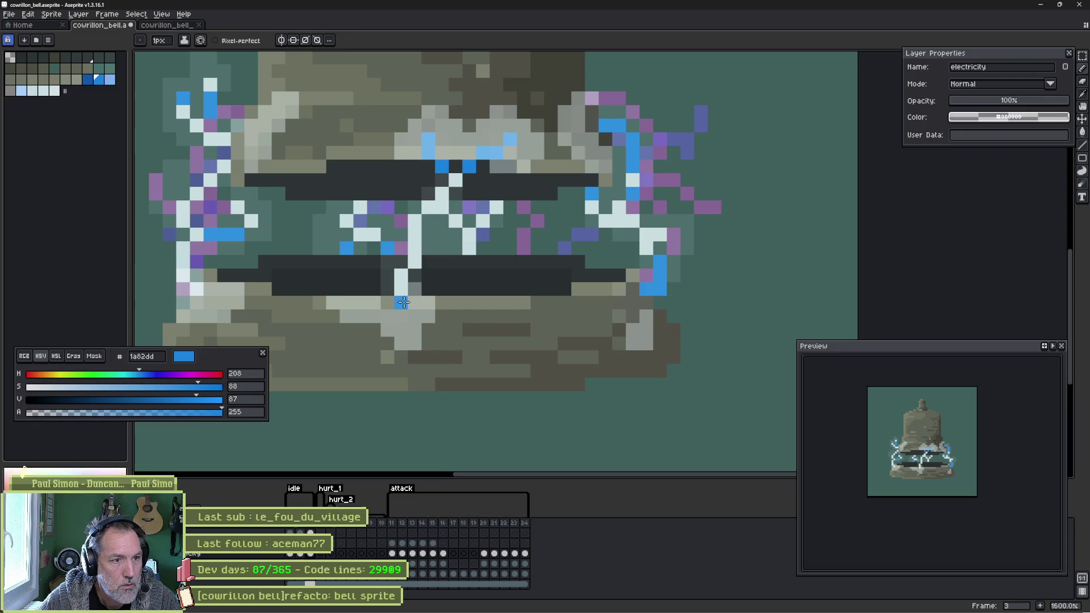
pyautogui.moveTo(403, 302); pyautogui.dragTo(402, 273)
pyautogui.click(469, 248)
pyautogui.click(496, 207)
pyautogui.click(523, 260)
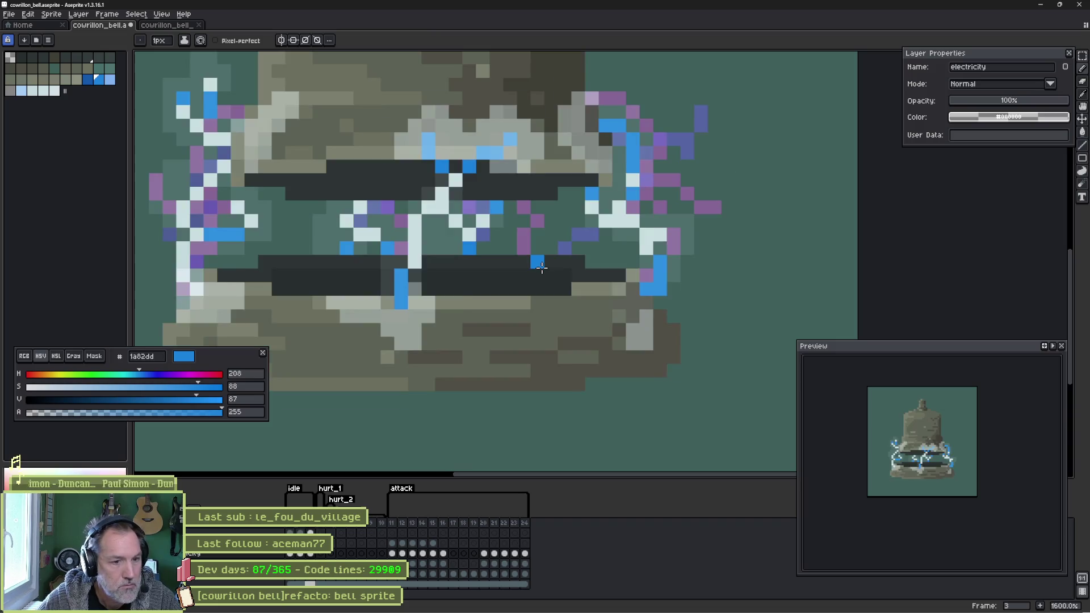
pyautogui.press(',')
pyautogui.hscroll(-2, 539, 319)
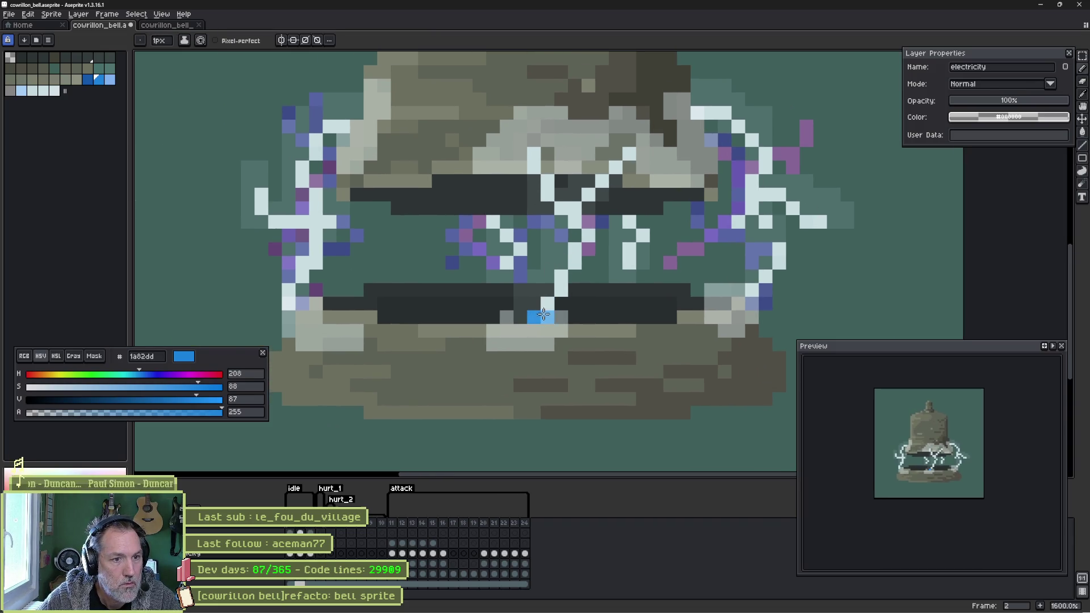
# - Paint white lightning pixels on frame 2's left arc and diagonal streaks blue
pyautogui.click(547, 304)
pyautogui.click(289, 303)
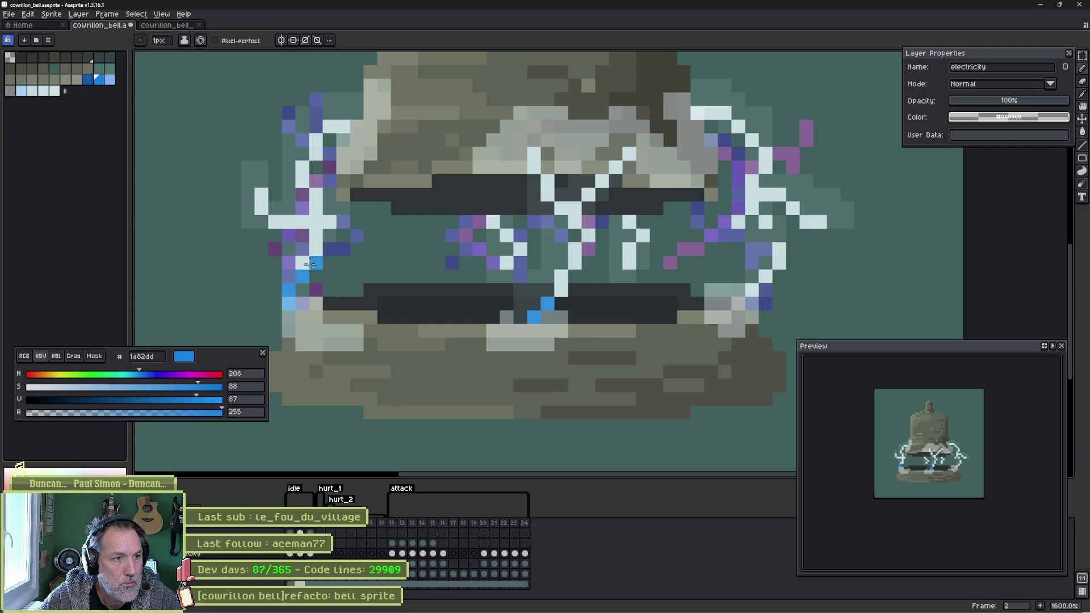
pyautogui.click(310, 264)
pyautogui.click(329, 221)
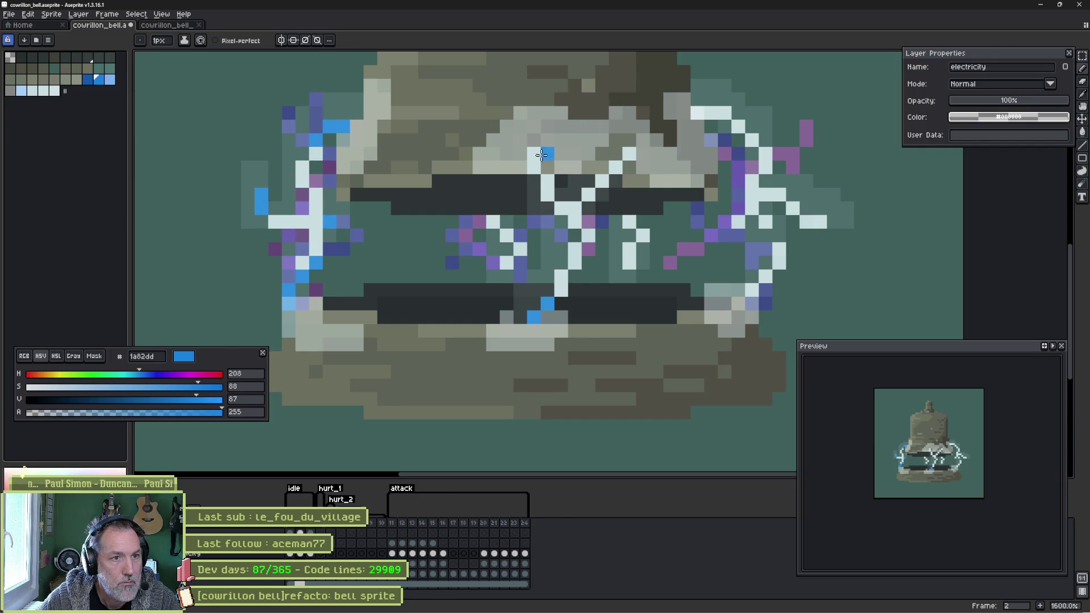
pyautogui.moveTo(534, 153); pyautogui.dragTo(533, 167)
pyautogui.moveTo(629, 154); pyautogui.dragTo(605, 175)
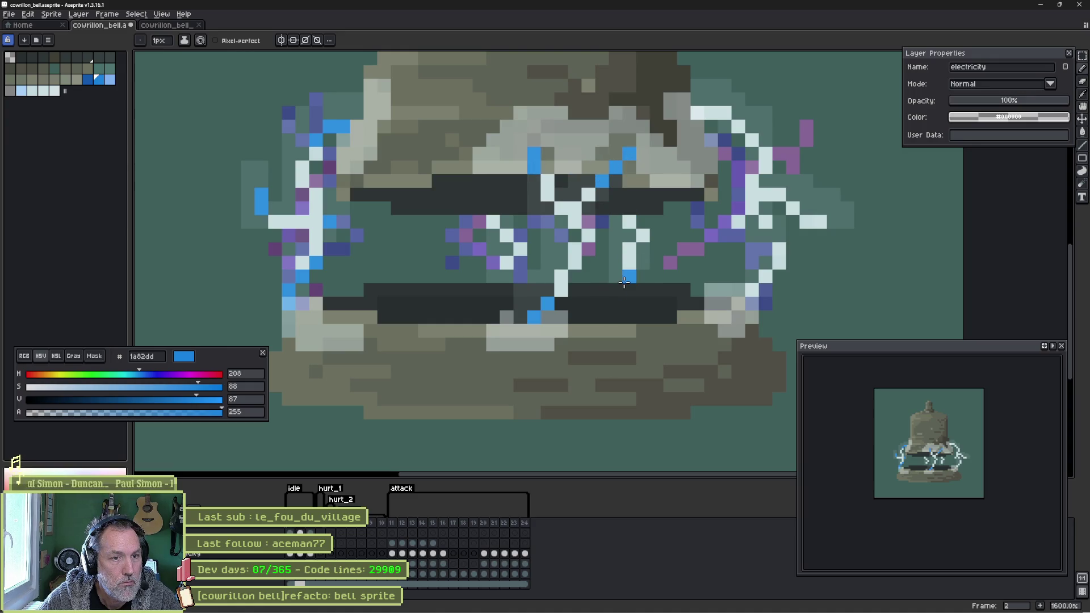
# - Recolour top-right and right-side lightning pixels in brighter blue 2e8fe0, then play the animation
pyautogui.keyDown('alt'); pyautogui.click(628, 264); pyautogui.keyUp('alt')
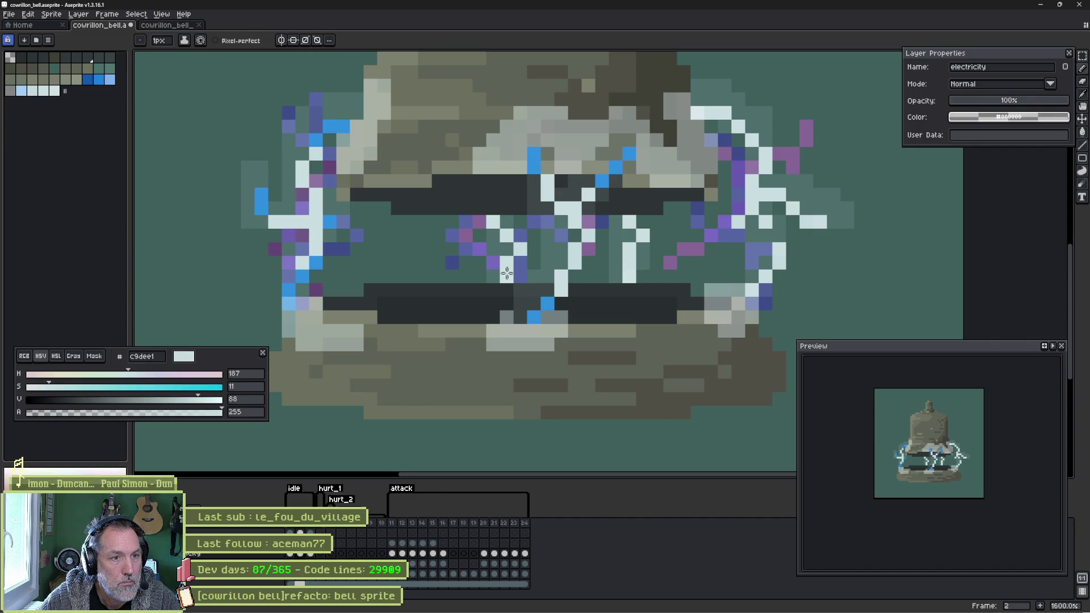
pyautogui.keyDown('alt'); pyautogui.click(602, 180); pyautogui.keyUp('alt')
pyautogui.click(506, 276)
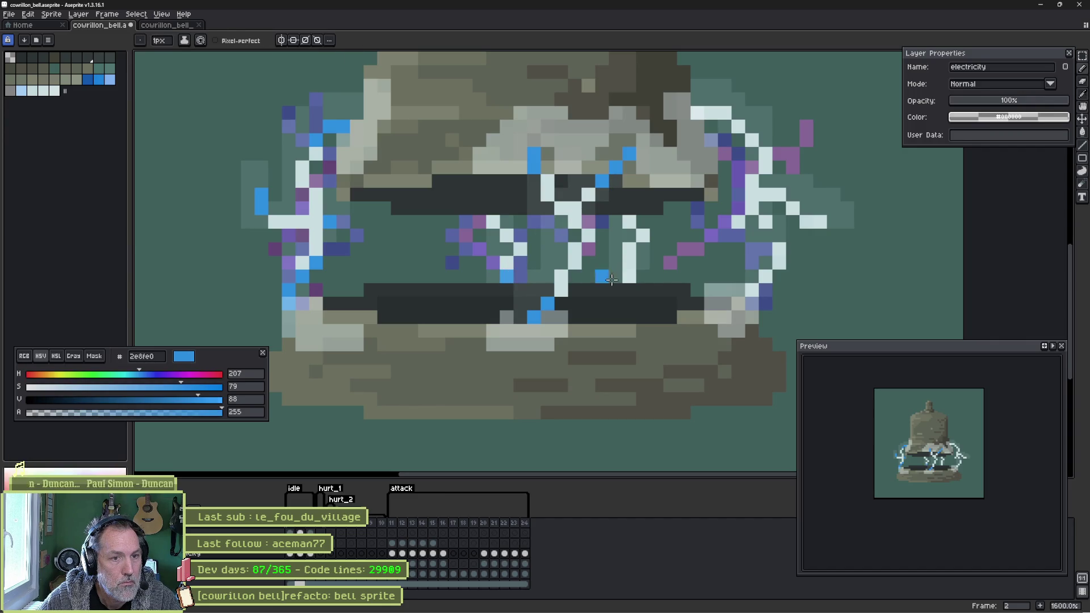
pyautogui.moveTo(697, 112); pyautogui.dragTo(719, 114)
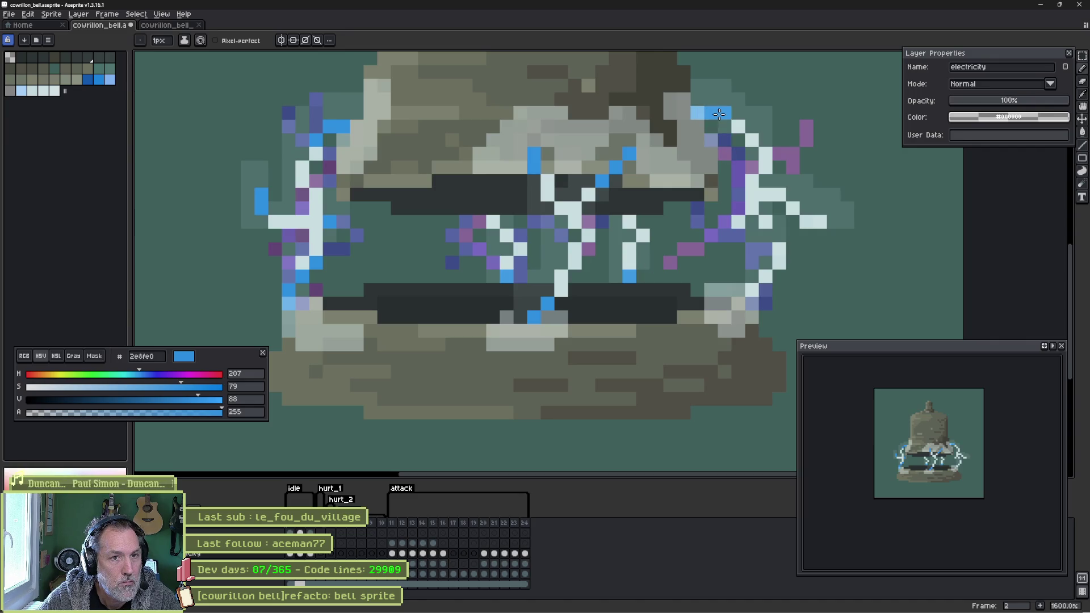
pyautogui.click(751, 291)
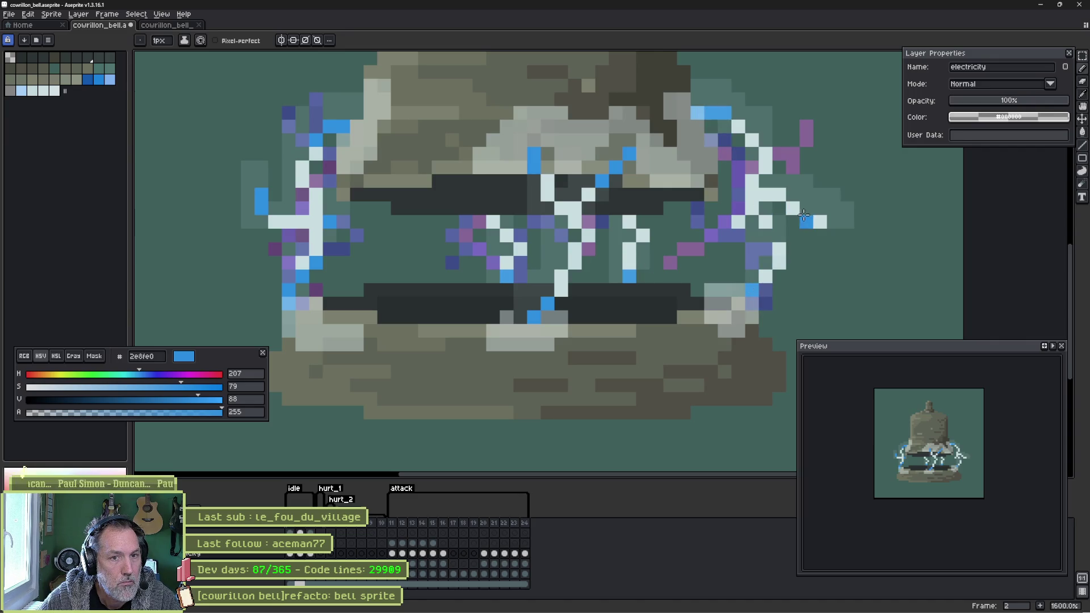
pyautogui.moveTo(806, 222); pyautogui.dragTo(826, 227)
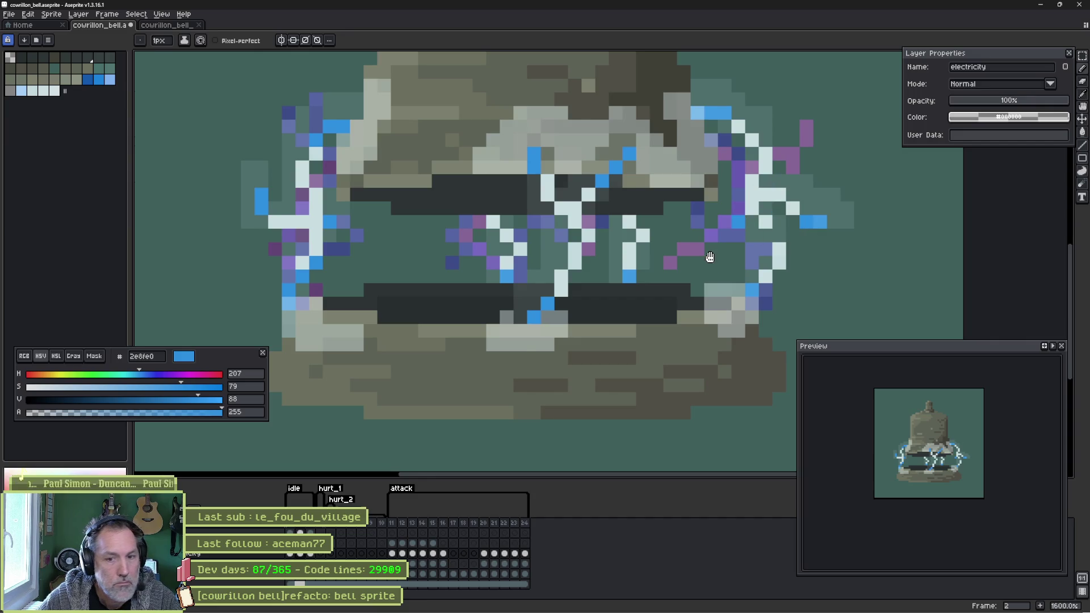
pyautogui.press('Left')
pyautogui.press('Return')
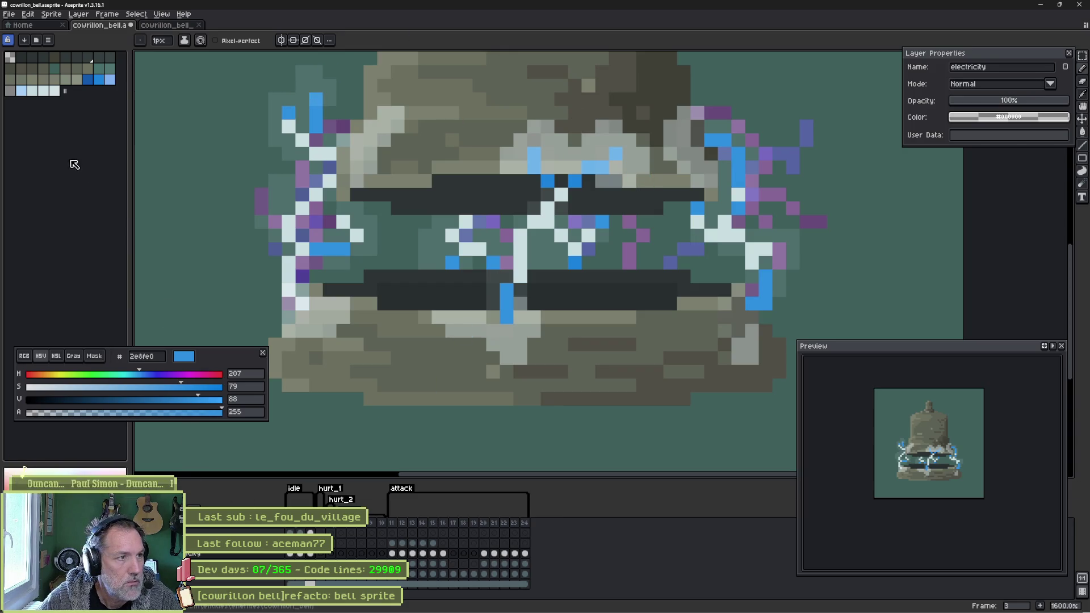
# - Darken upper-left spark pixels with 1458ab and add a light blue a7cef5 pixel
pyautogui.click(88, 80)
pyautogui.click(316, 99)
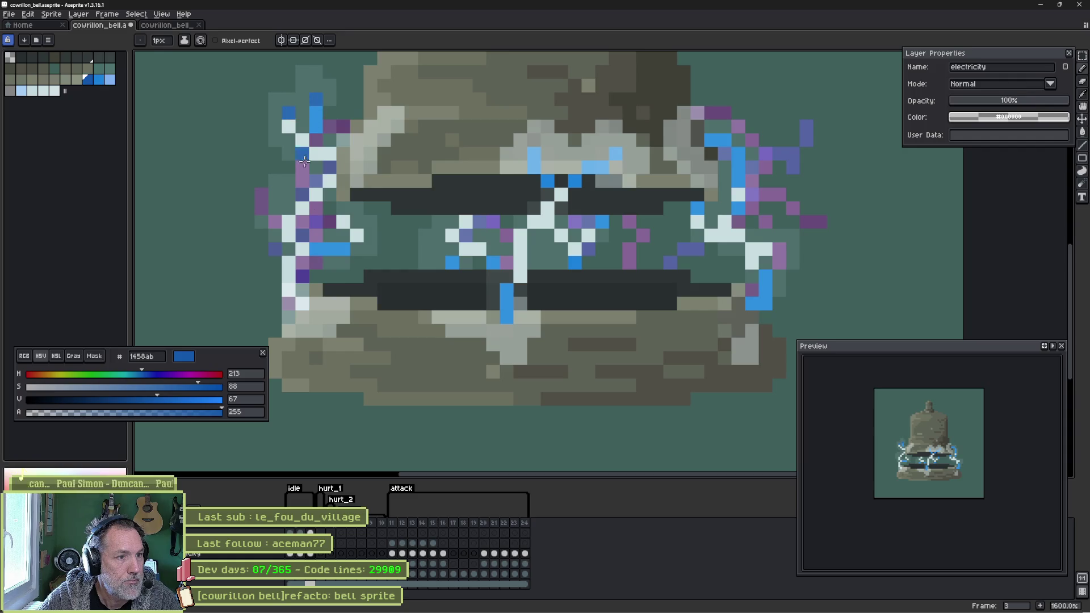
pyautogui.click(343, 248)
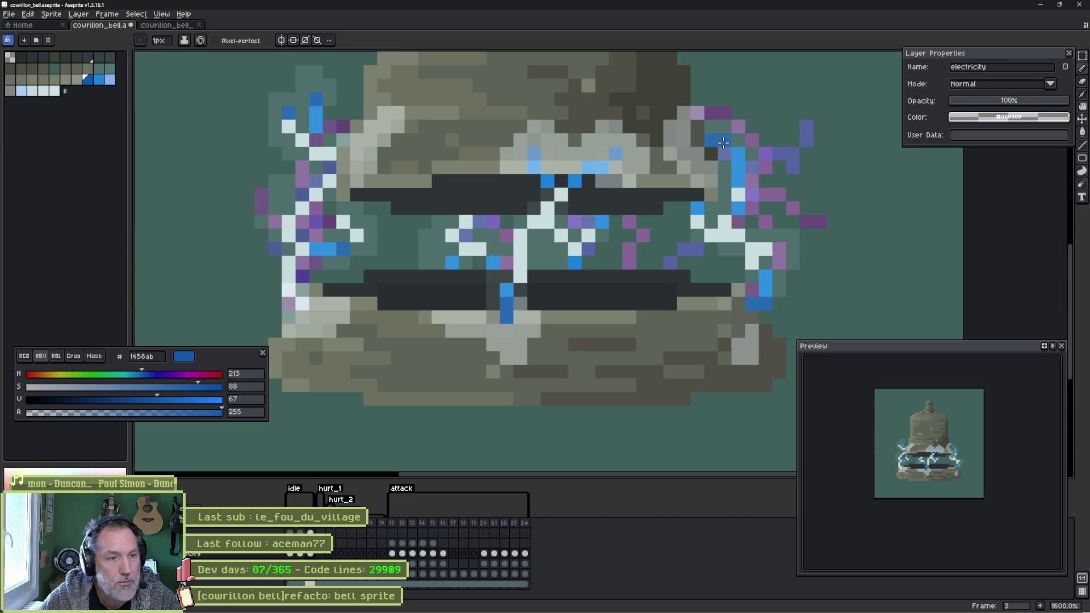
pyautogui.keyDown('alt'); pyautogui.click(322, 120); pyautogui.keyUp('alt')
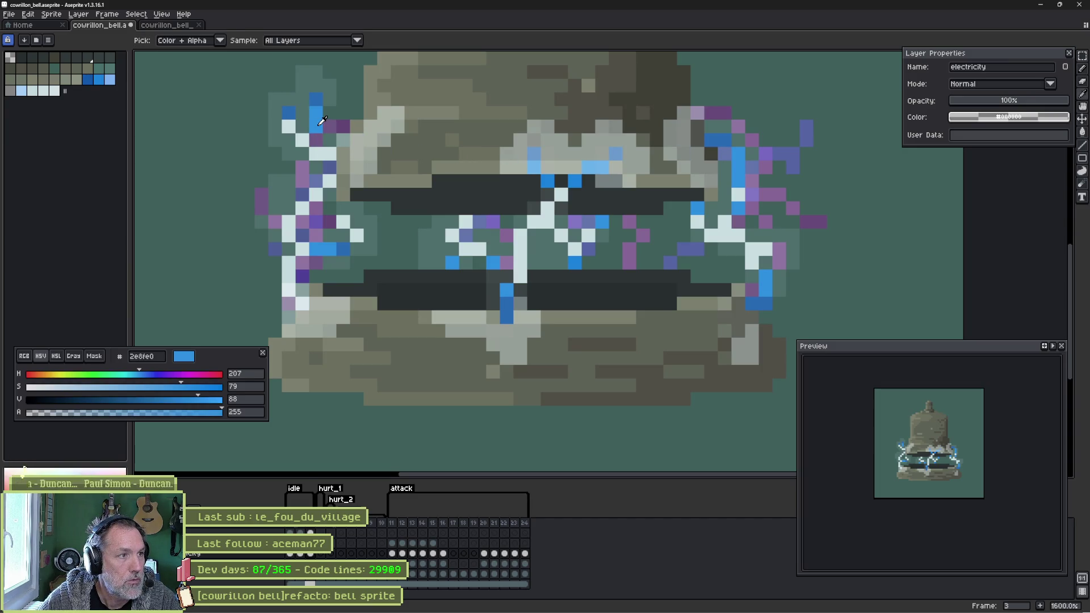
pyautogui.click(21, 90)
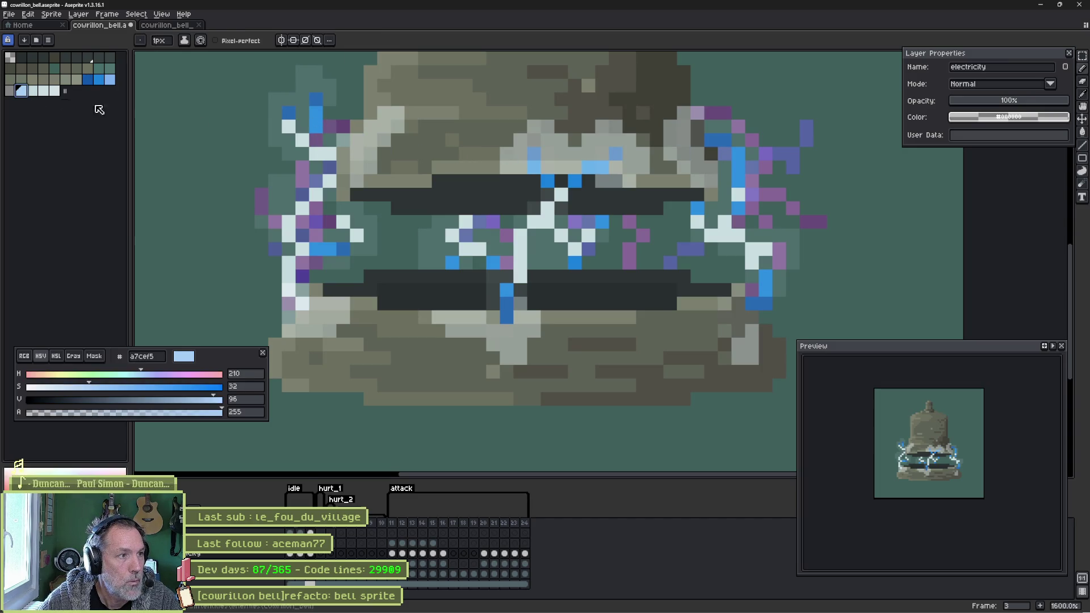
pyautogui.click(301, 139)
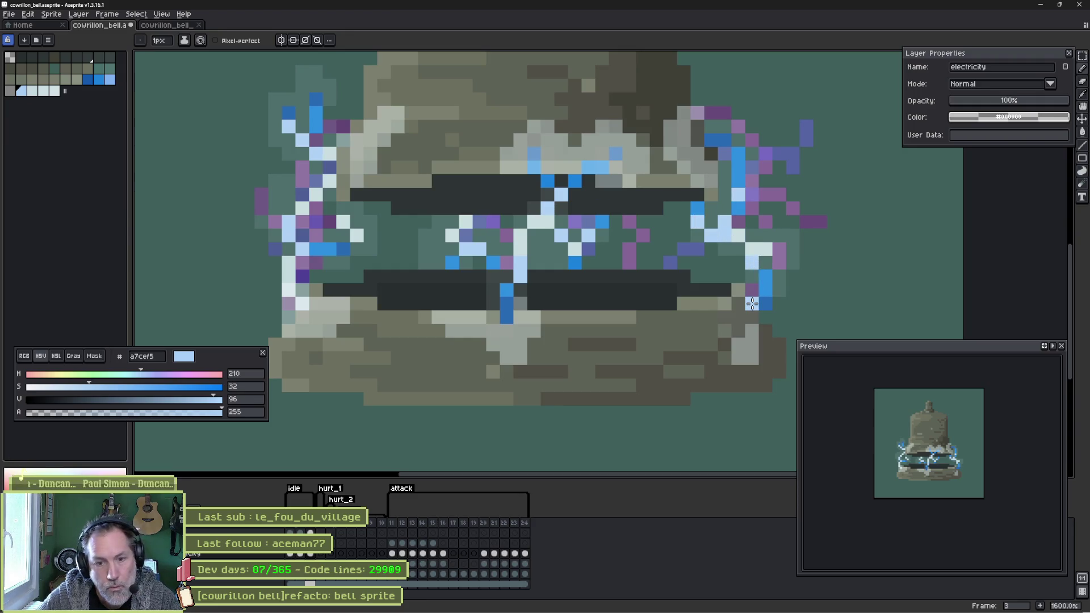
pyautogui.press(',')
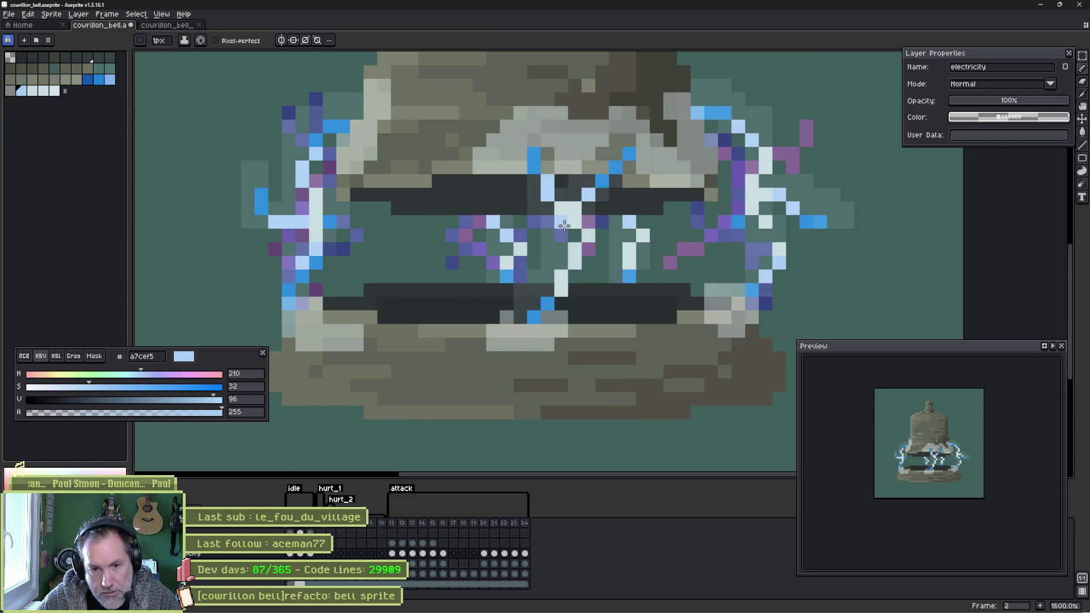
# - Paint light glow on the bell's left side on frame 1's fx layer with a 3-pixel brush
pyautogui.scroll(-3, 445, 288)
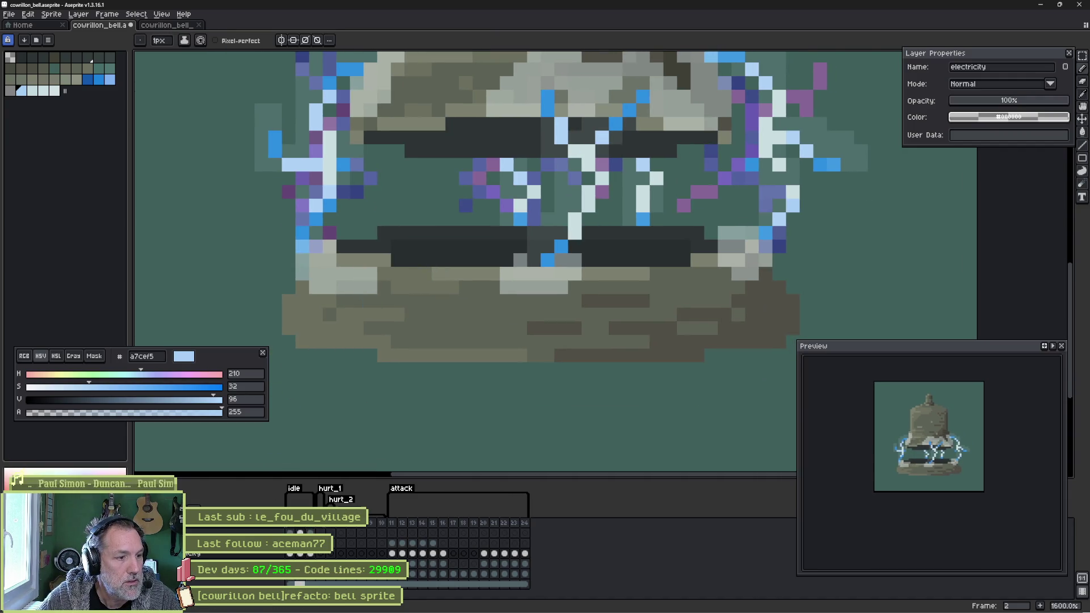
pyautogui.click(289, 532)
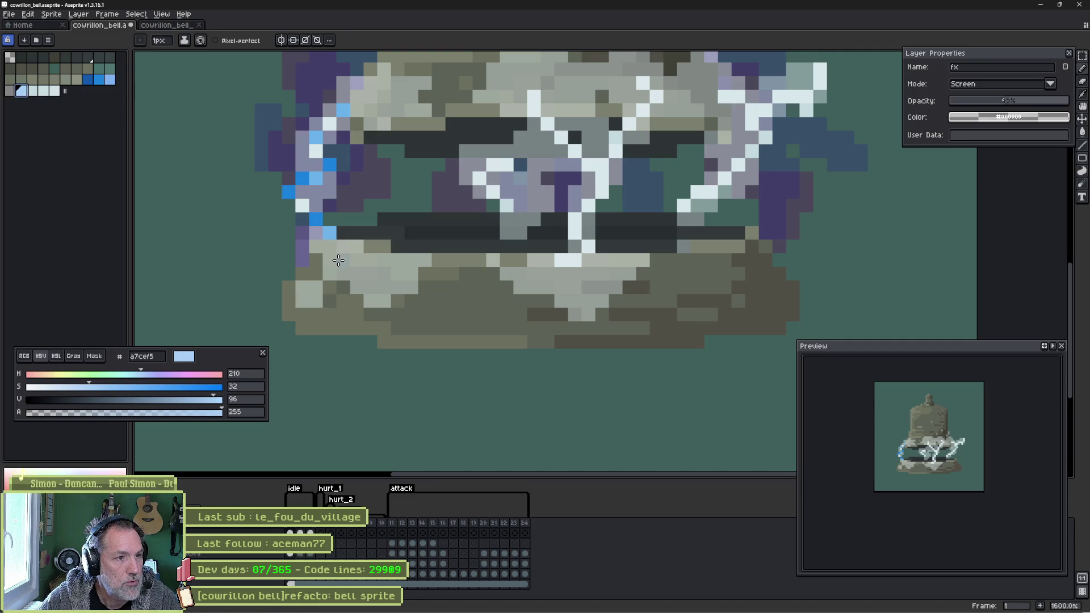
pyautogui.press('+')
pyautogui.press('+')
pyautogui.moveTo(324, 252); pyautogui.dragTo(334, 259)
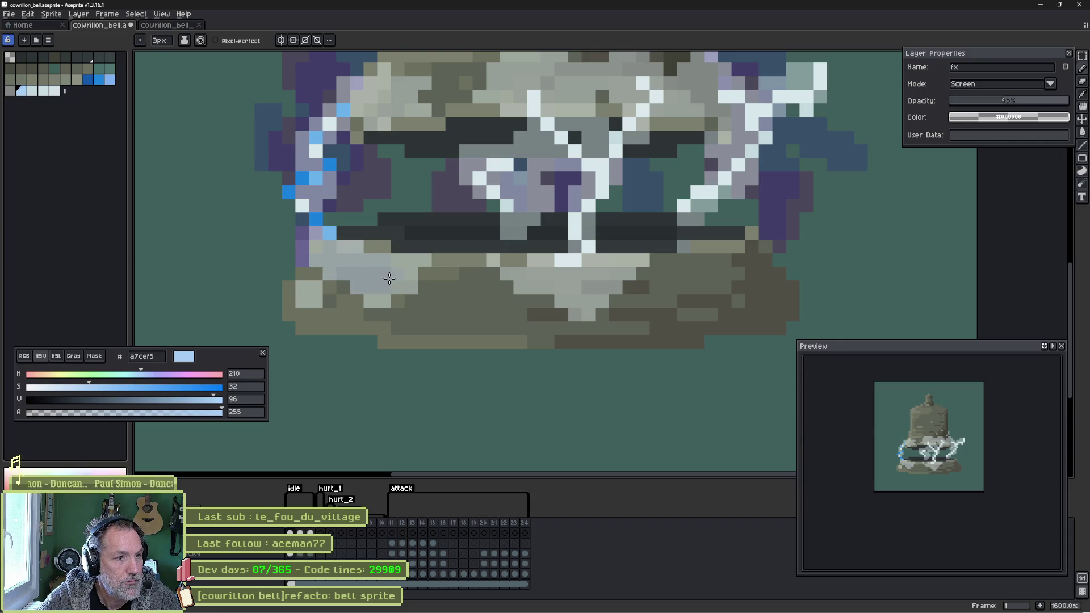
pyautogui.moveTo(311, 295); pyautogui.dragTo(325, 275)
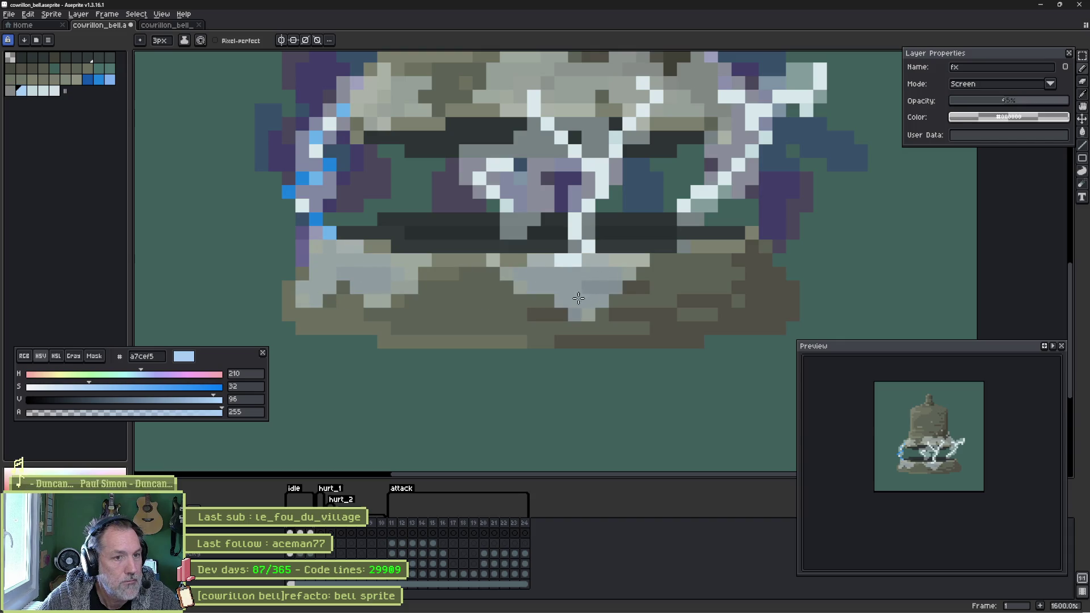
pyautogui.scroll(3, 400, 227)
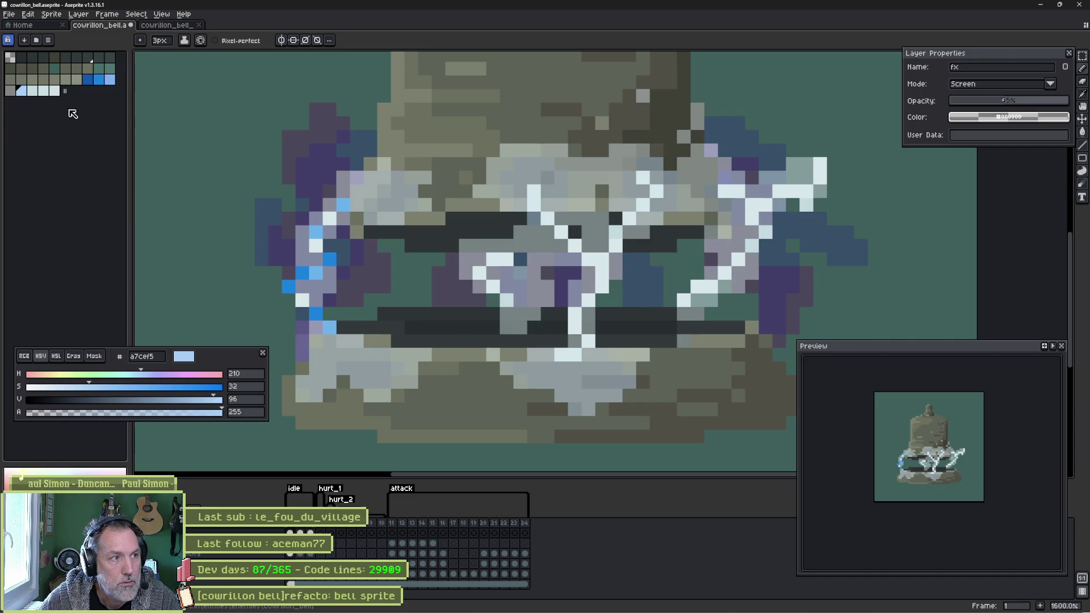
# - Dab blue 1a82dd glow across the bell's upper band and lower area on the fx layer
pyautogui.click(99, 79)
pyautogui.click(383, 190)
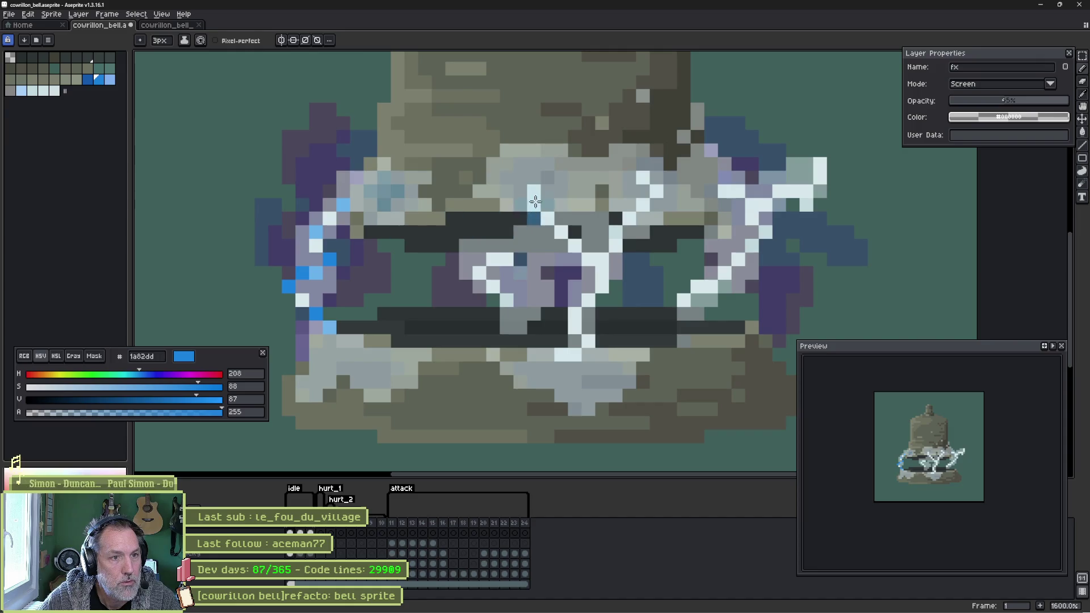
pyautogui.click(547, 190)
pyautogui.click(670, 177)
pyautogui.click(641, 178)
pyautogui.click(720, 191)
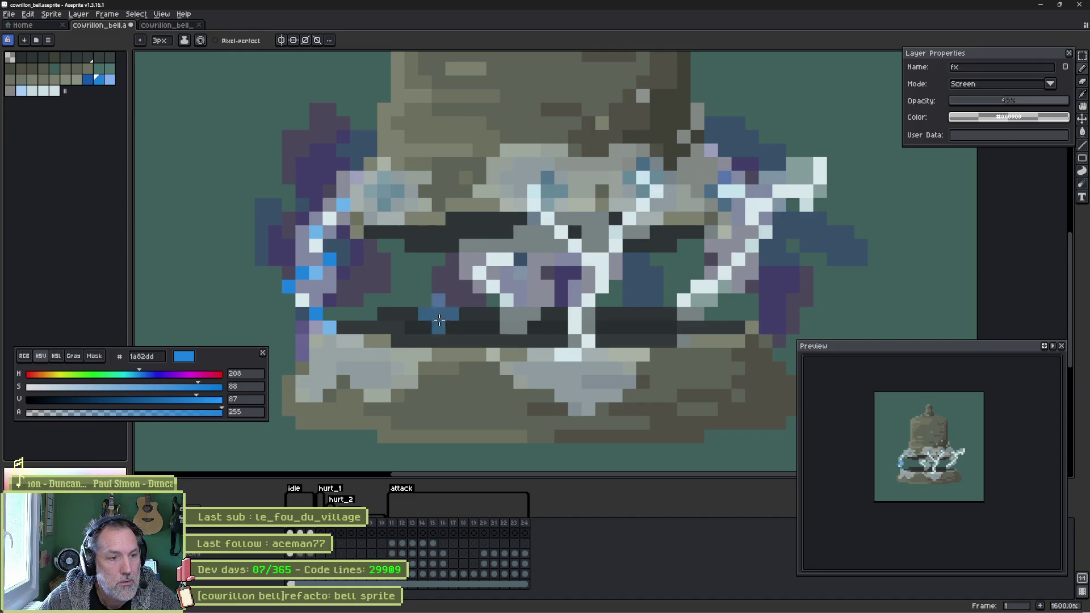
pyautogui.click(329, 341)
pyautogui.click(577, 354)
pyautogui.click(561, 355)
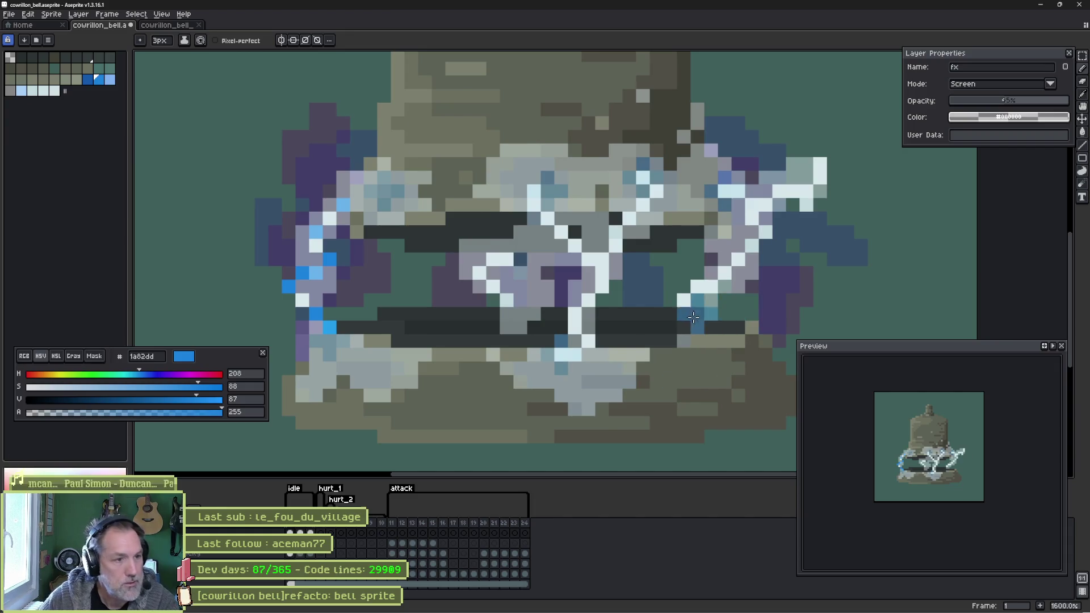
# - Add blue glow on frames 2 and 3, including a streak along the upper band, then return to frame 1
pyautogui.press('.')
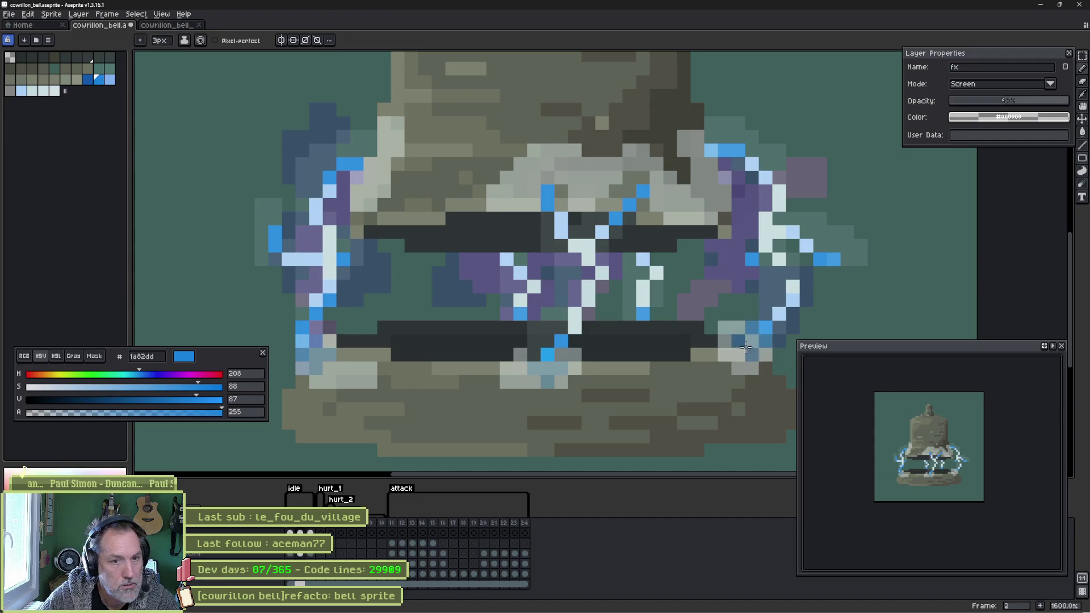
pyautogui.click(752, 341)
pyautogui.click(547, 190)
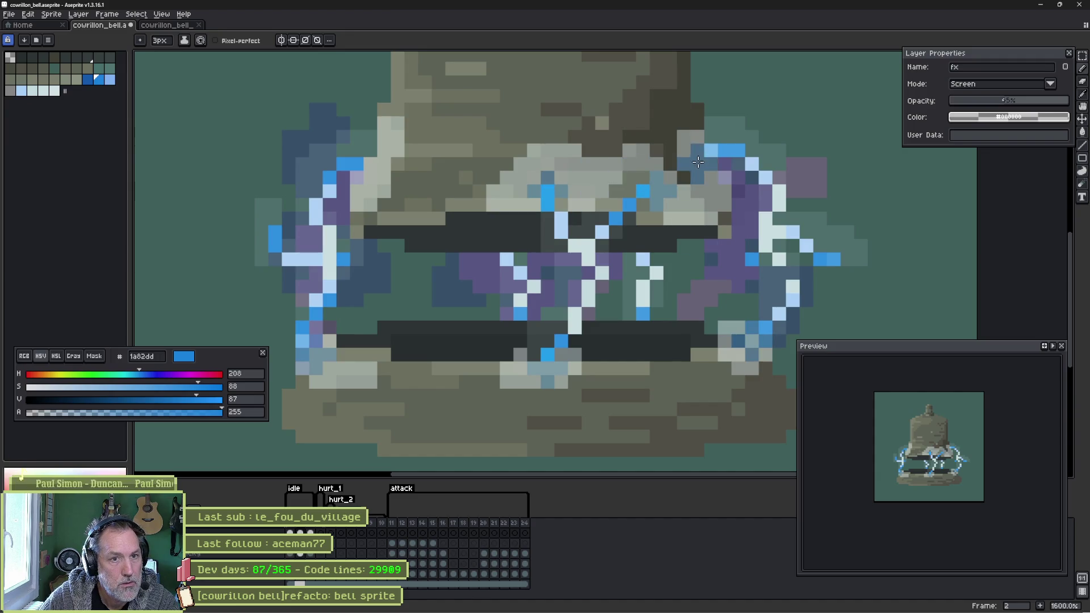
pyautogui.press('.')
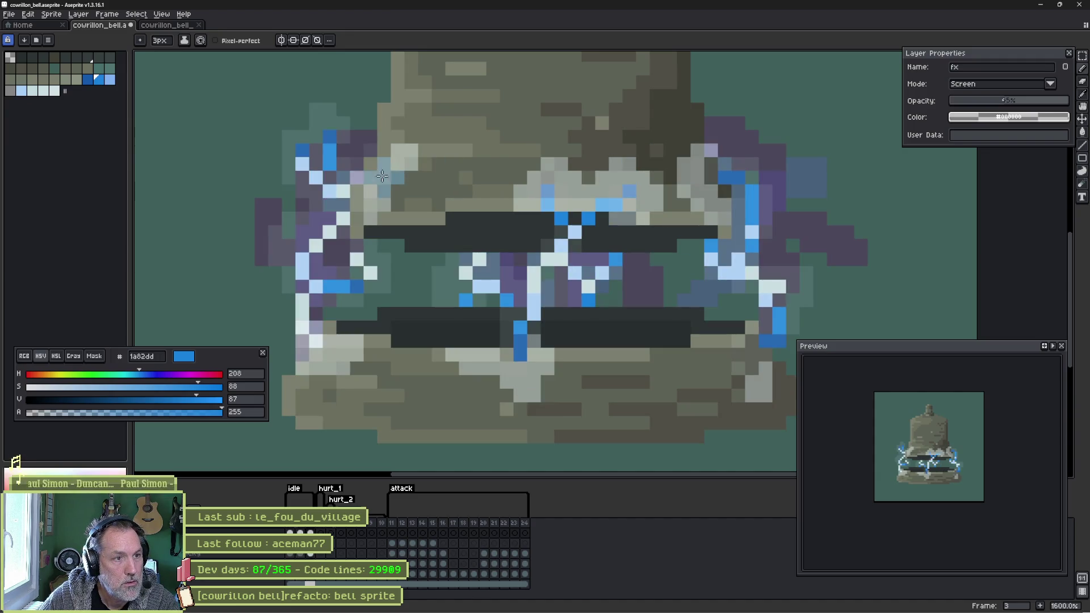
pyautogui.click(361, 189)
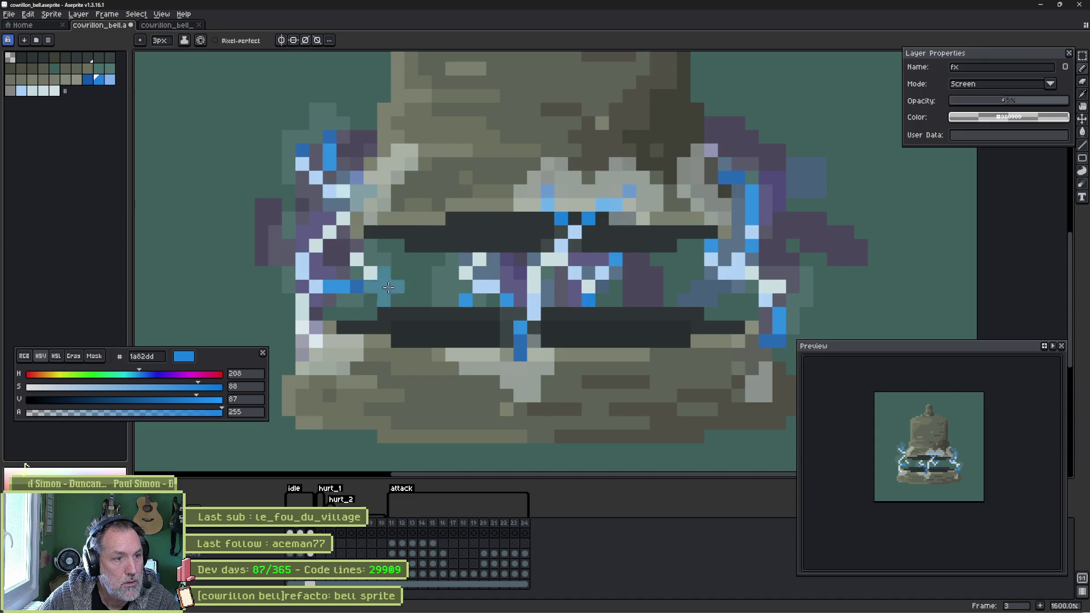
pyautogui.click(514, 369)
pyautogui.moveTo(553, 196)
pyautogui.mouseDown()
pyautogui.moveTo(720, 179)
pyautogui.moveTo(751, 306)
pyautogui.mouseUp()
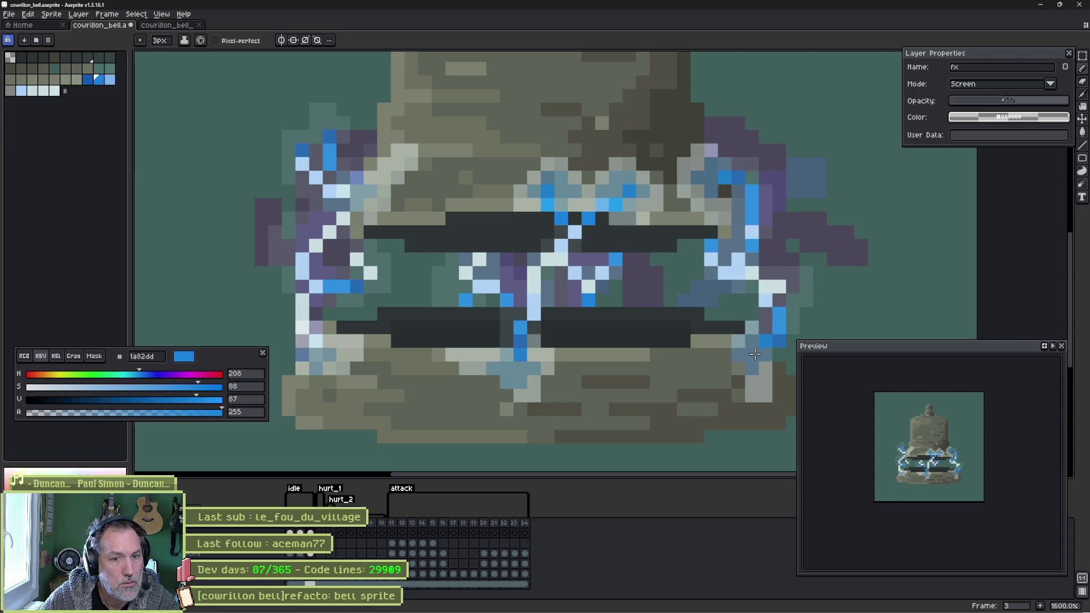
pyautogui.press('Home')
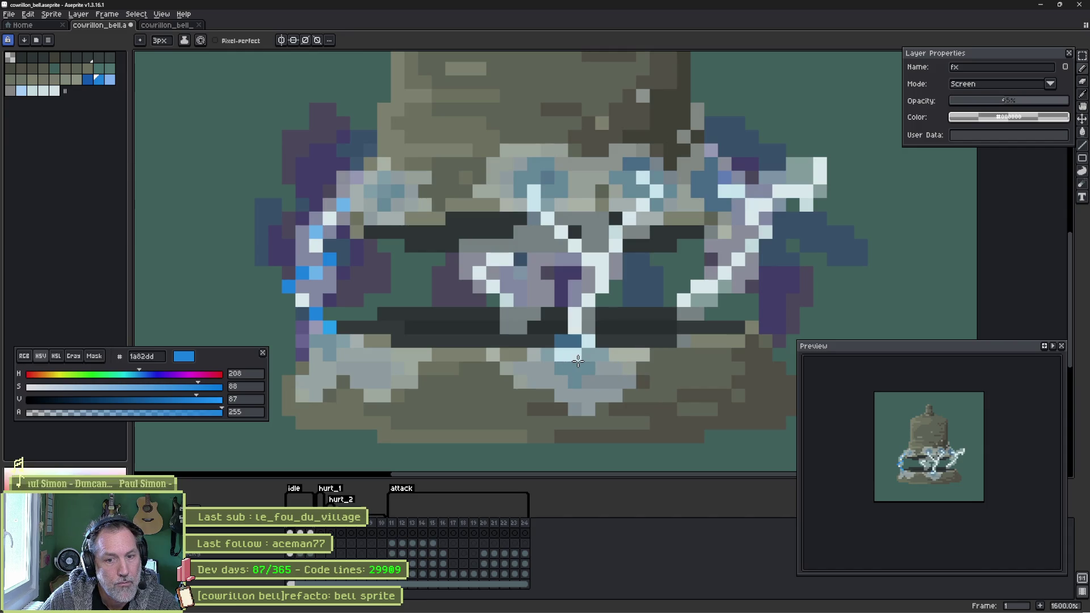
# - Play back the lightning animation and save the bell sprite
pyautogui.click(109, 79)
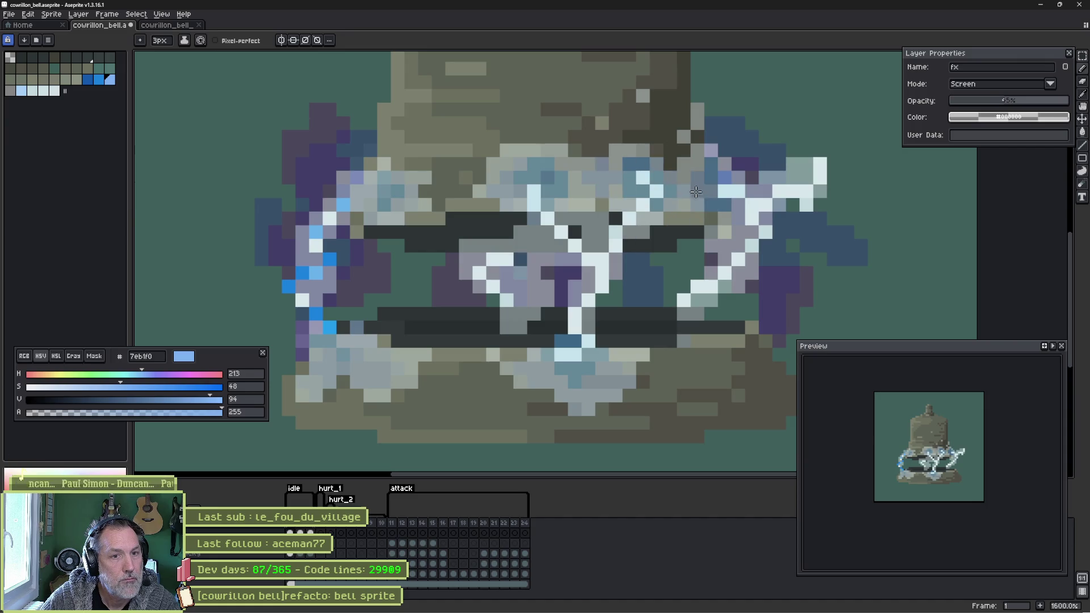
pyautogui.press('Right')
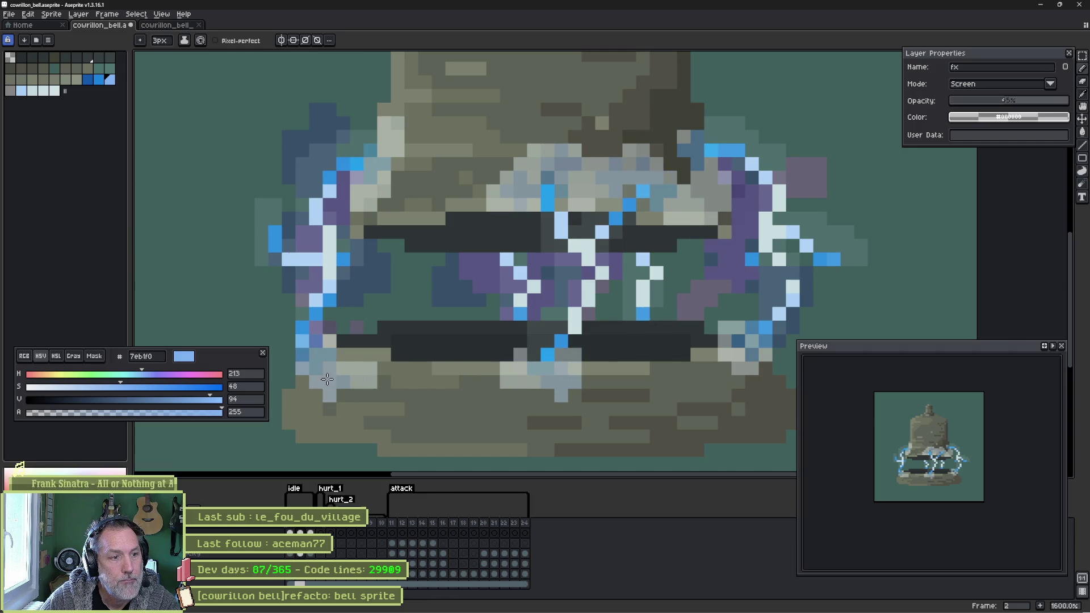
pyautogui.press('Return')
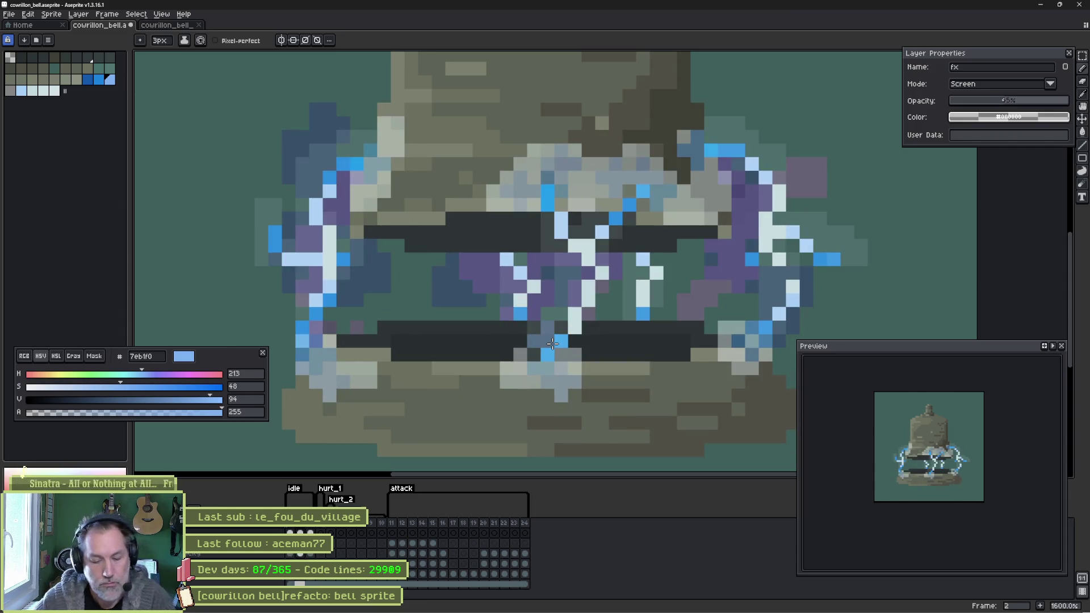
pyautogui.hotkey('ctrl', 's')
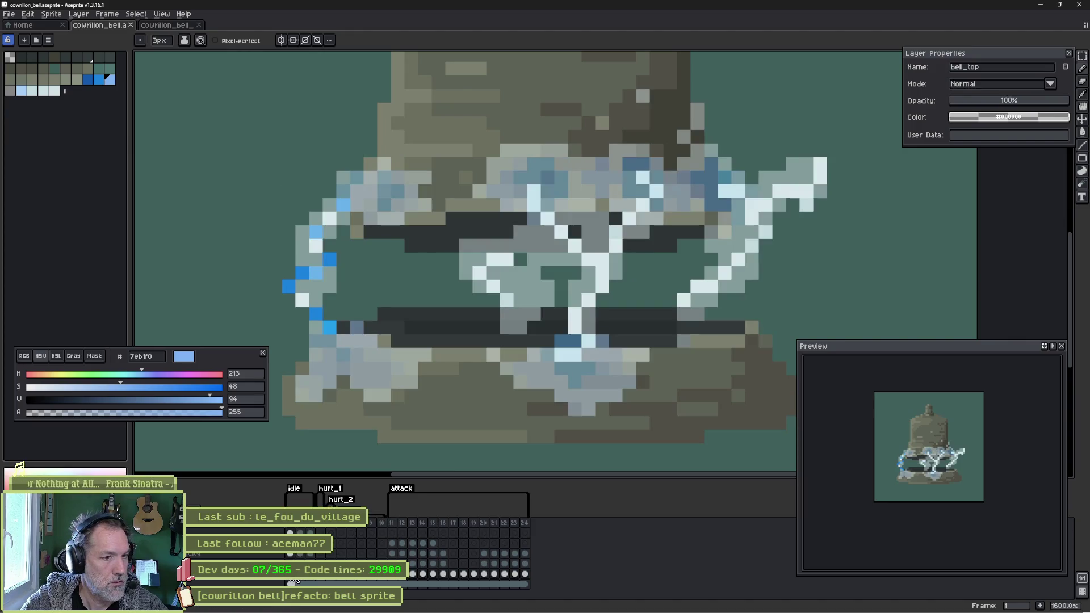
# - Jump to attack frame 11 on the bell_top layer and play the attack animation
pyautogui.click(311, 578)
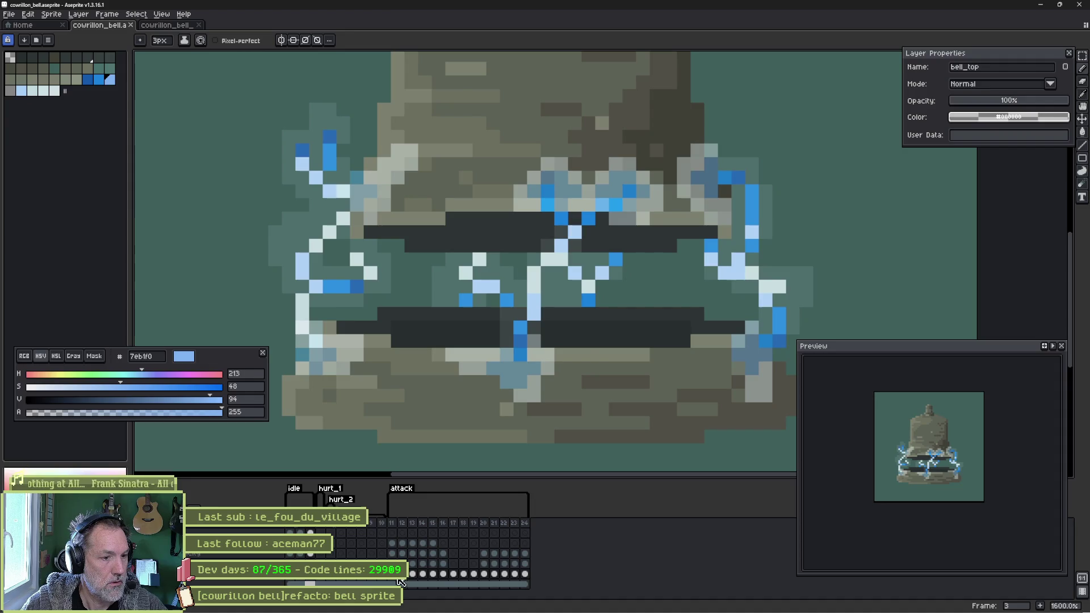
pyautogui.click(397, 580)
pyautogui.press('Return')
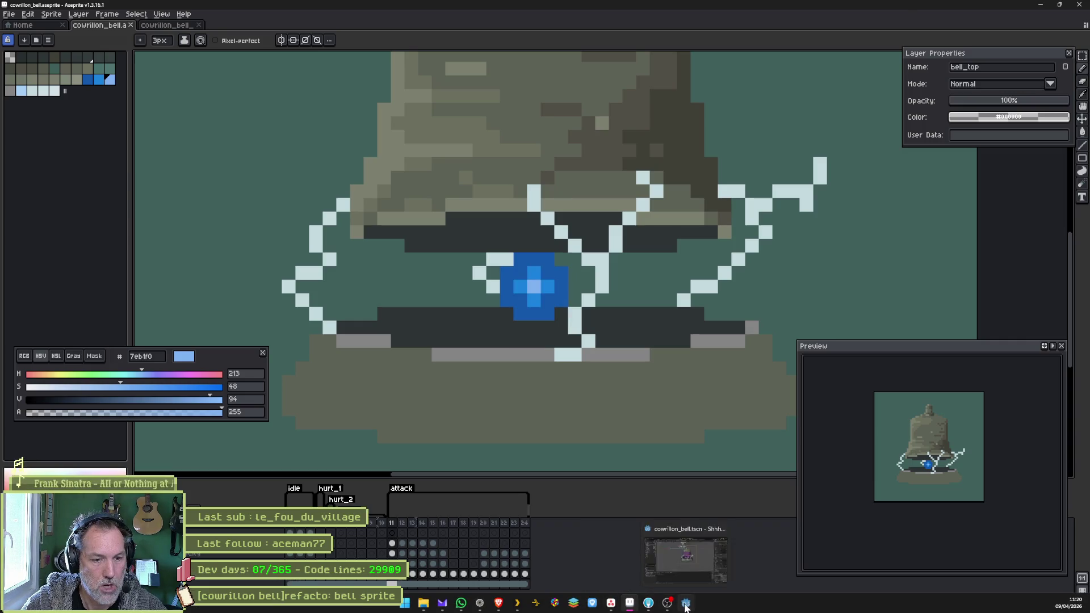
# - Switch to Godot and run the cowrillon_test scene with F6
pyautogui.click(648, 603)
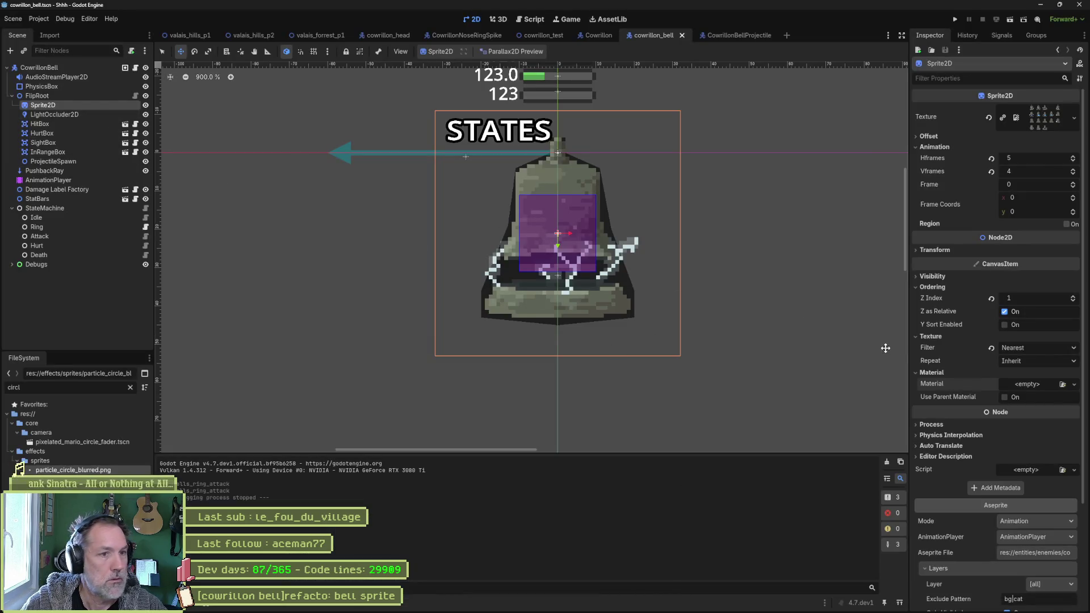
pyautogui.scroll(-4, 1003, 386)
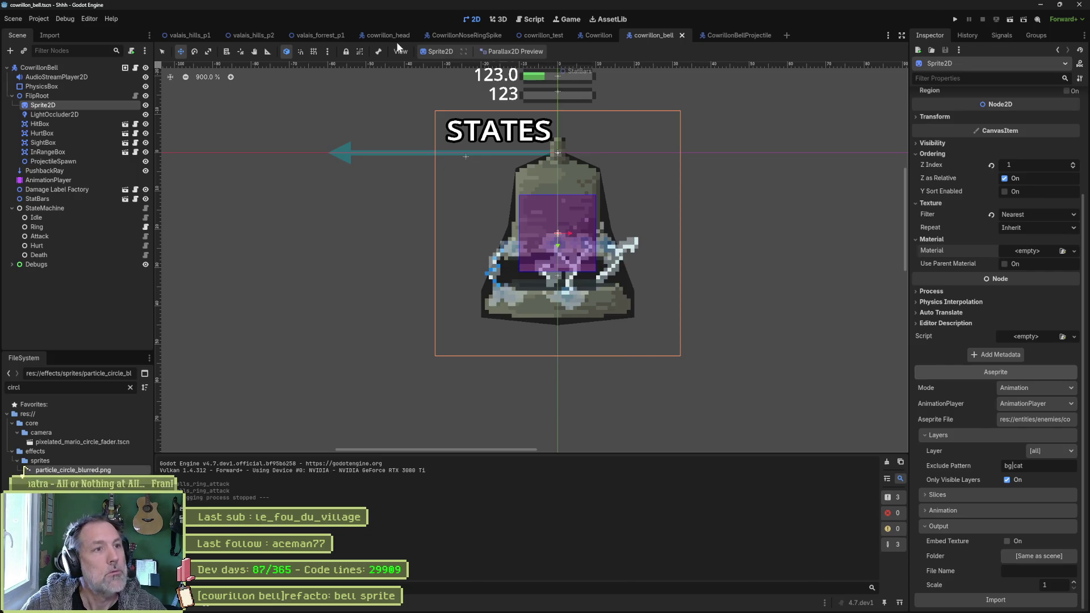
pyautogui.click(540, 35)
pyautogui.press('F6')
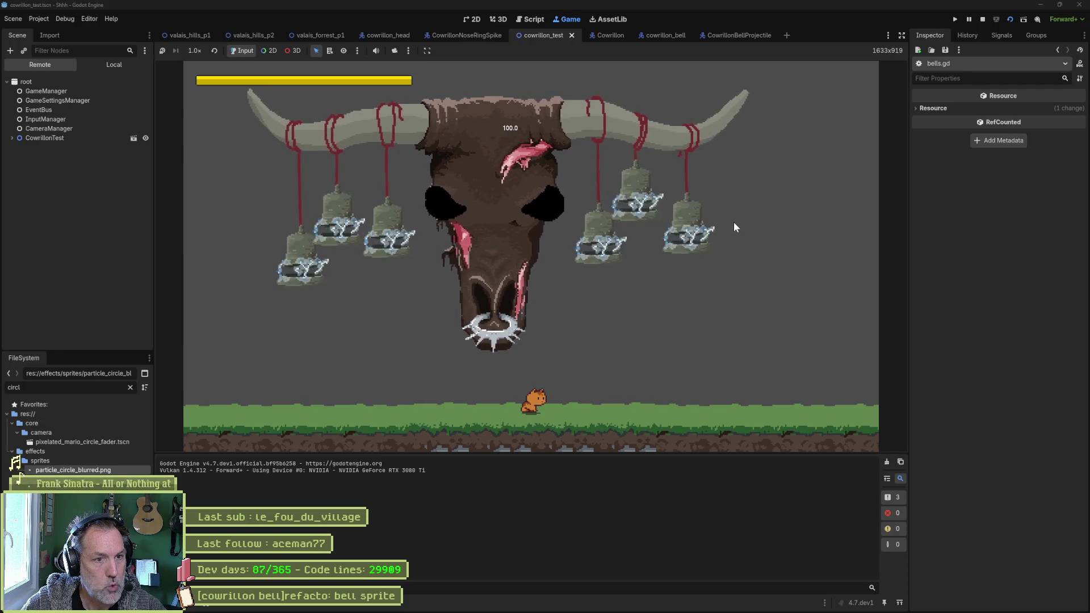
# - Select CowrillonHead in the Remote tree, fire Bells Ring Attack twice, then stop the game
pyautogui.click(46, 138)
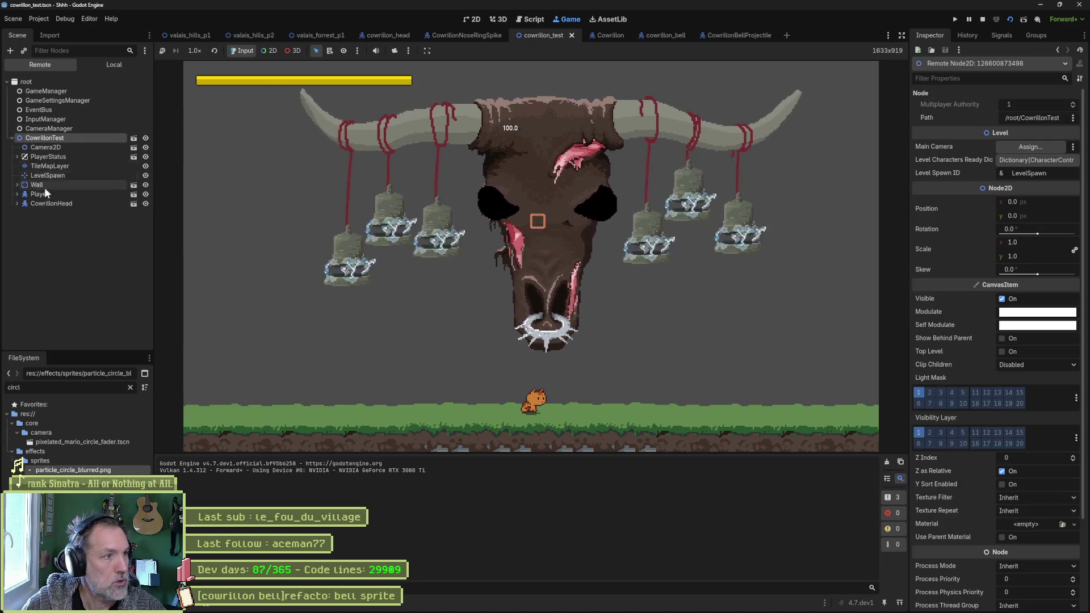
pyautogui.click(53, 203)
pyautogui.scroll(-5, 987, 397)
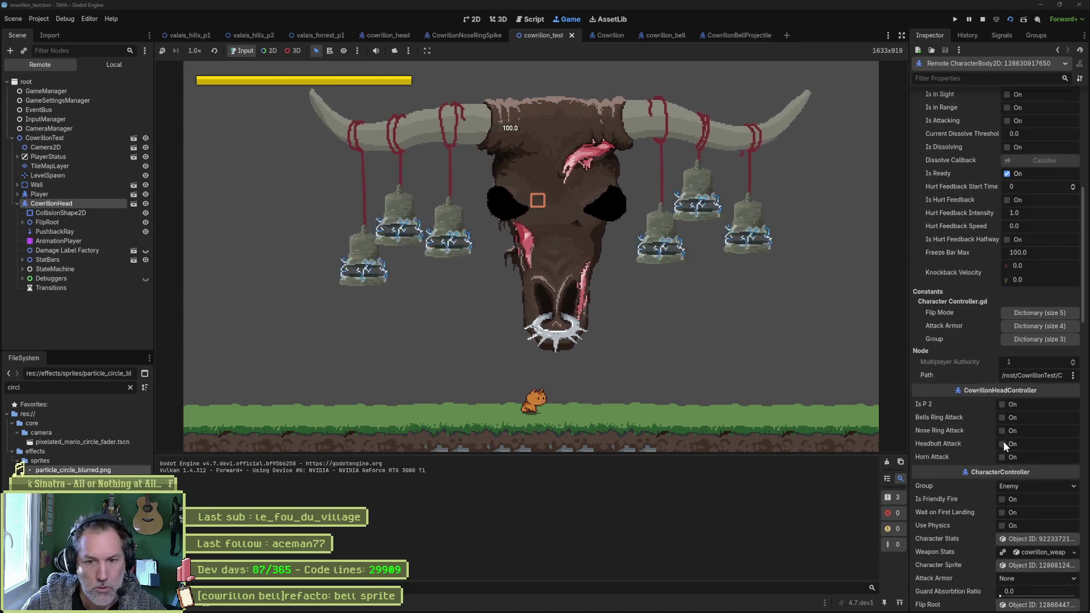
pyautogui.click(1008, 416)
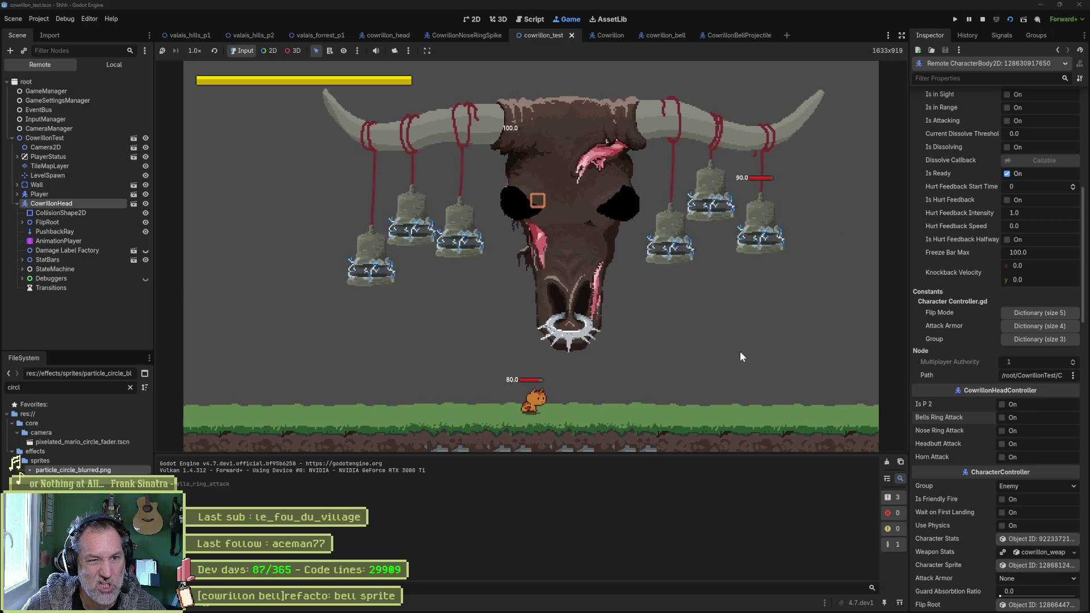
pyautogui.click(1004, 418)
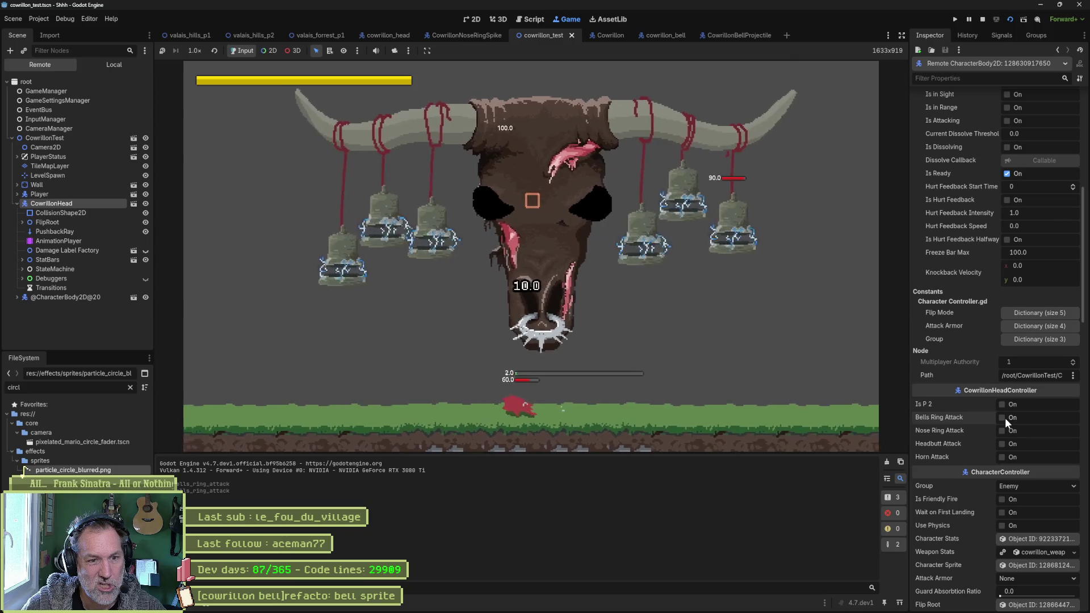
pyautogui.press('F8')
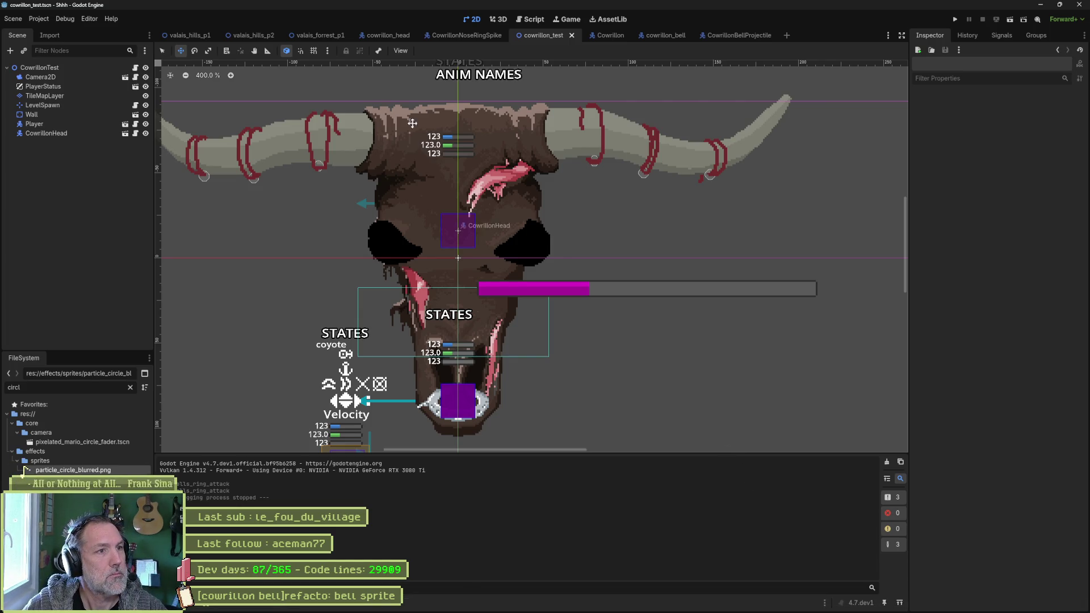
# - Run and stop the valais_forrest_p1 level, then select FlipRoot in the cowrillon_bell scene
pyautogui.click(314, 35)
pyautogui.press('F5')
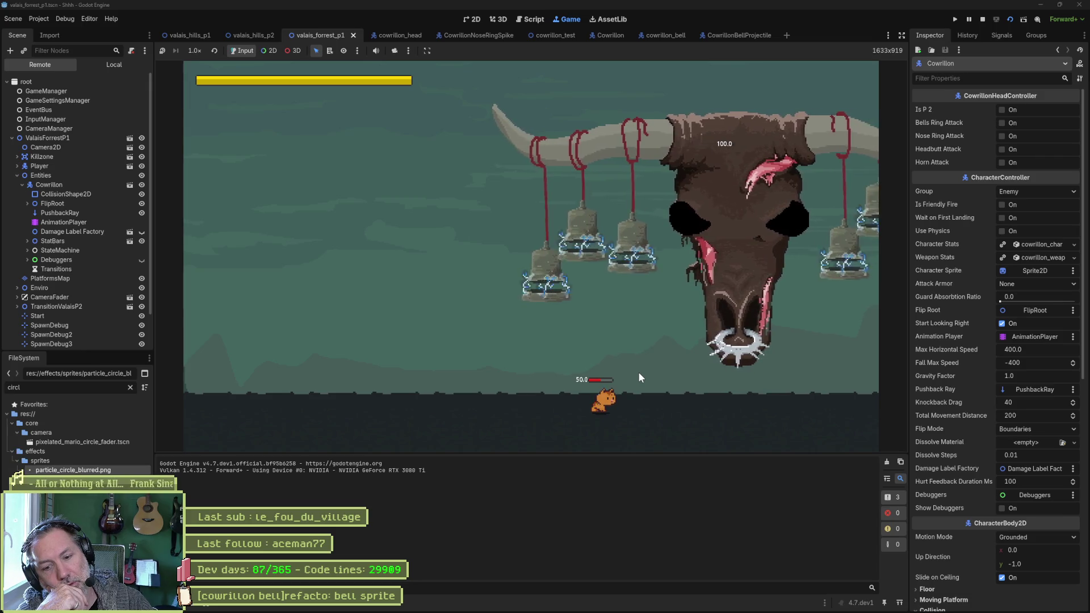
pyautogui.press('F8')
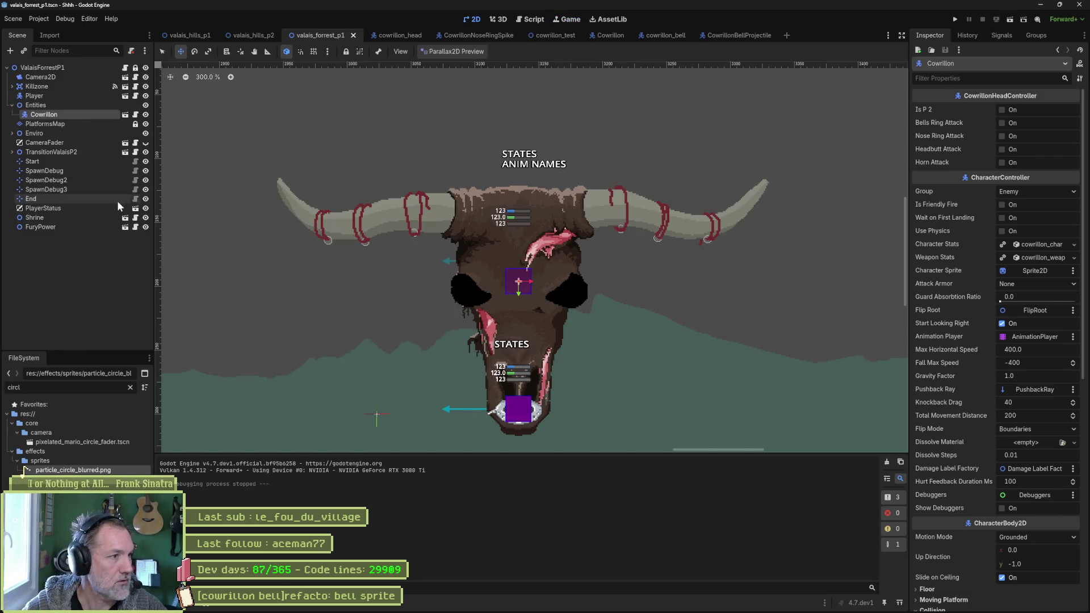
pyautogui.click(671, 35)
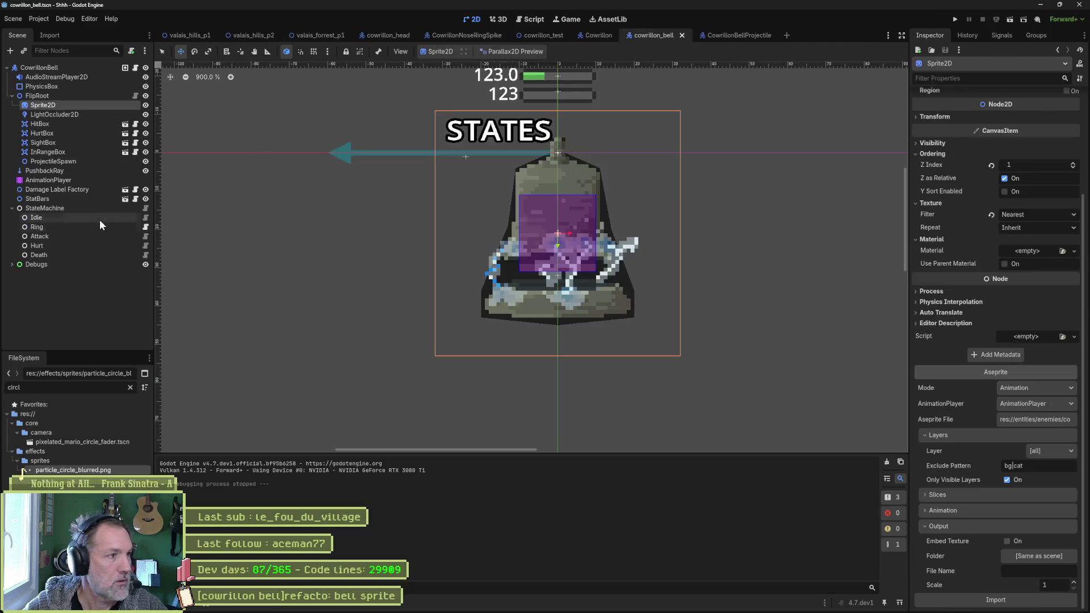
pyautogui.click(68, 97)
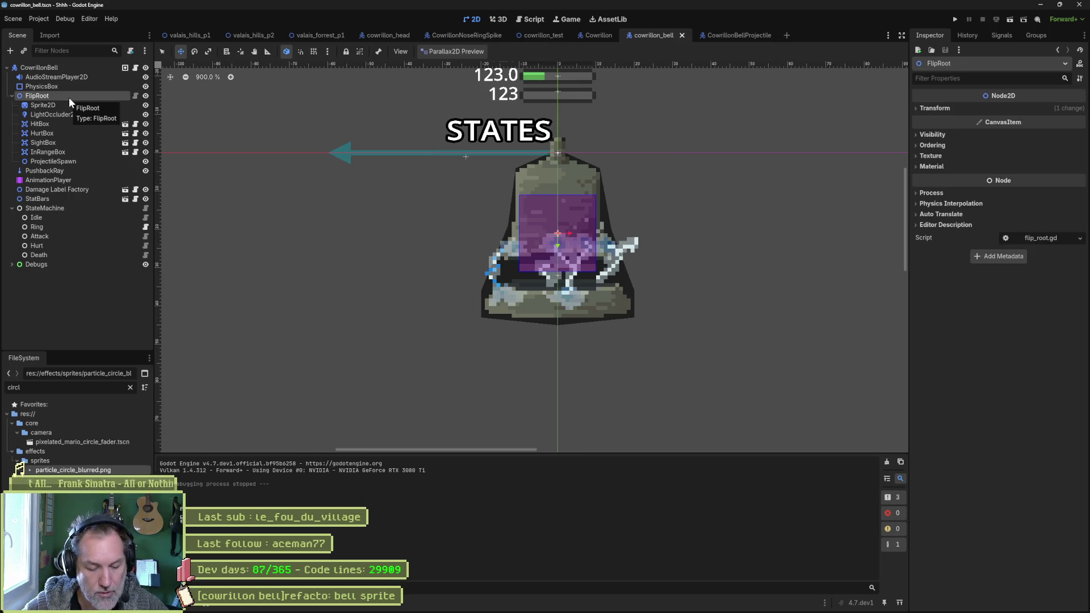
# - Add a PointLight2D under FlipRoot and try dragging the bell sprite onto its texture
pyautogui.hotkey('ctrl', 'a')
pyautogui.write('light')
pyautogui.press('Up')
pyautogui.press('Up')
pyautogui.press('Up')
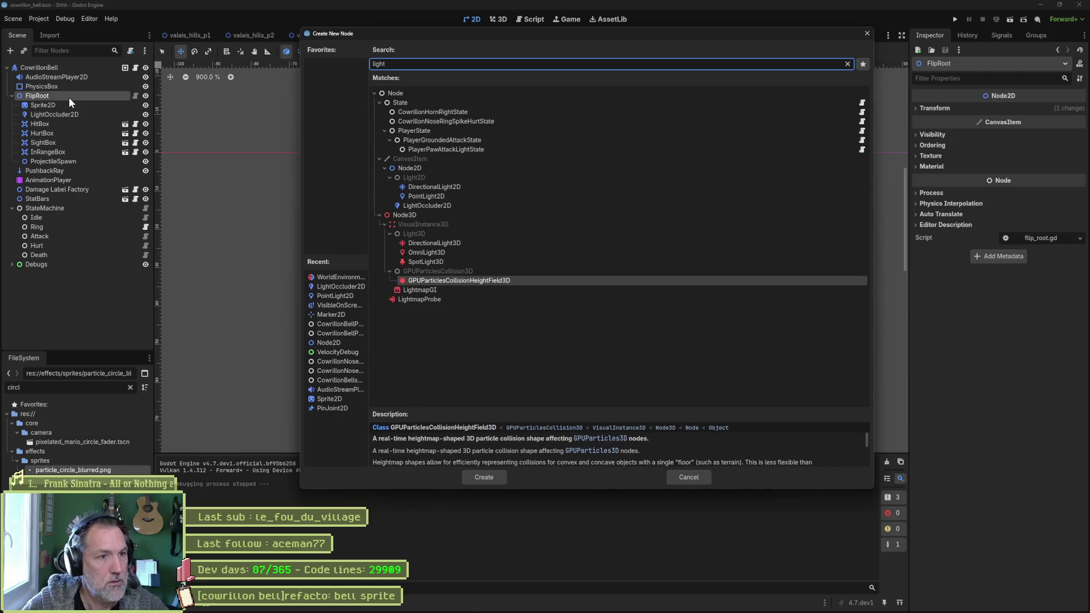
pyautogui.press('Return')
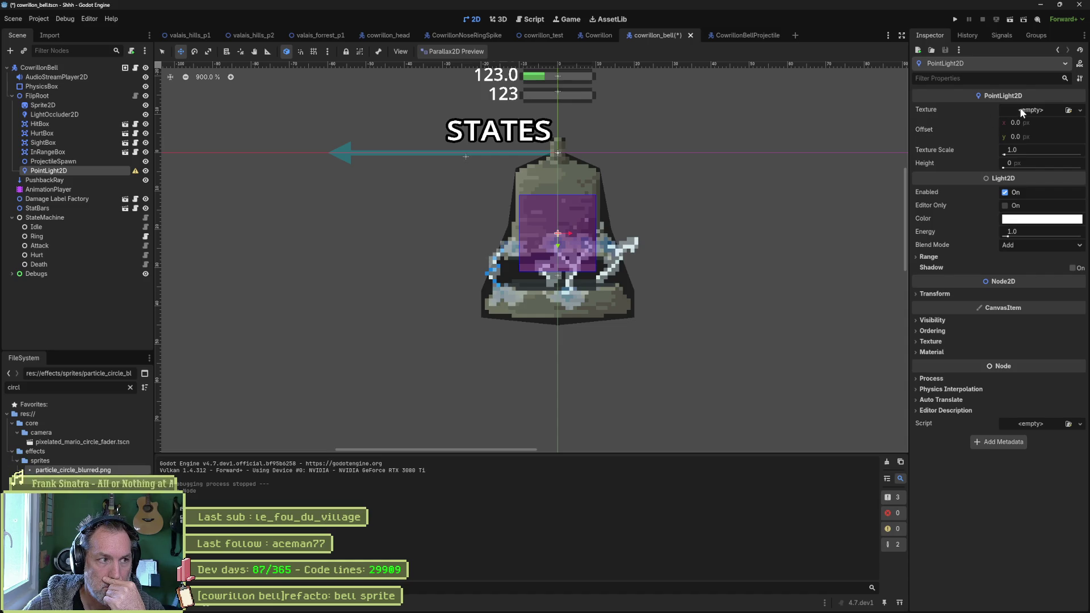
pyautogui.moveTo(59, 104); pyautogui.dragTo(1044, 110)
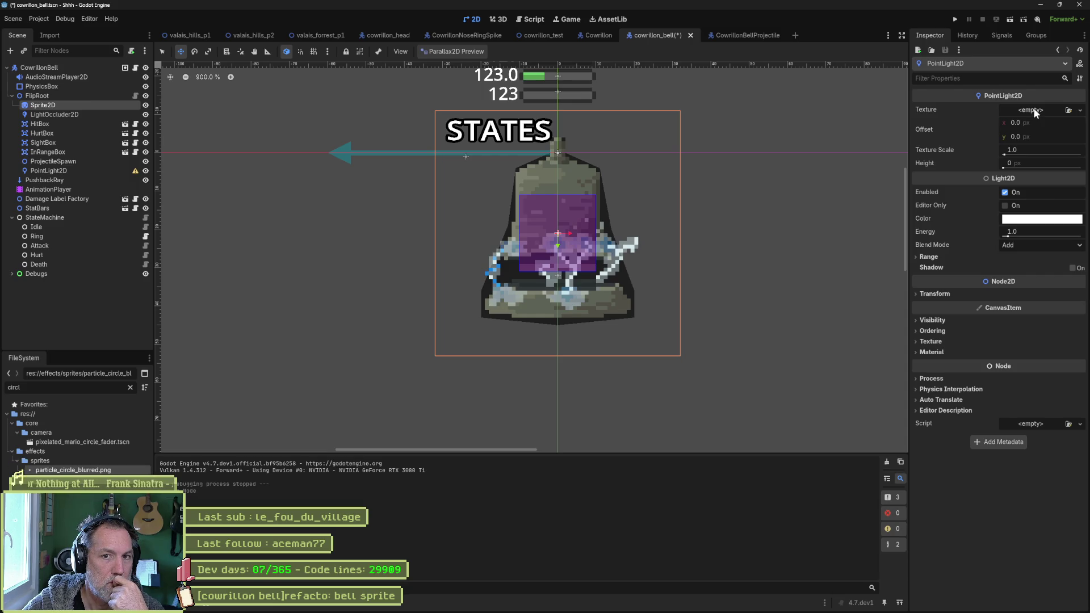
# - Ask Gemini whether a PointLight2D can use an animated texture, then return to Godot
pyautogui.moveTo(546, 609)
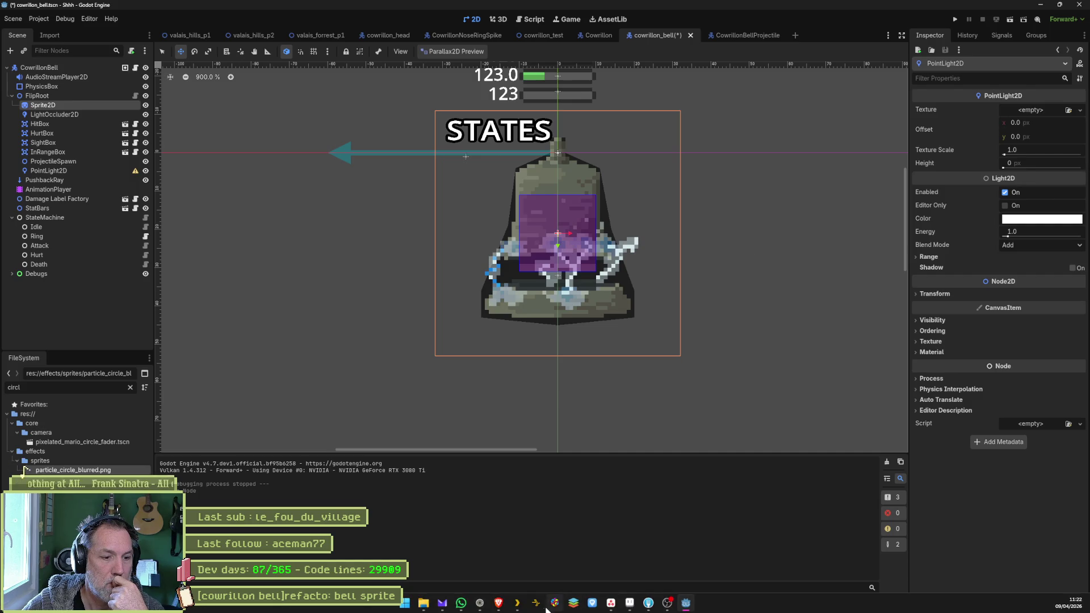
pyautogui.click(480, 604)
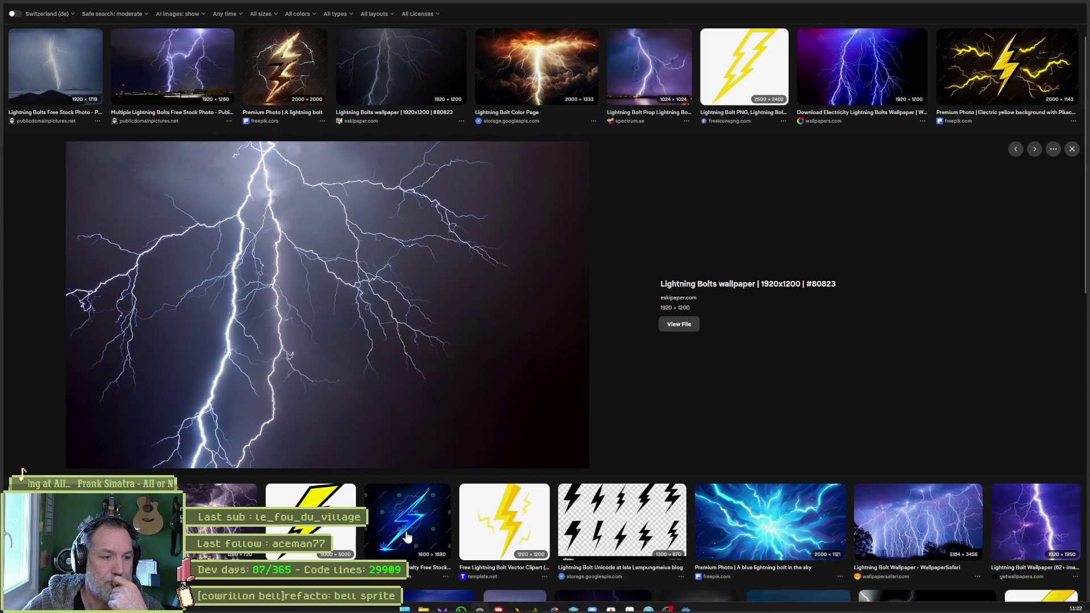
pyautogui.click(54, 80)
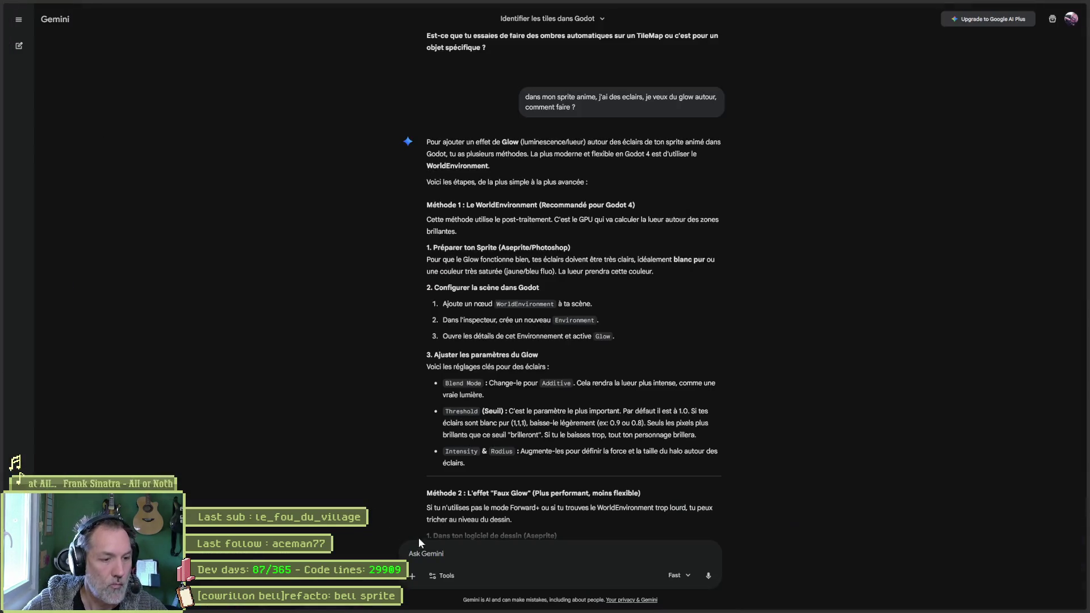
pyautogui.write('est')
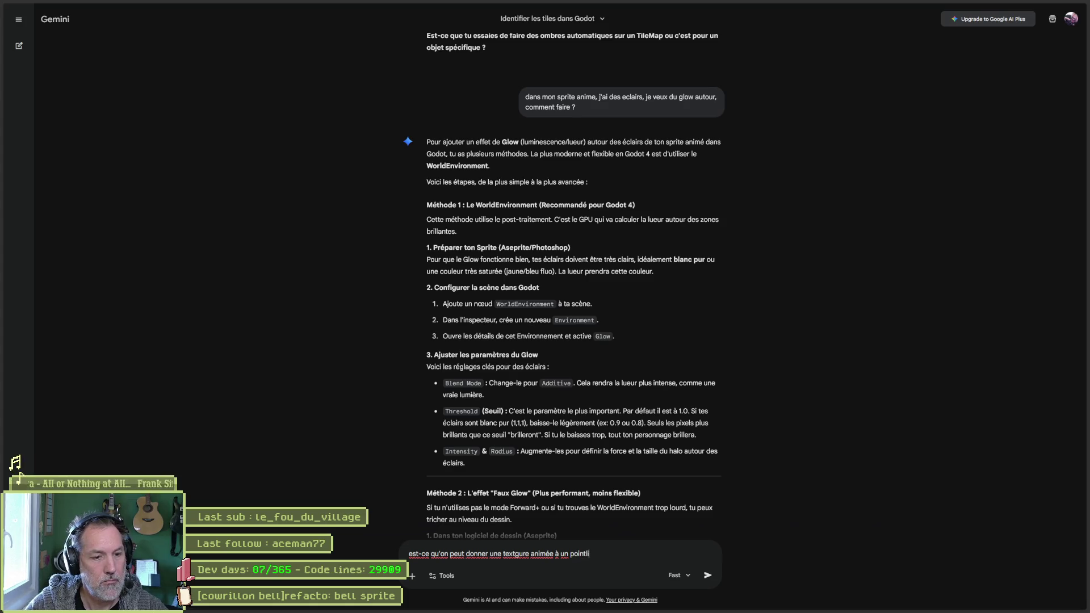
pyautogui.write('ght2d')
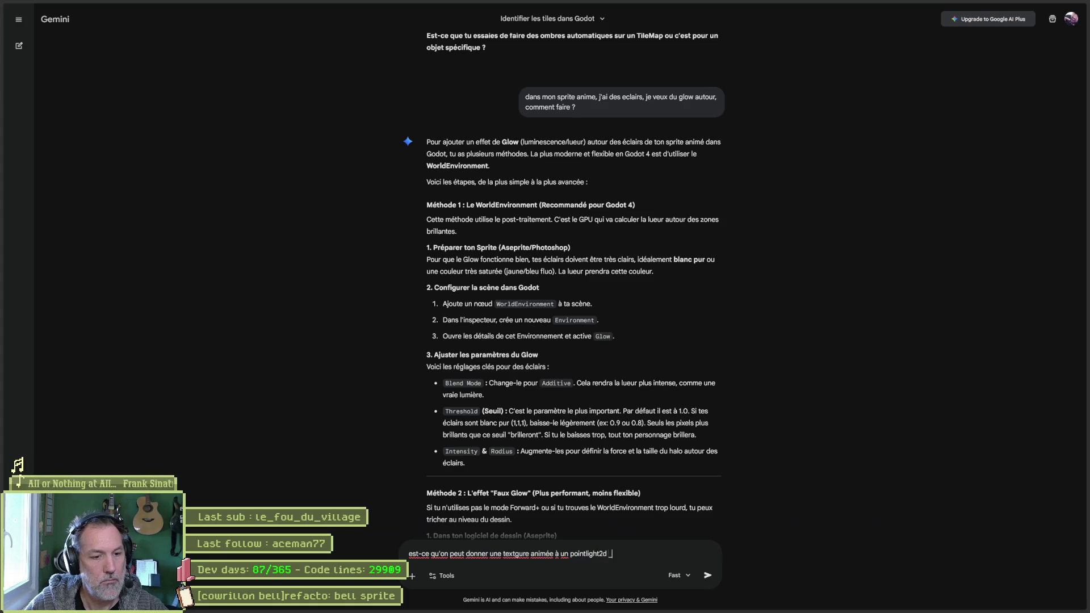
pyautogui.press('Return')
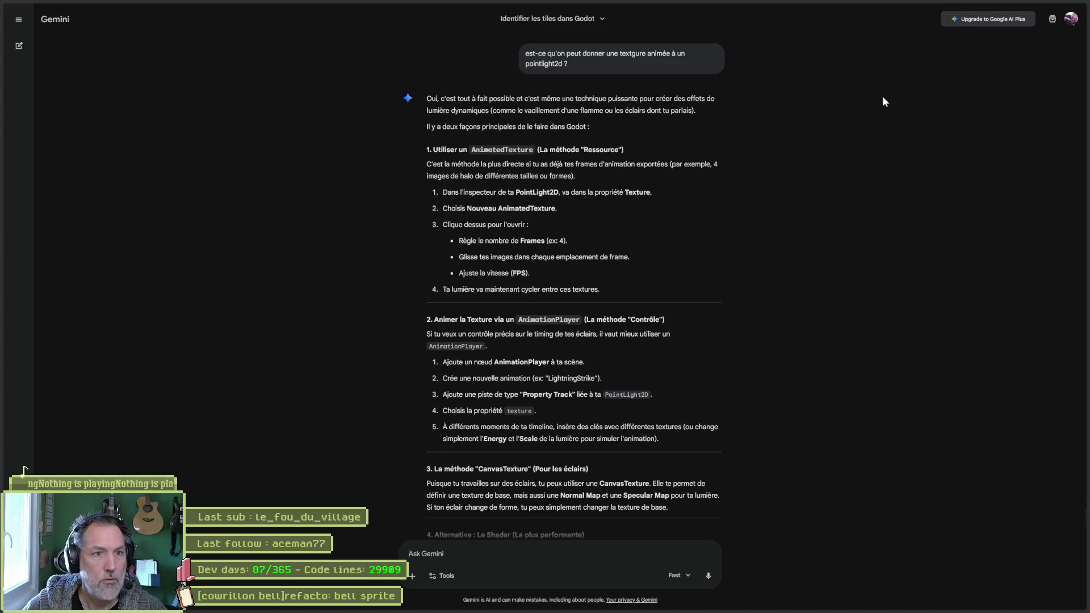
pyautogui.click(1037, 9)
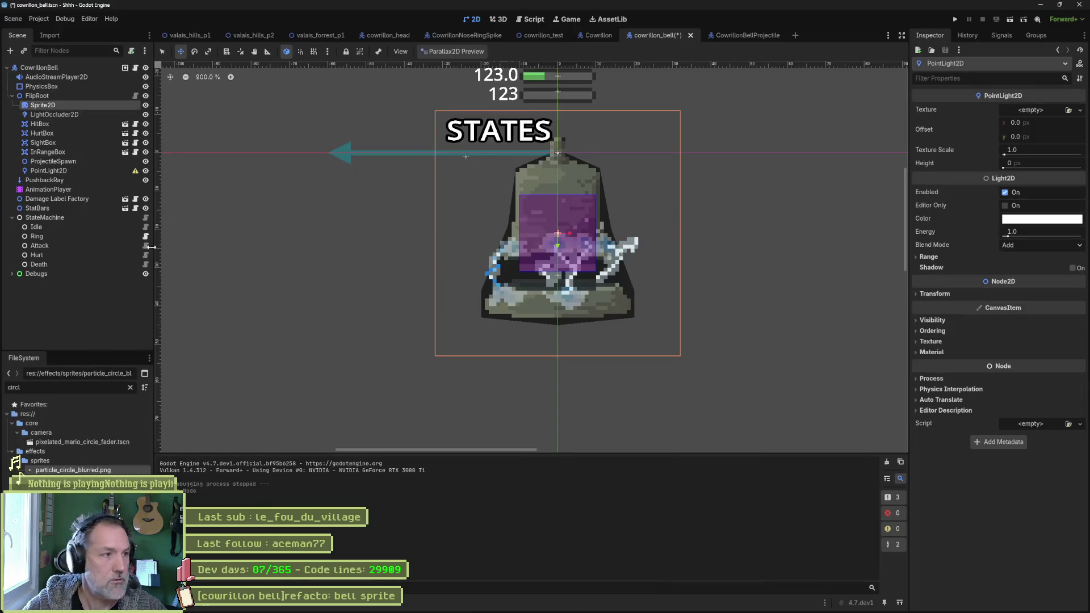
# - Create an AnimatedSprite2D child under FlipRoot via the 'animated' node search, then select LightOccluder2D
pyautogui.click(71, 305)
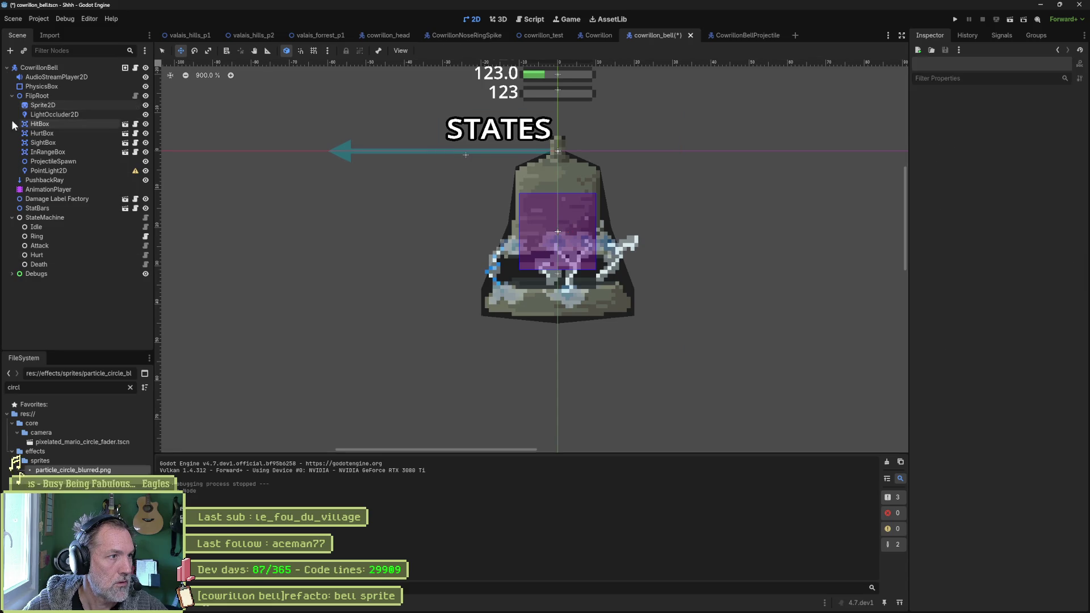
pyautogui.click(64, 97)
pyautogui.hotkey('ctrl', 'a')
pyautogui.write('animated')
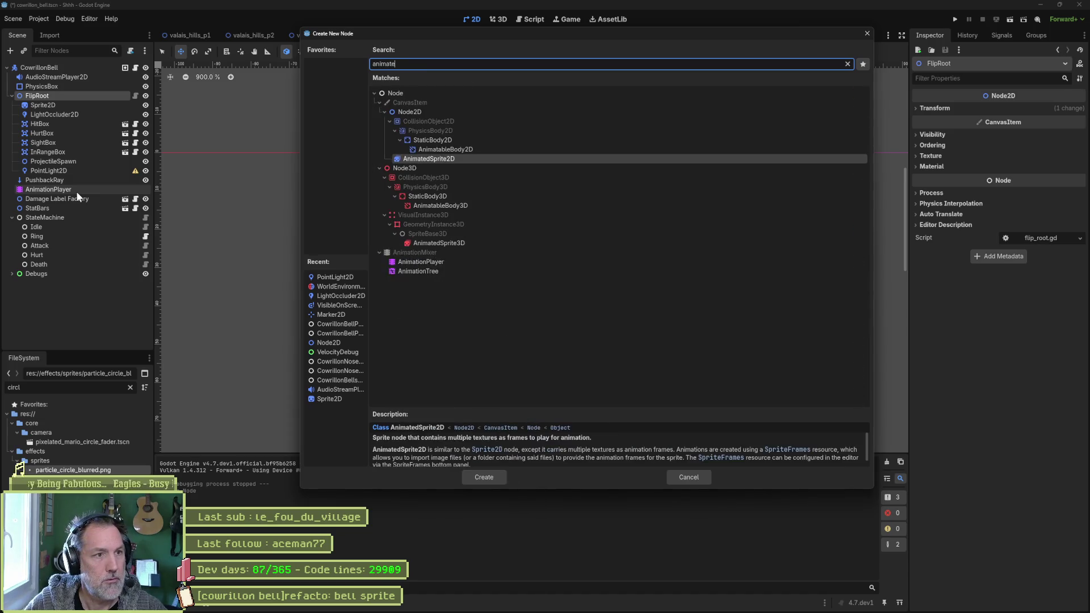
pyautogui.press('Return')
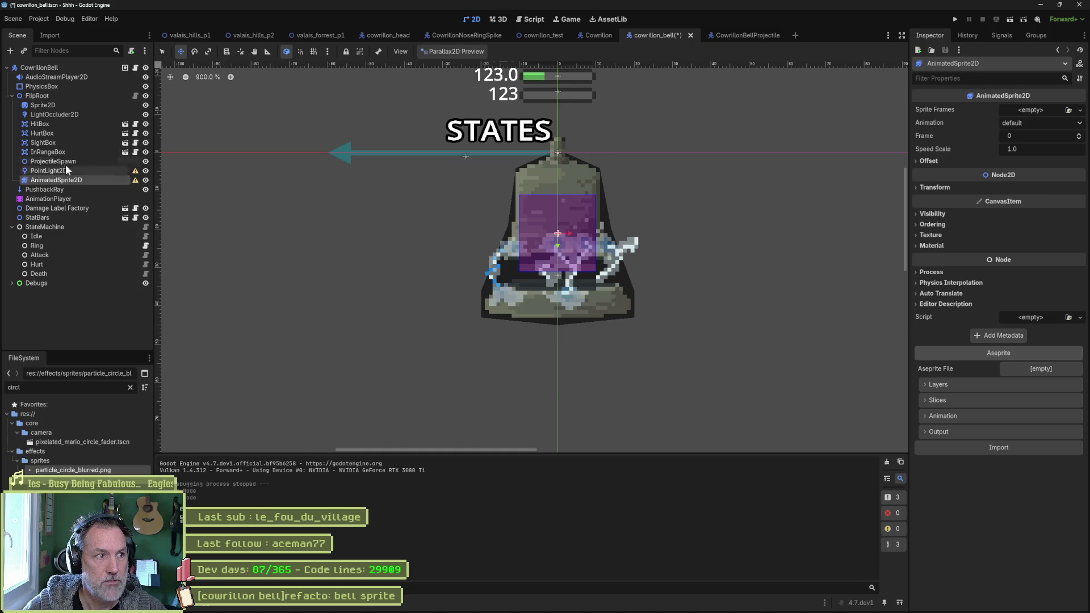
pyautogui.click(67, 114)
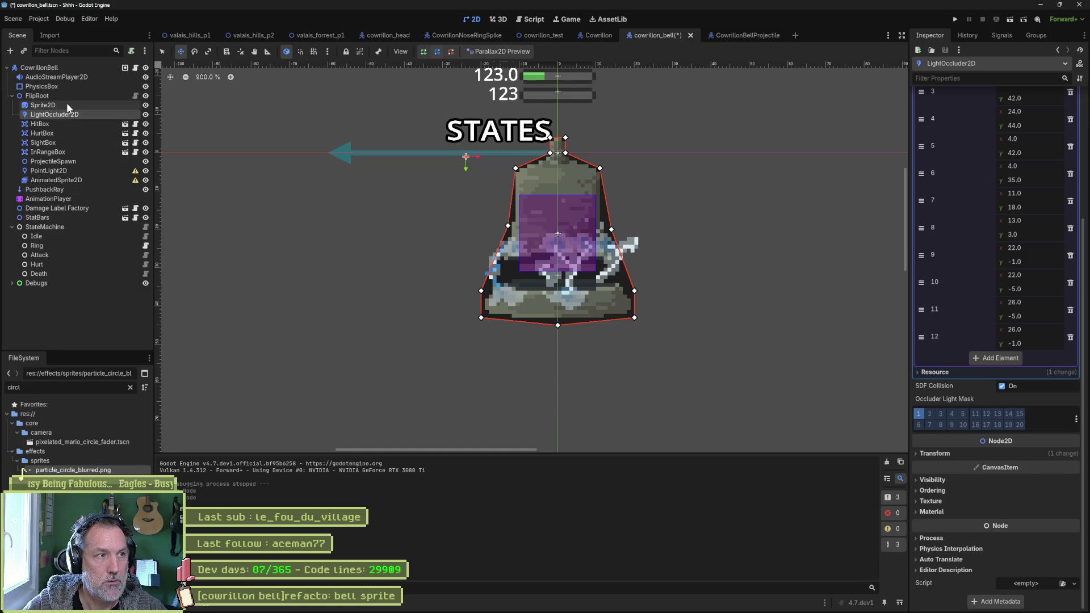
pyautogui.click(51, 171)
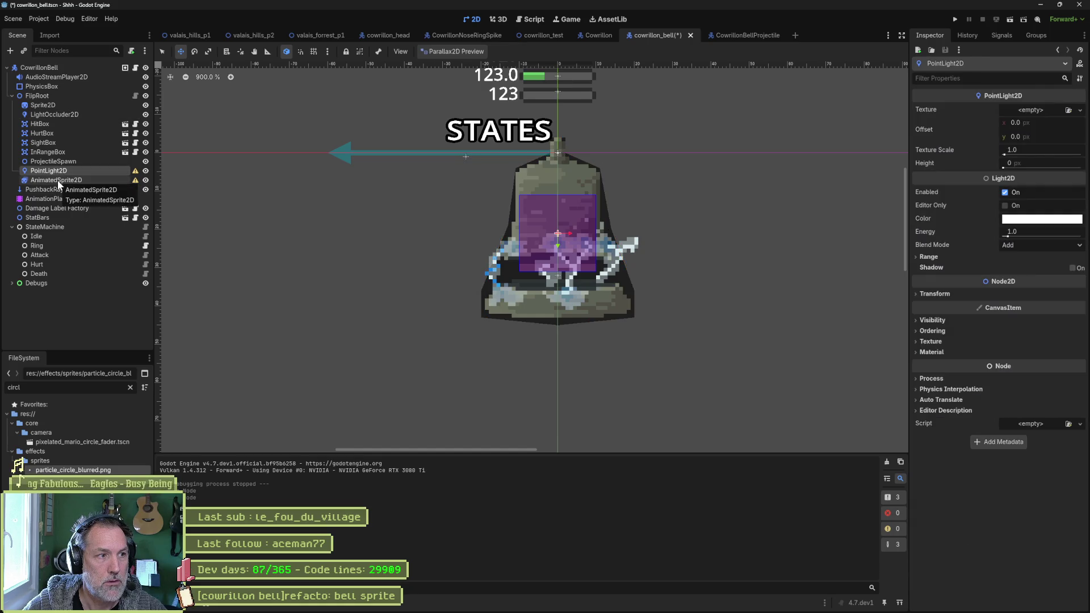
pyautogui.moveTo(56, 180); pyautogui.dragTo(1019, 107)
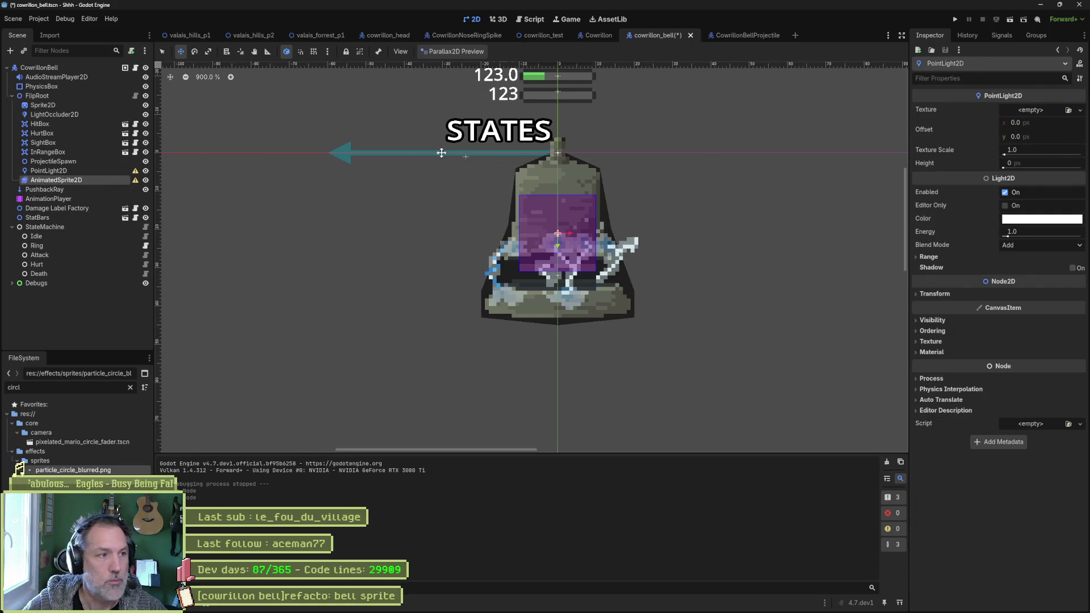
pyautogui.hotkey('alt', 'Tab')
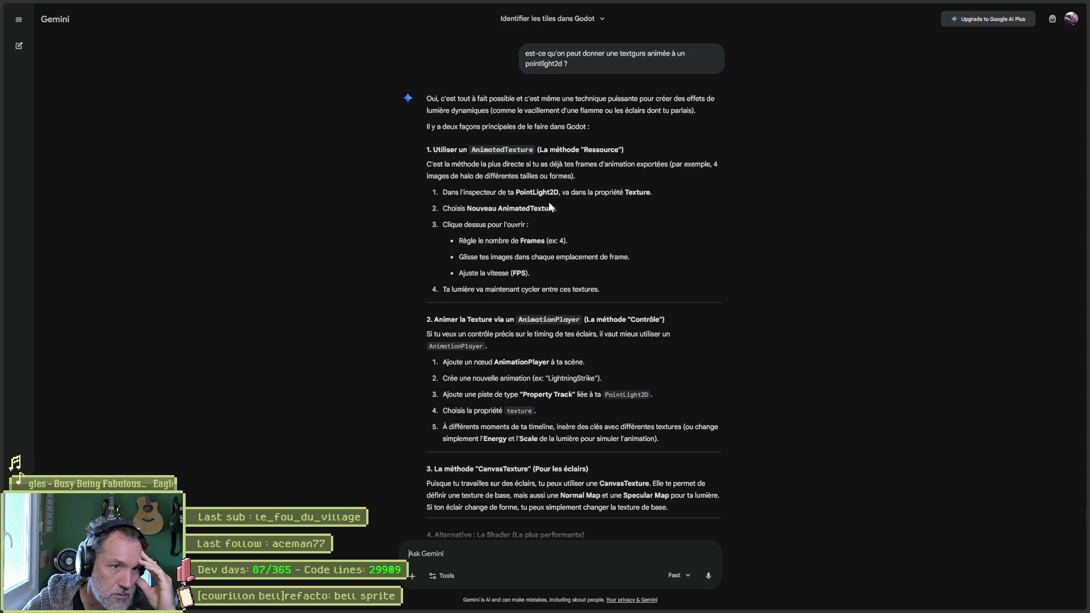
pyautogui.hotkey('alt', 'Tab')
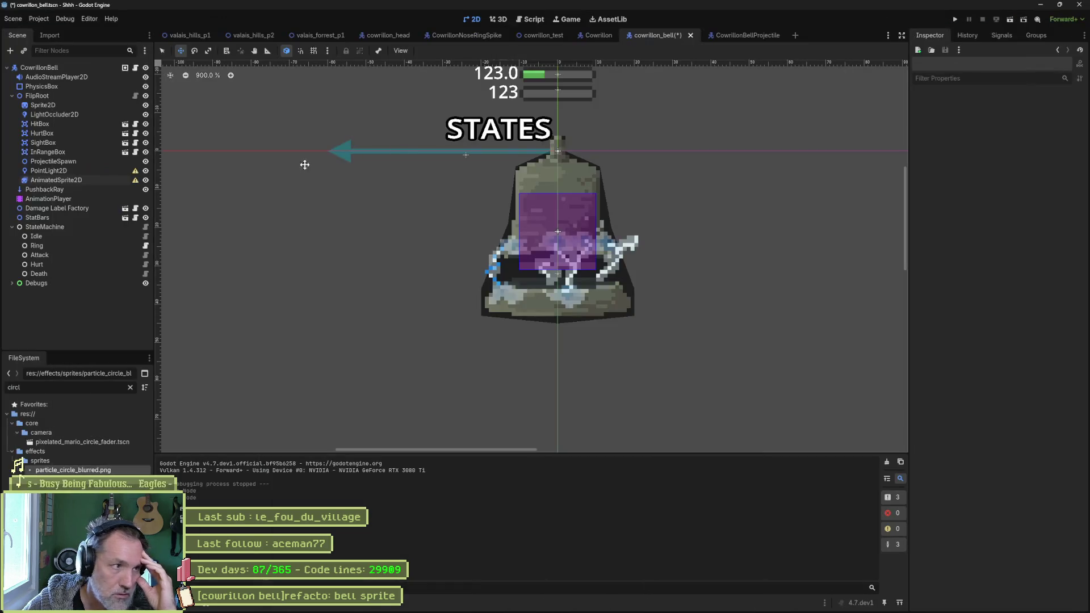
pyautogui.click(48, 170)
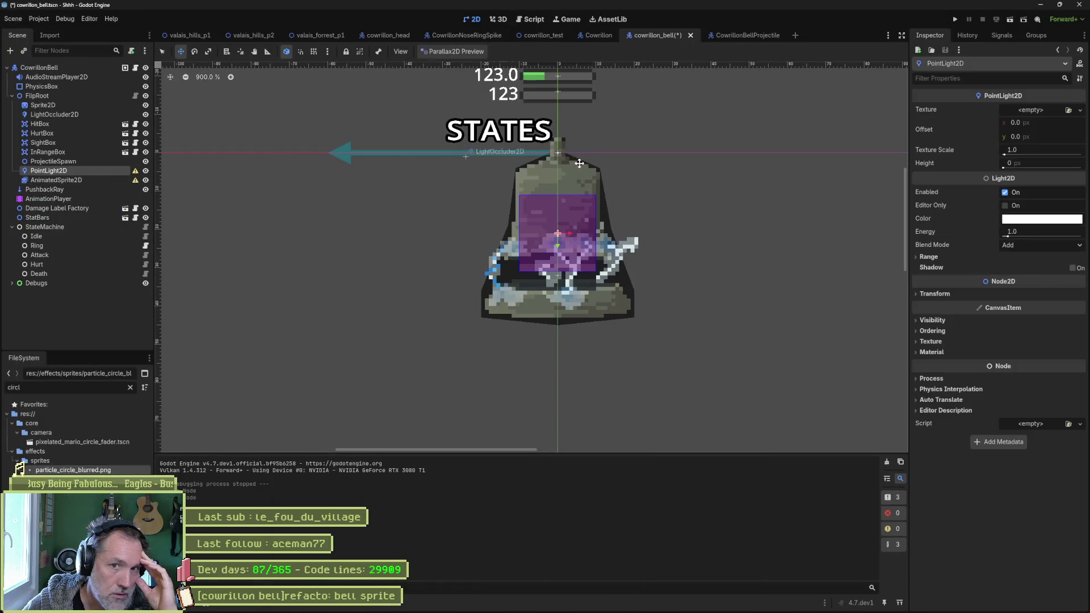
pyautogui.click(1042, 111)
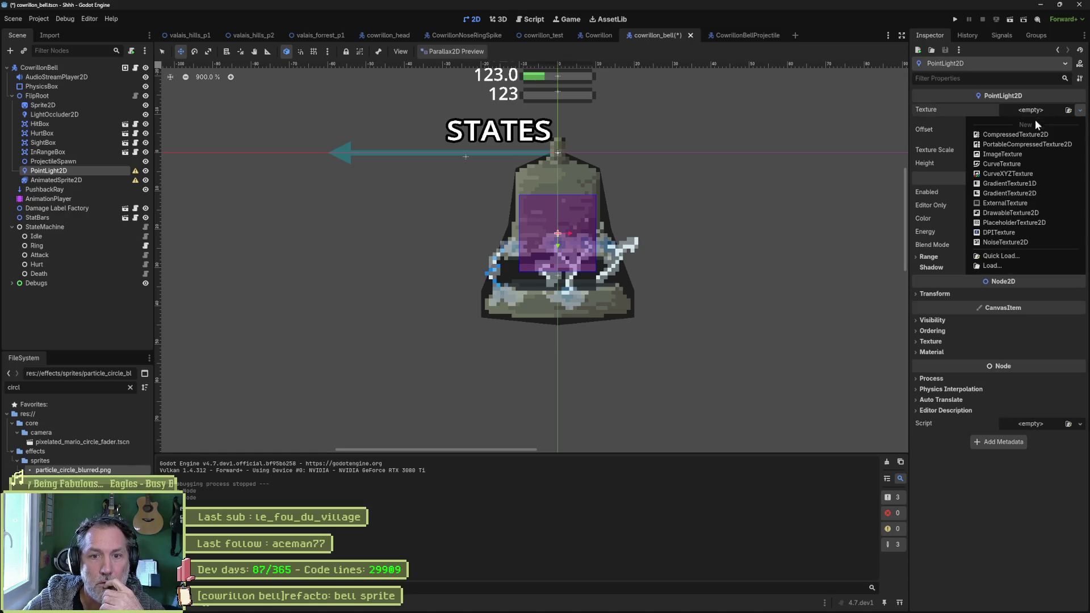
pyautogui.click(996, 264)
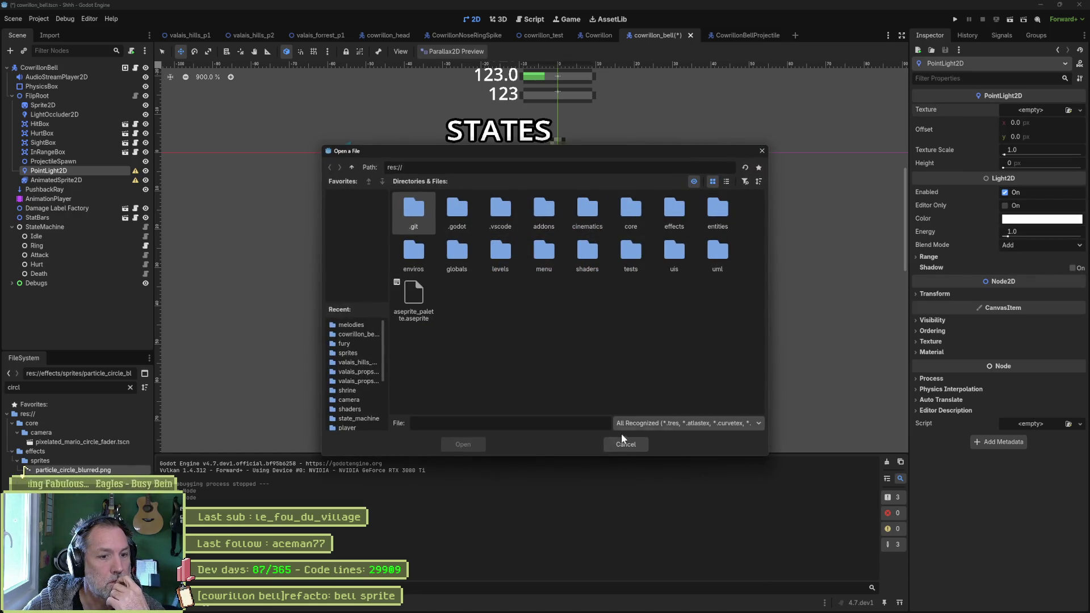
pyautogui.click(625, 442)
pyautogui.hotkey('alt', 'Tab')
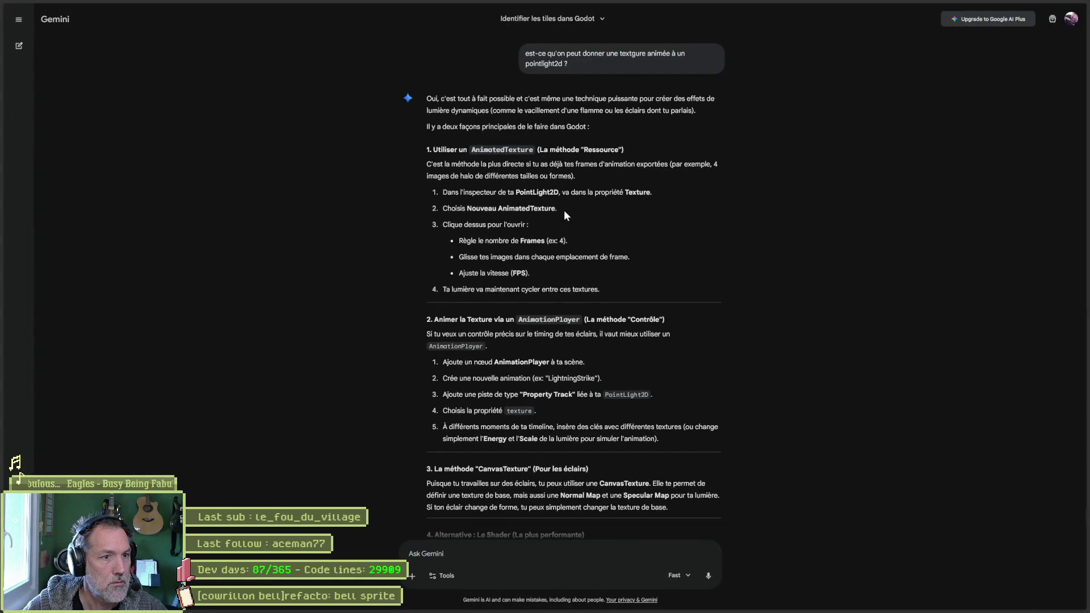
pyautogui.hotkey('alt', 'Tab')
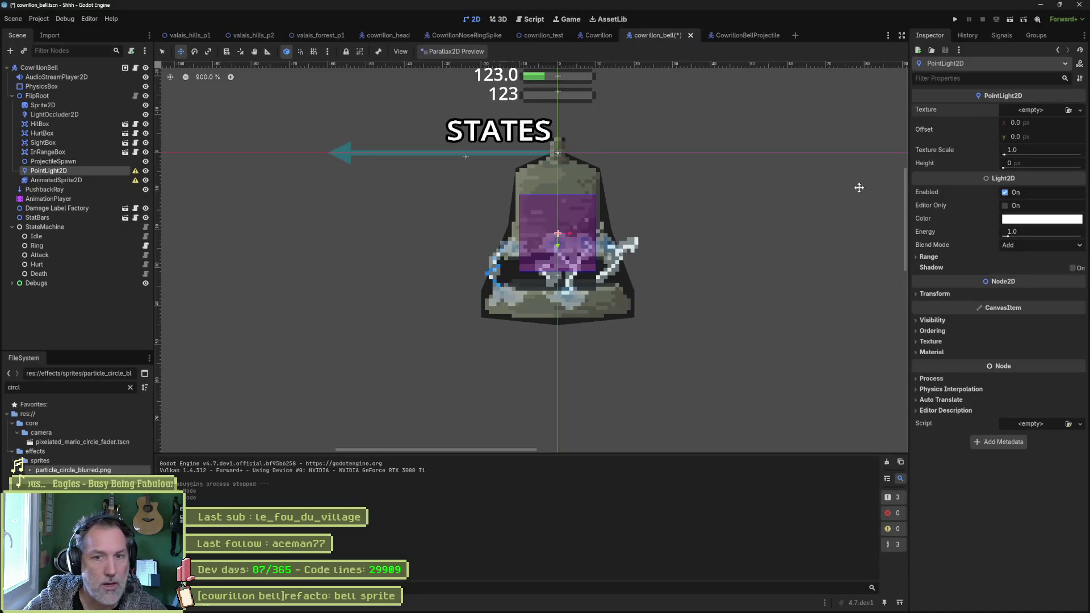
pyautogui.click(1051, 112)
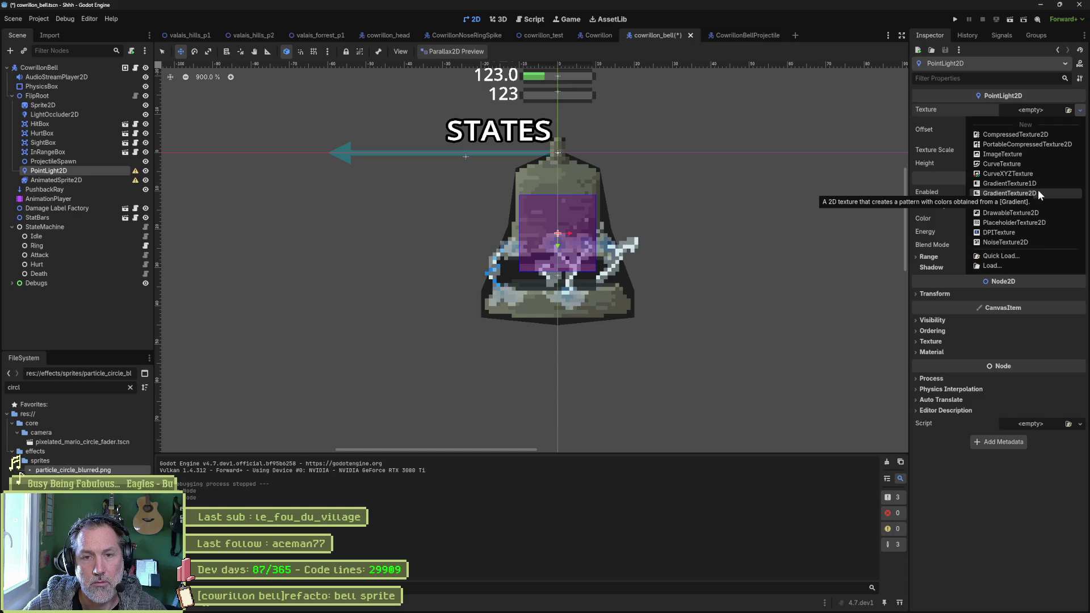
# - Leave the PointLight2D texture empty and return to the Gemini answer in the browser
pyautogui.click(959, 520)
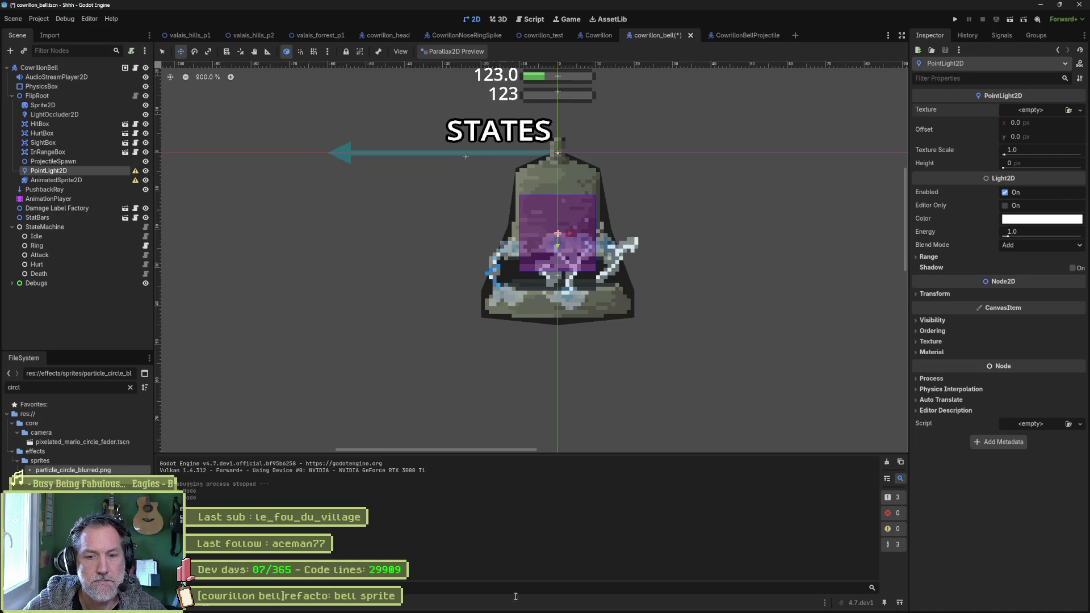
pyautogui.click(480, 607)
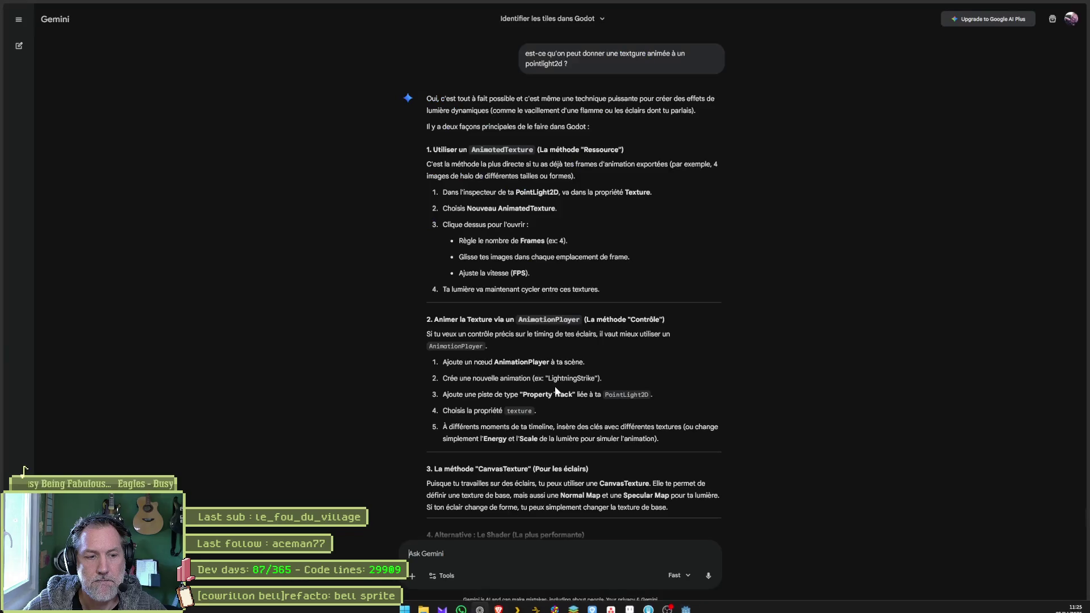
# - Search 'godot pointlight2d animated texture', read GitHub issue #67706, then return to Godot
pyautogui.hotkey('ctrl', 'l')
pyautogui.write('godot')
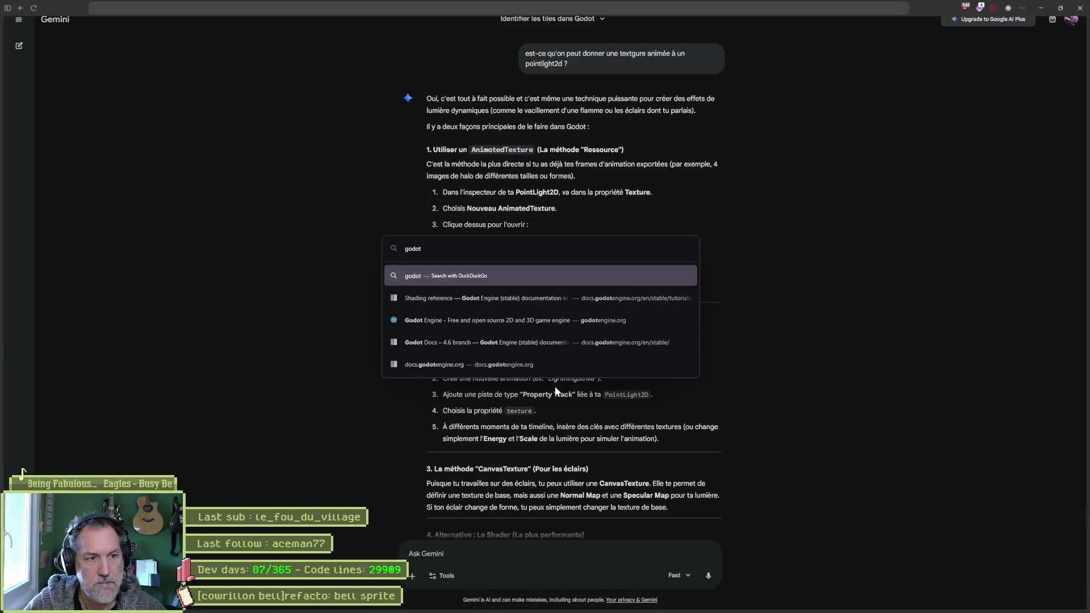
pyautogui.write(' pointligth')
pyautogui.press('BackSpace')
pyautogui.press('BackSpace')
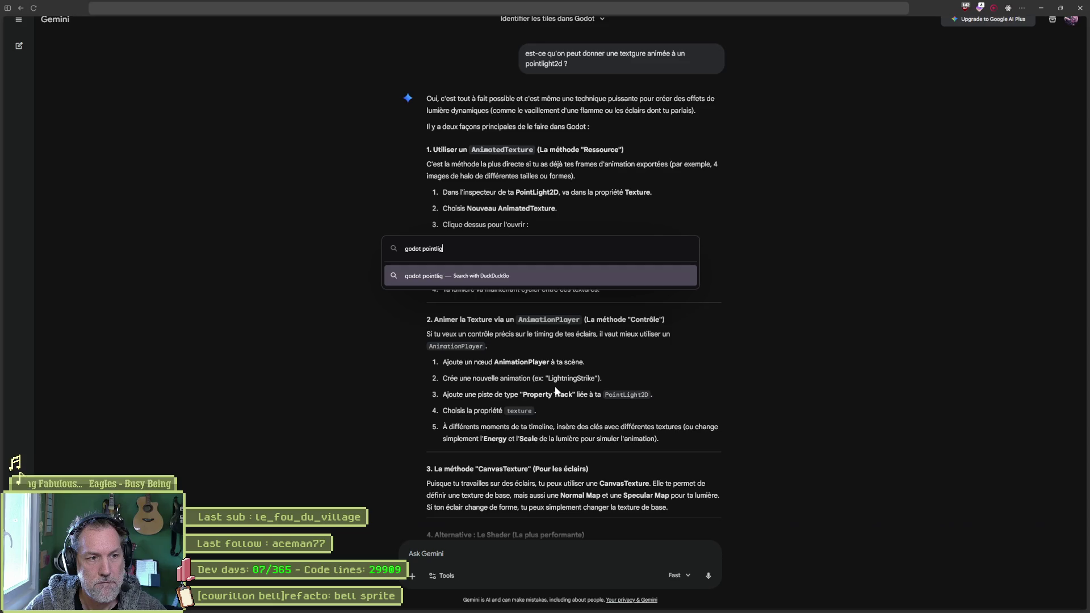
pyautogui.write('ht2d')
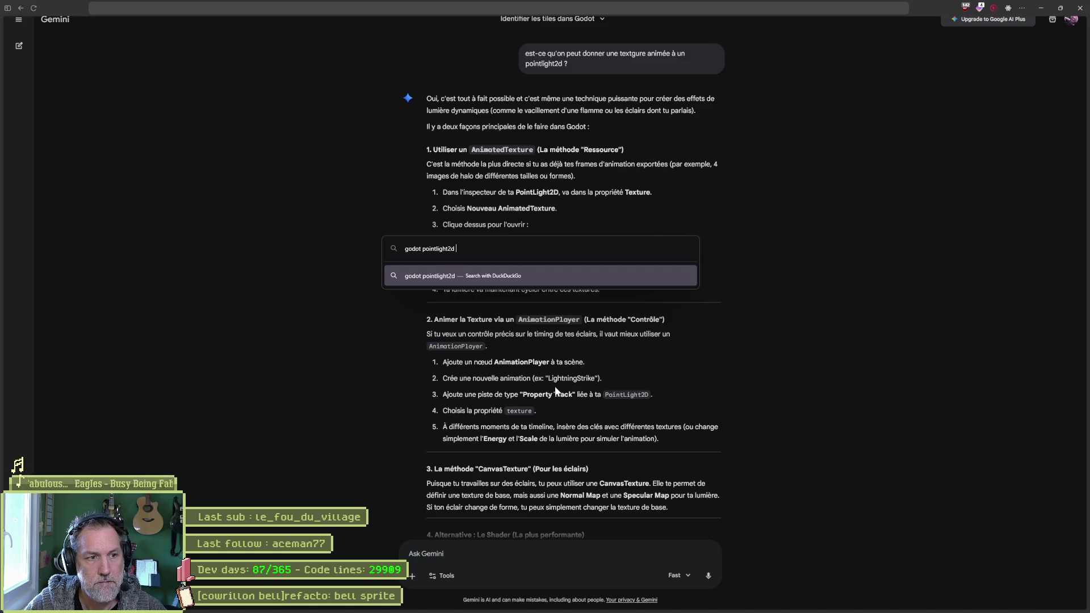
pyautogui.write(' animated texture')
pyautogui.press('Return')
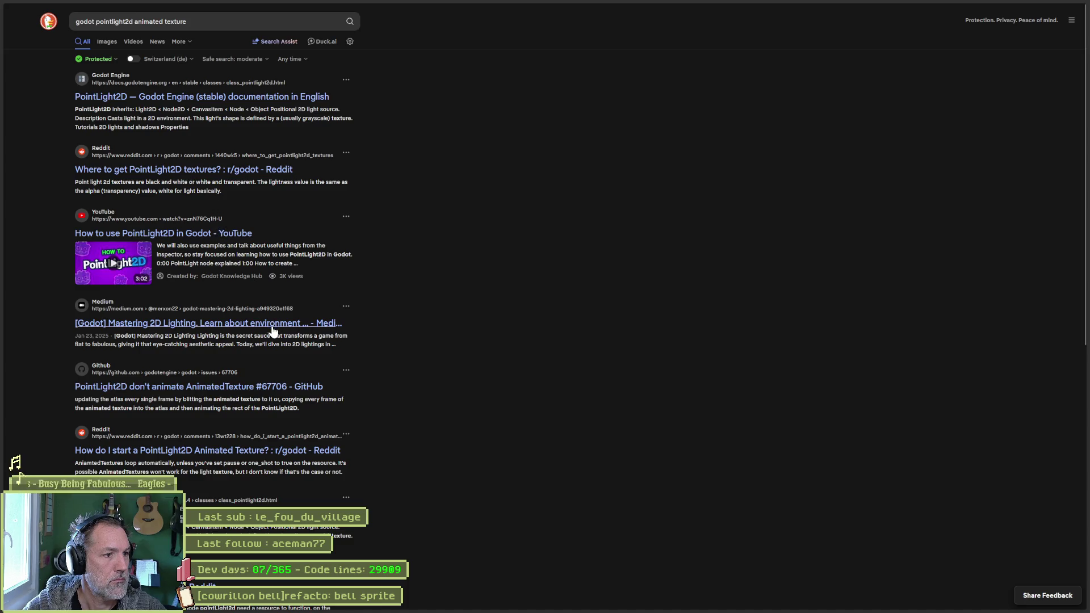
pyautogui.click(185, 386)
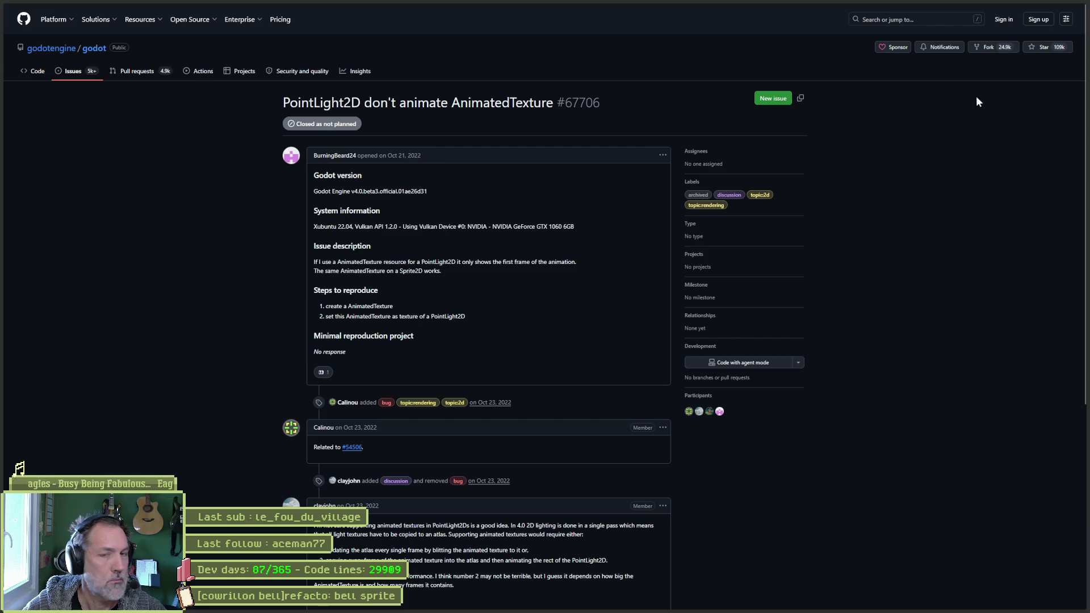
pyautogui.hotkey('alt', 'Tab')
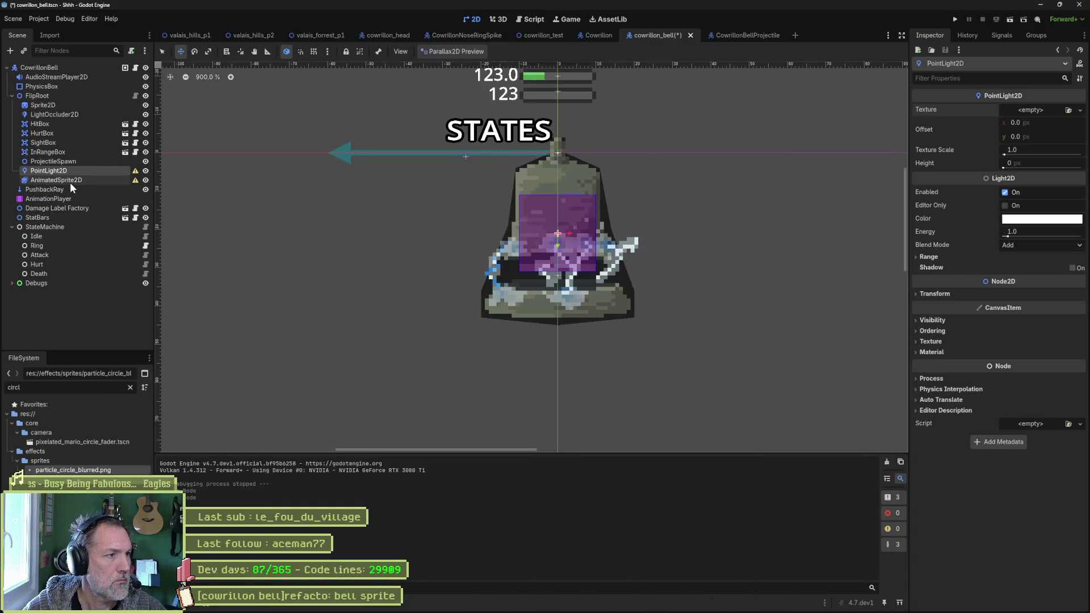
# - Delete the existing AnimatedSprite2D node and confirm the deletion
pyautogui.click(72, 180)
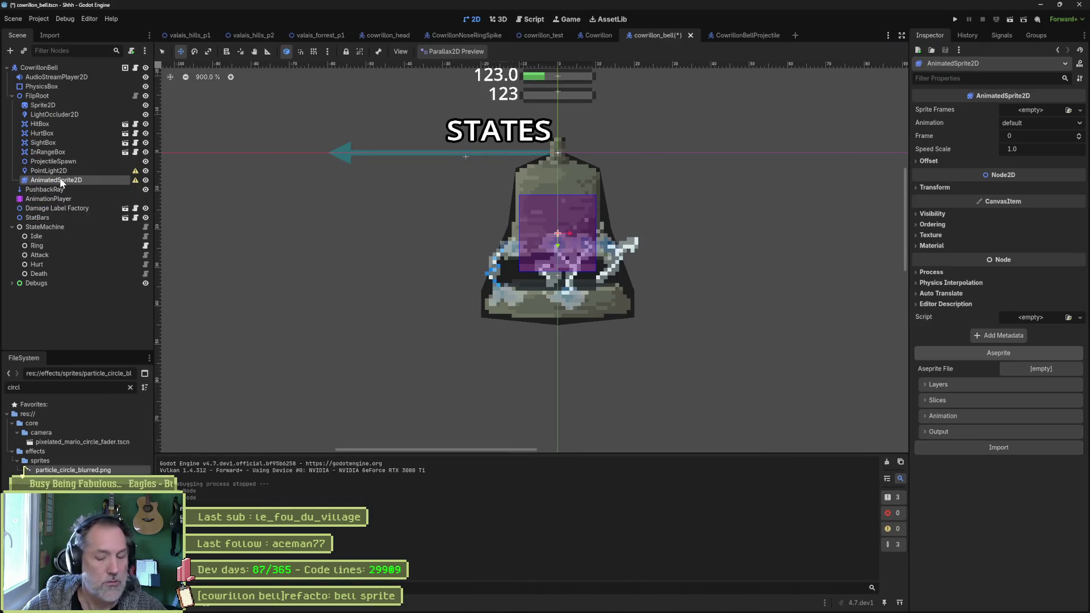
pyautogui.press('Delete')
pyautogui.press('Return')
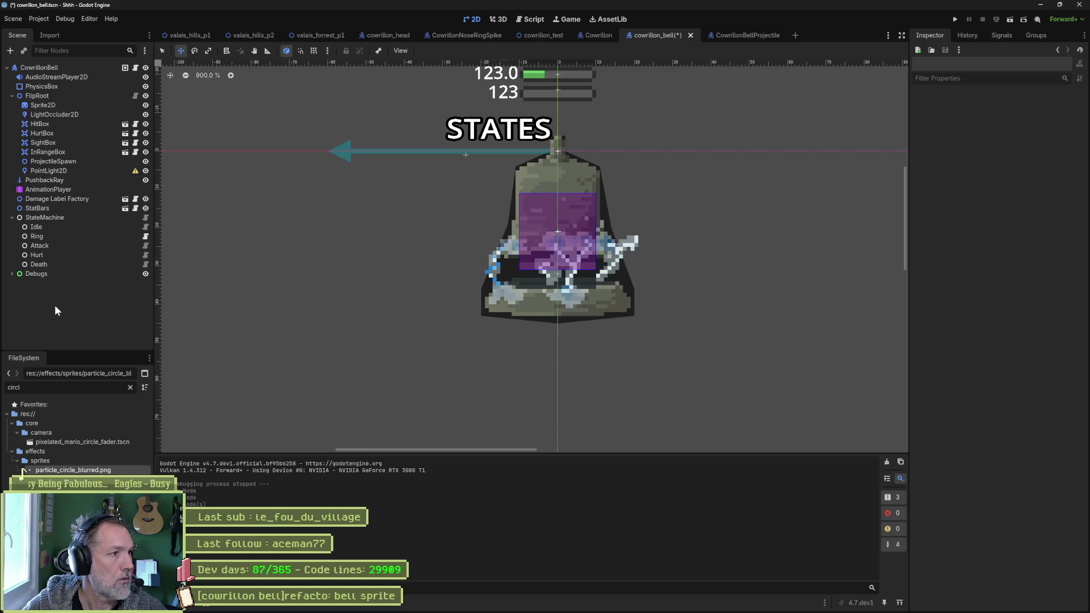
# - Add a new AnimatedSprite2D under FlipRoot using the 'anim' node search
pyautogui.click(49, 97)
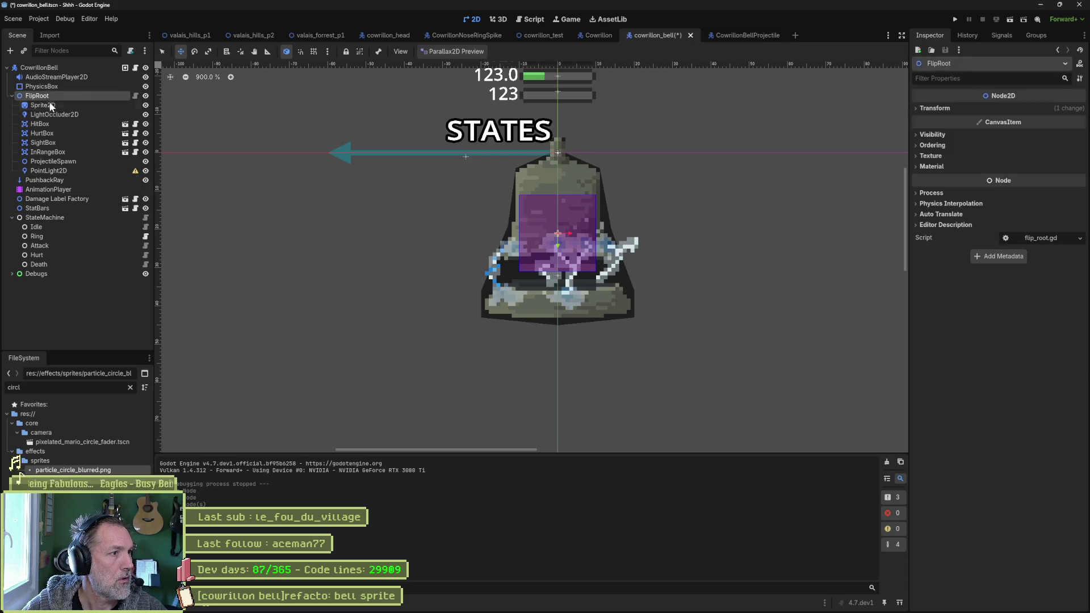
pyautogui.hotkey('ctrl', 'a')
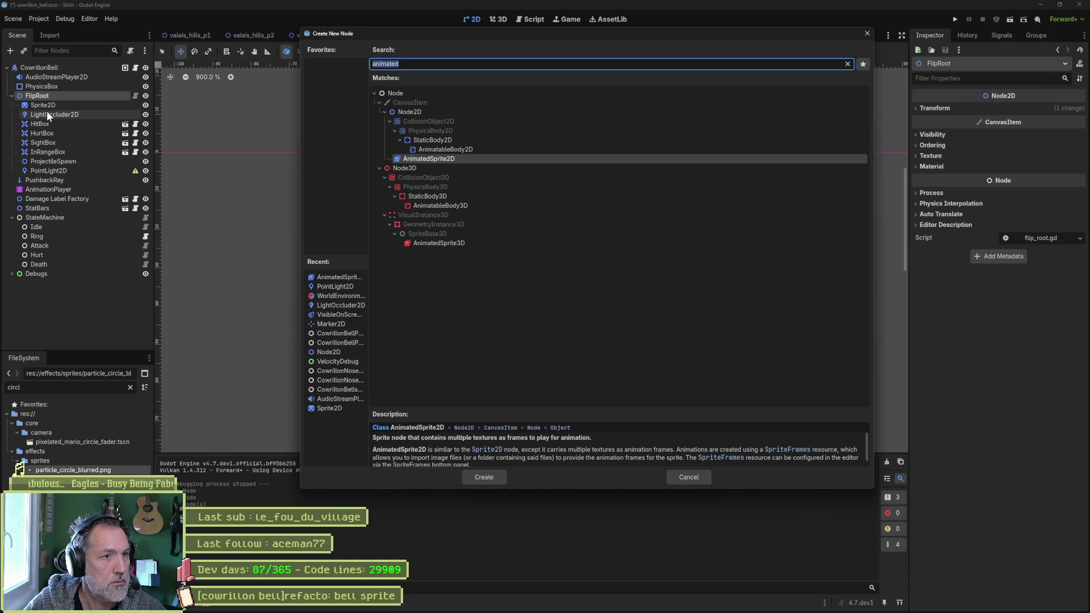
pyautogui.write('texture')
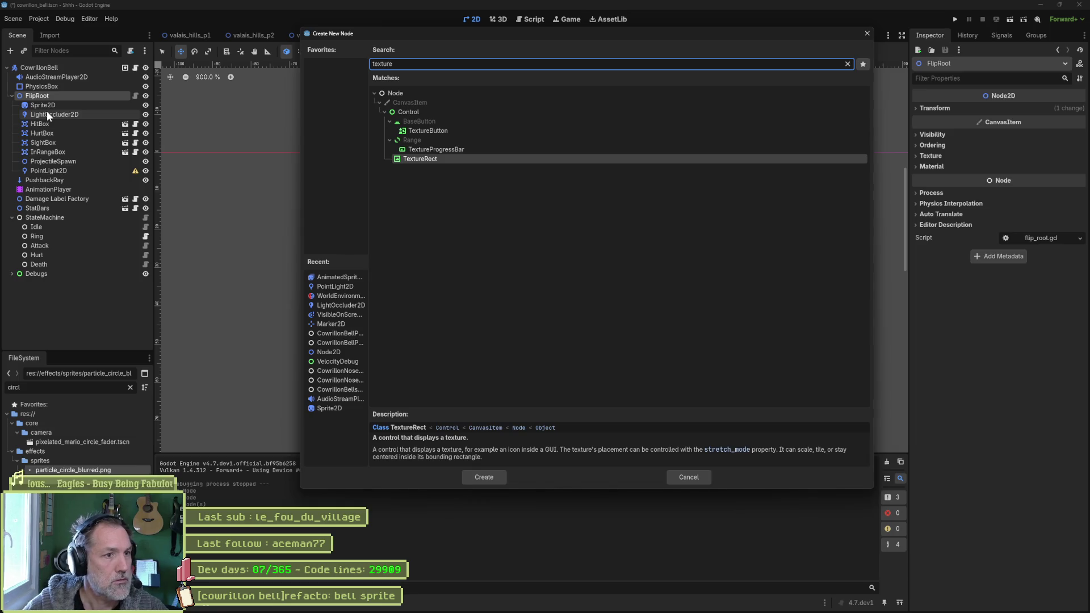
pyautogui.hotkey('ctrl', 'a')
pyautogui.write('anim')
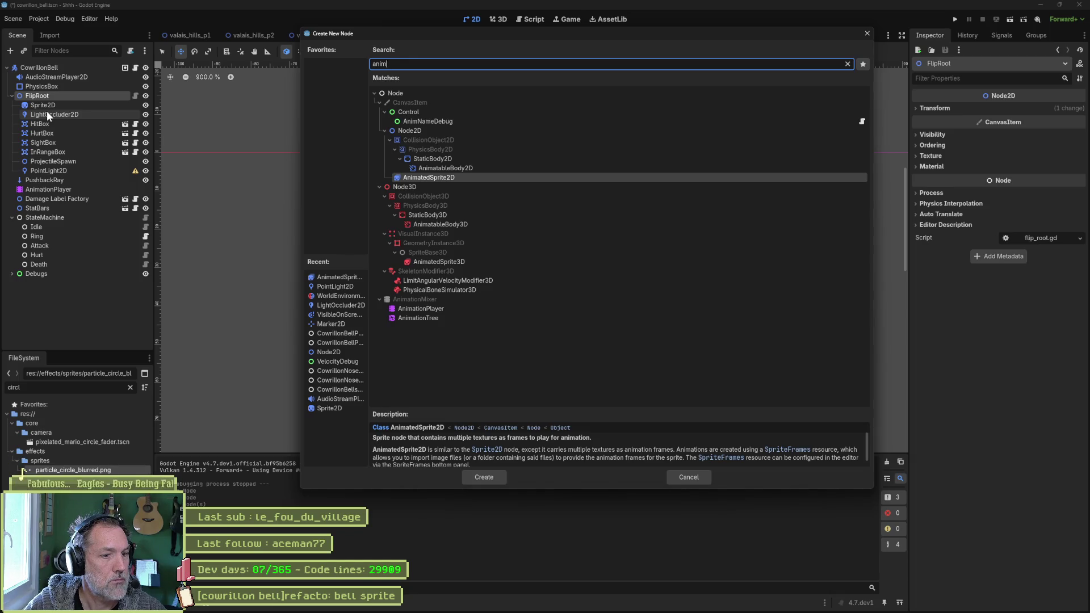
pyautogui.press('Return')
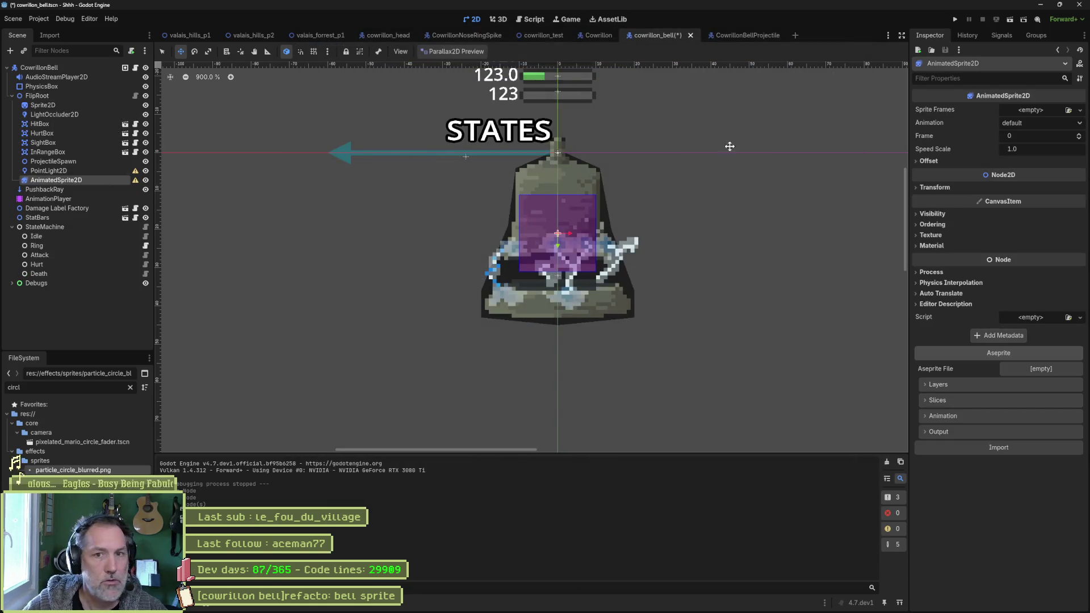
# - Assign a New SpriteFrames resource to the AnimatedSprite2D's Sprite Frames and expand it
pyautogui.click(1038, 109)
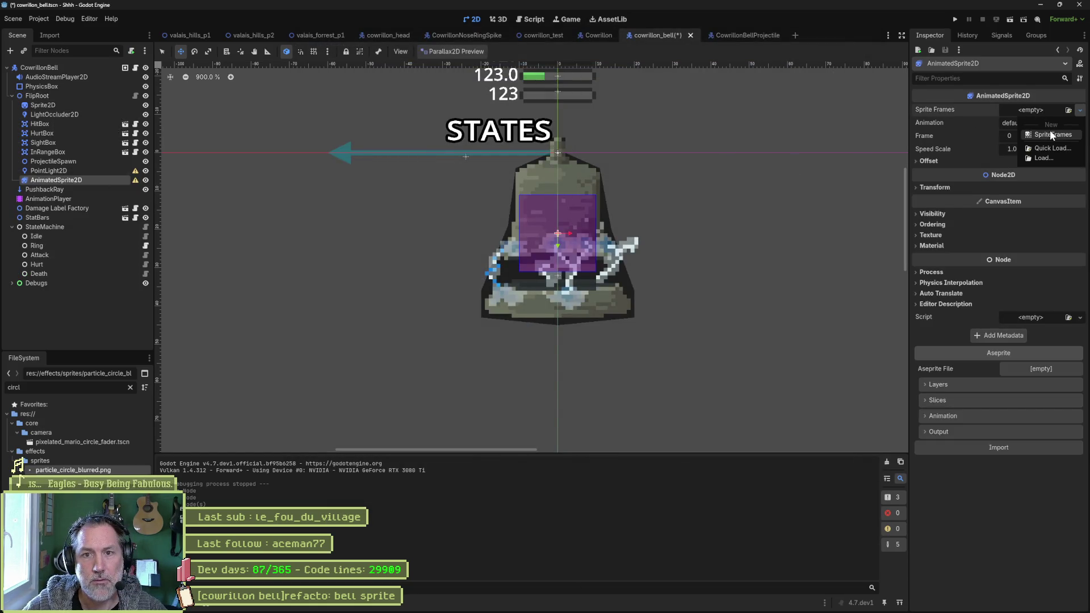
pyautogui.click(1051, 134)
pyautogui.click(1045, 105)
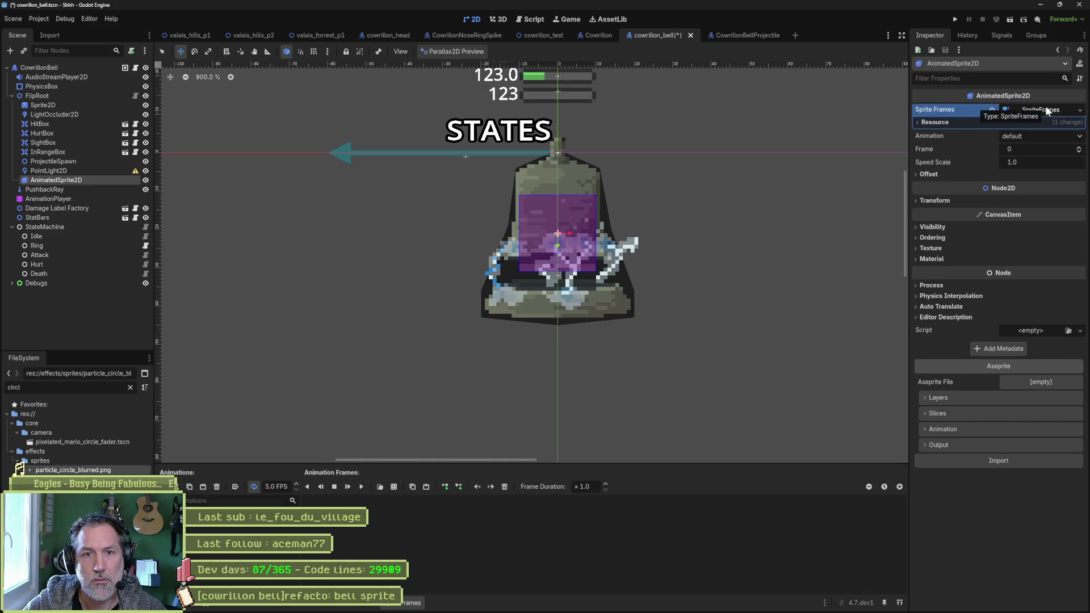
pyautogui.click(935, 122)
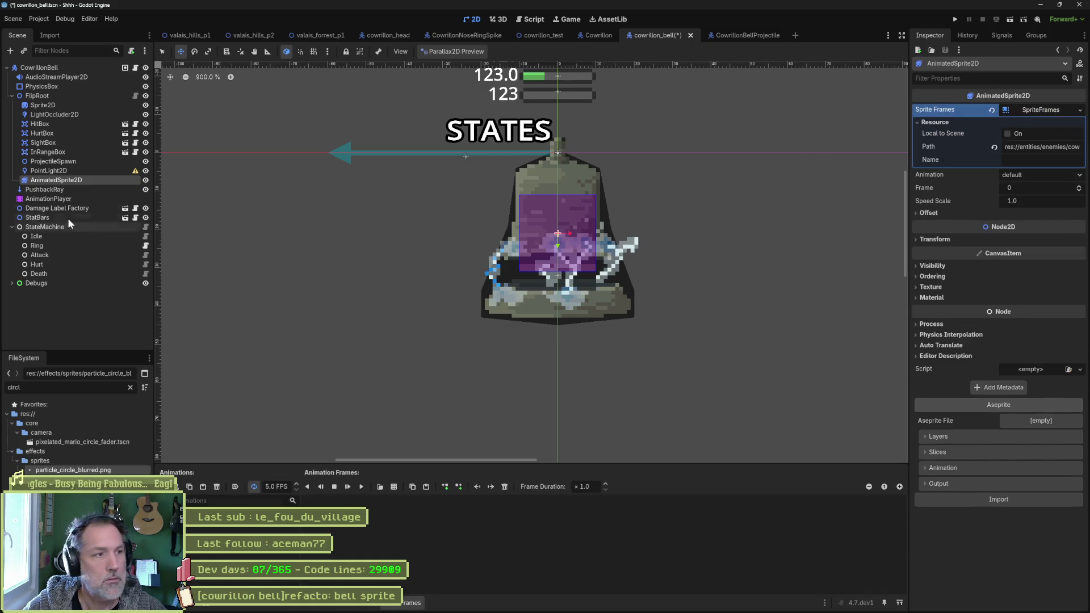
# - Select PointLight2D and try dragging AnimatedSprite2D onto its Texture field
pyautogui.click(48, 170)
pyautogui.moveTo(56, 180)
pyautogui.mouseDown()
pyautogui.moveTo(891, 93)
pyautogui.moveTo(1046, 107)
pyautogui.moveTo(63, 183)
pyautogui.mouseUp()
pyautogui.moveTo(510, 117); pyautogui.dragTo(1046, 107)
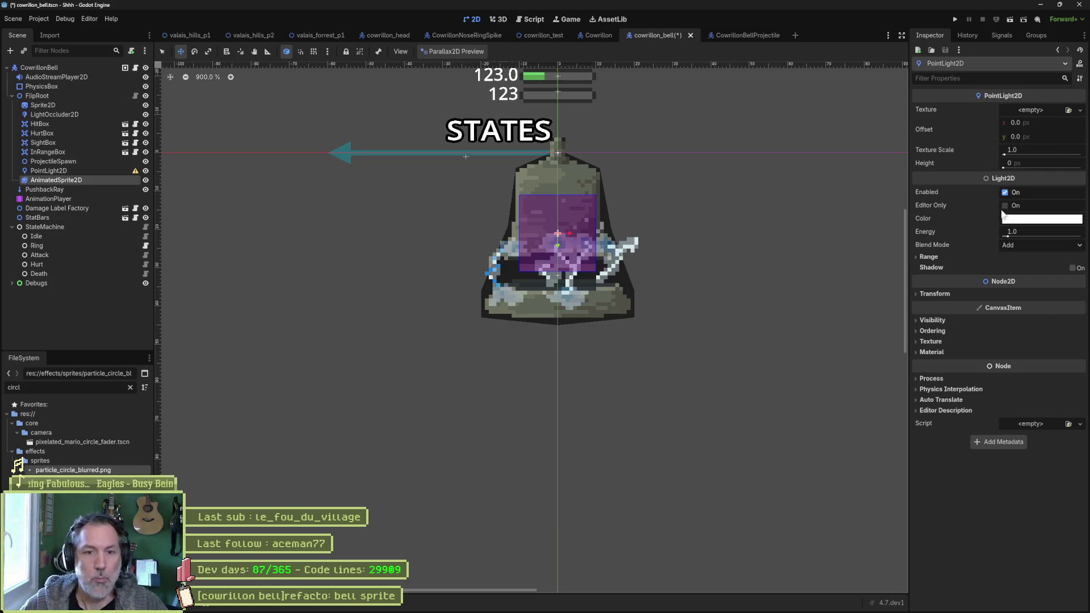
# - Expand the light's Material section and try dropping AnimatedSprite2D onto its Material field
pyautogui.click(923, 258)
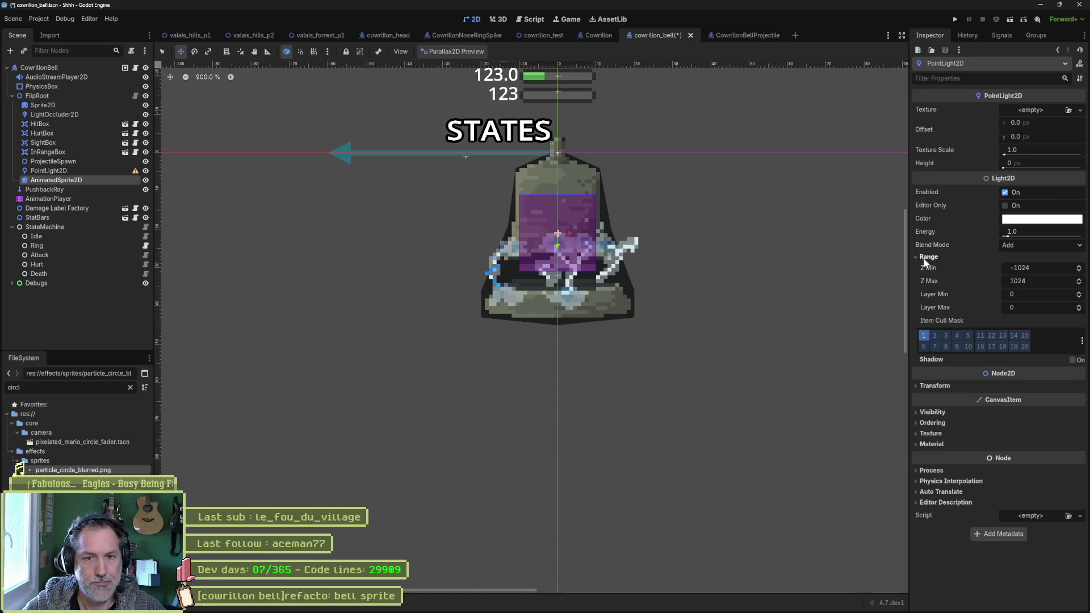
pyautogui.click(930, 259)
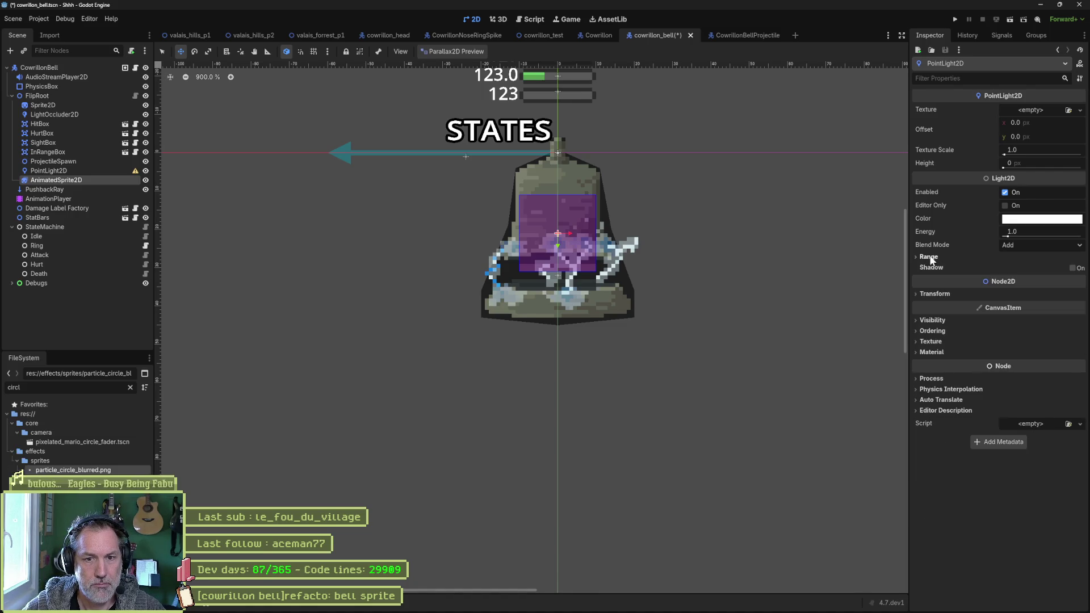
pyautogui.click(931, 341)
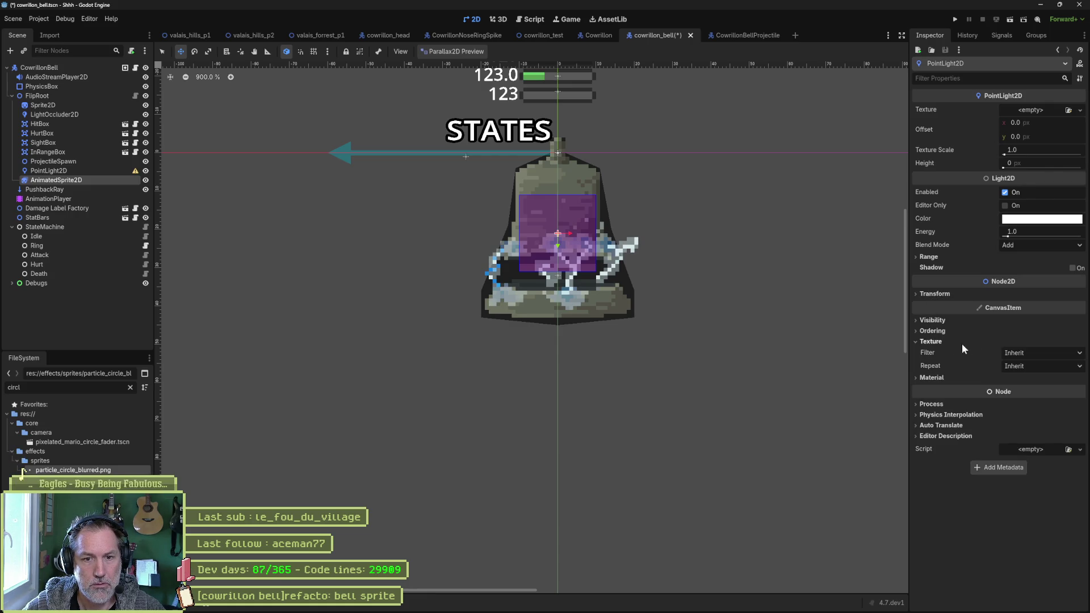
pyautogui.click(931, 341)
pyautogui.click(927, 352)
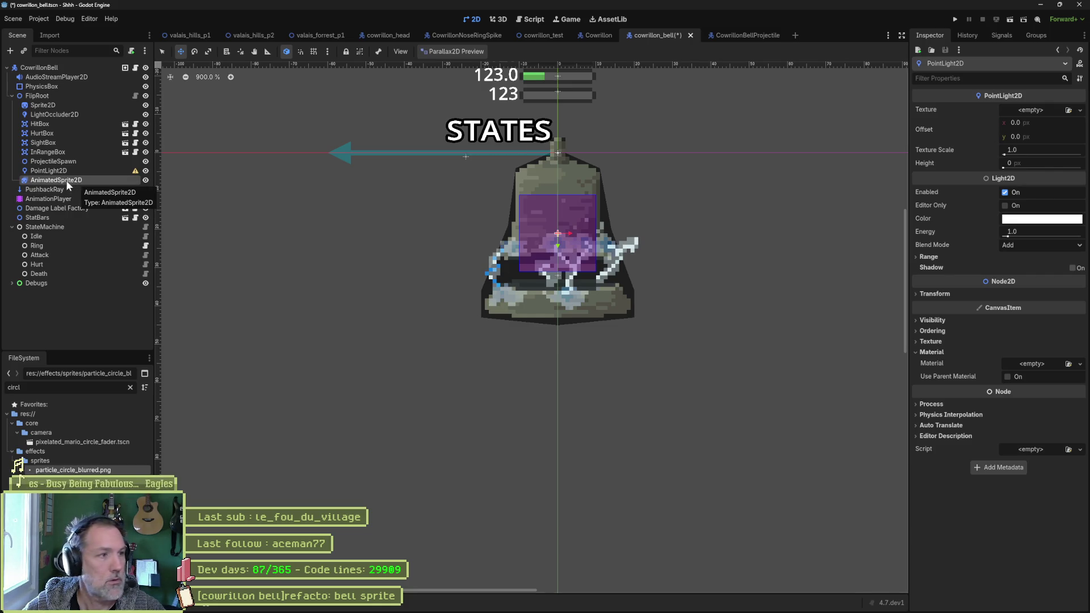
pyautogui.moveTo(67, 180); pyautogui.dragTo(1031, 363)
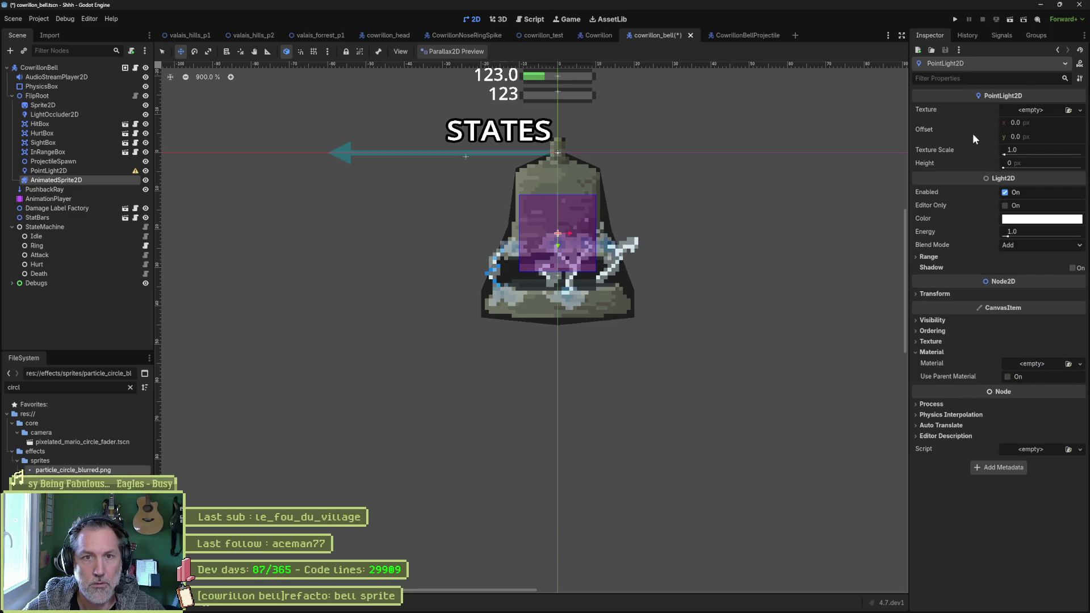
# - Give the PointLight2D a New ImageTexture and try dropping AnimatedSprite2D into it
pyautogui.click(1045, 111)
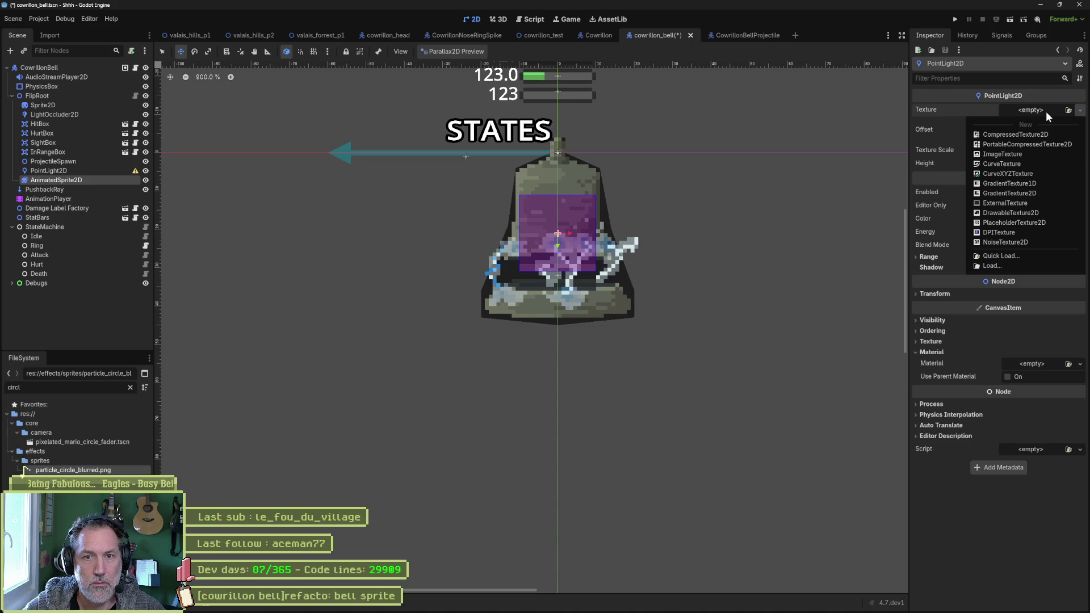
pyautogui.click(1015, 152)
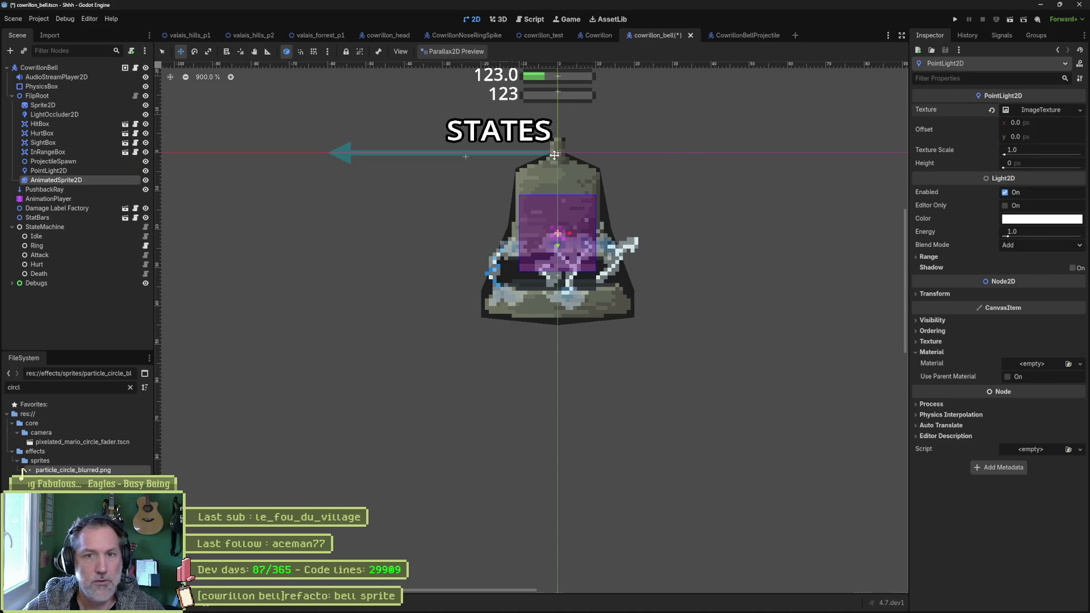
pyautogui.click(1038, 110)
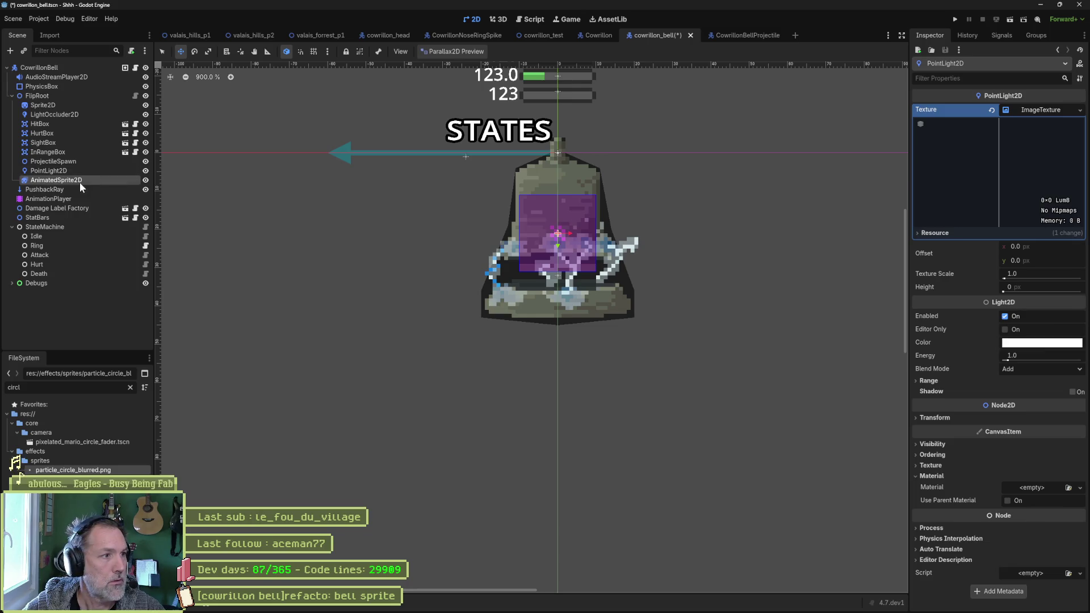
pyautogui.moveTo(80, 181)
pyautogui.mouseDown()
pyautogui.moveTo(751, 170)
pyautogui.moveTo(990, 179)
pyautogui.moveTo(1035, 108)
pyautogui.moveTo(1009, 234)
pyautogui.moveTo(956, 232)
pyautogui.mouseUp()
pyautogui.click(956, 233)
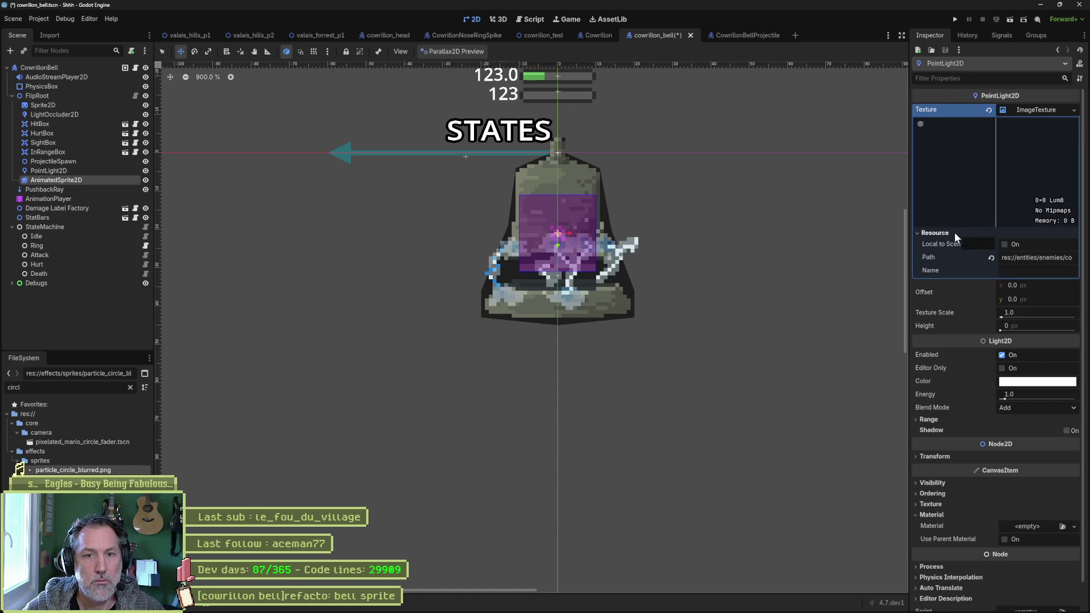
# - Change the light's texture to New PlaceholderTexture2D, then bring up the GitHub issue in the browser
pyautogui.click(66, 171)
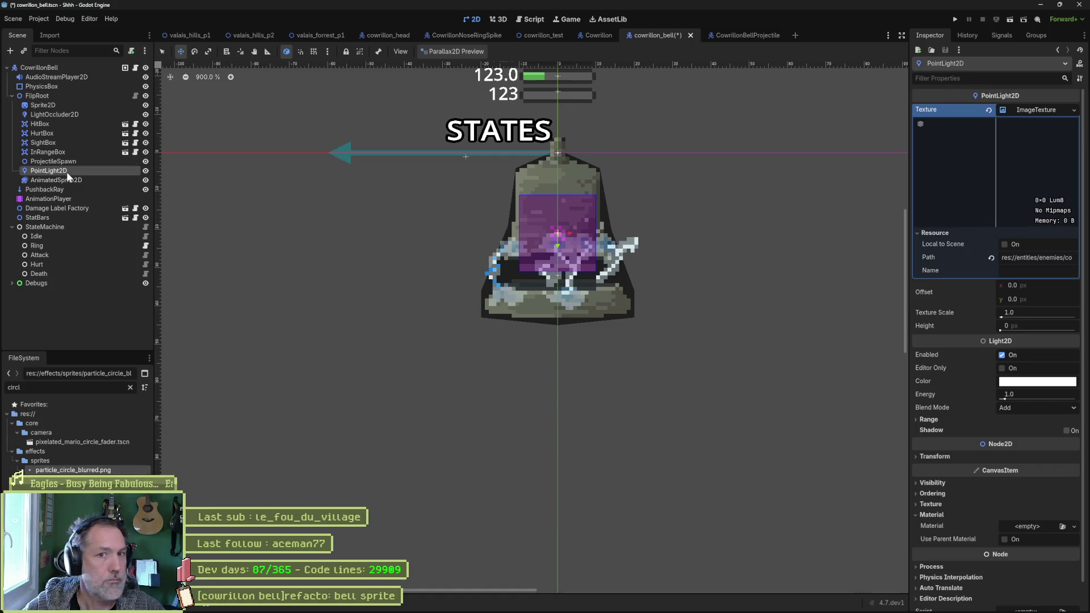
pyautogui.click(1060, 110)
pyautogui.click(1061, 110)
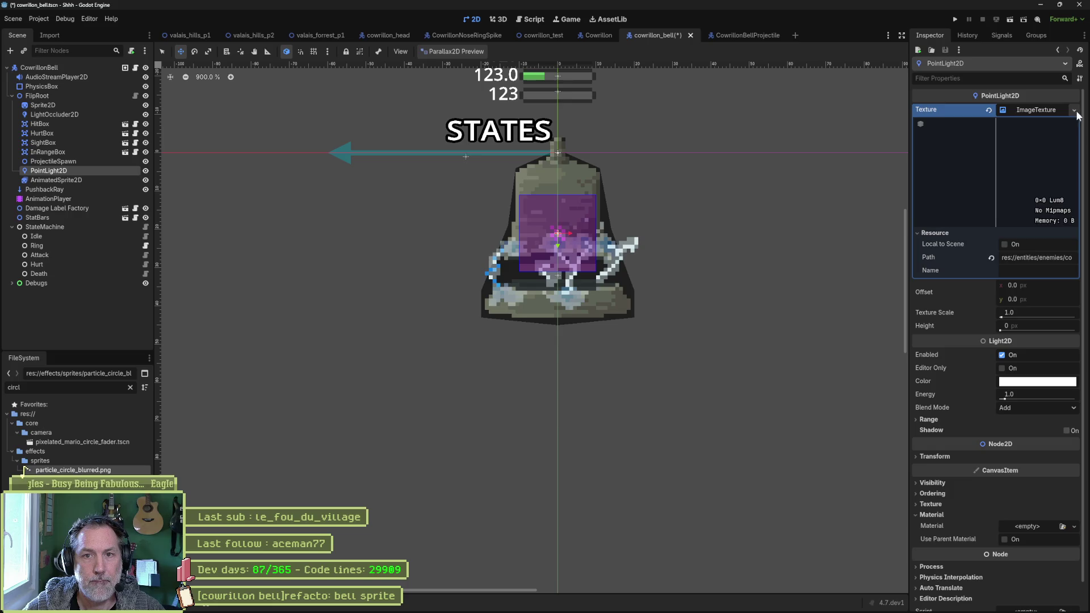
pyautogui.click(1075, 111)
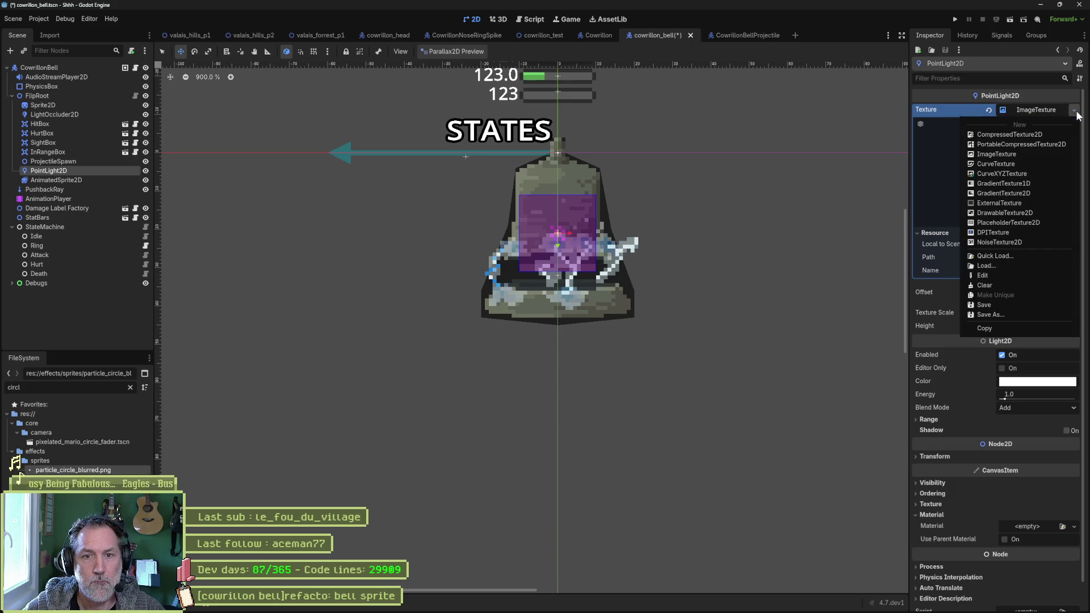
pyautogui.click(1030, 222)
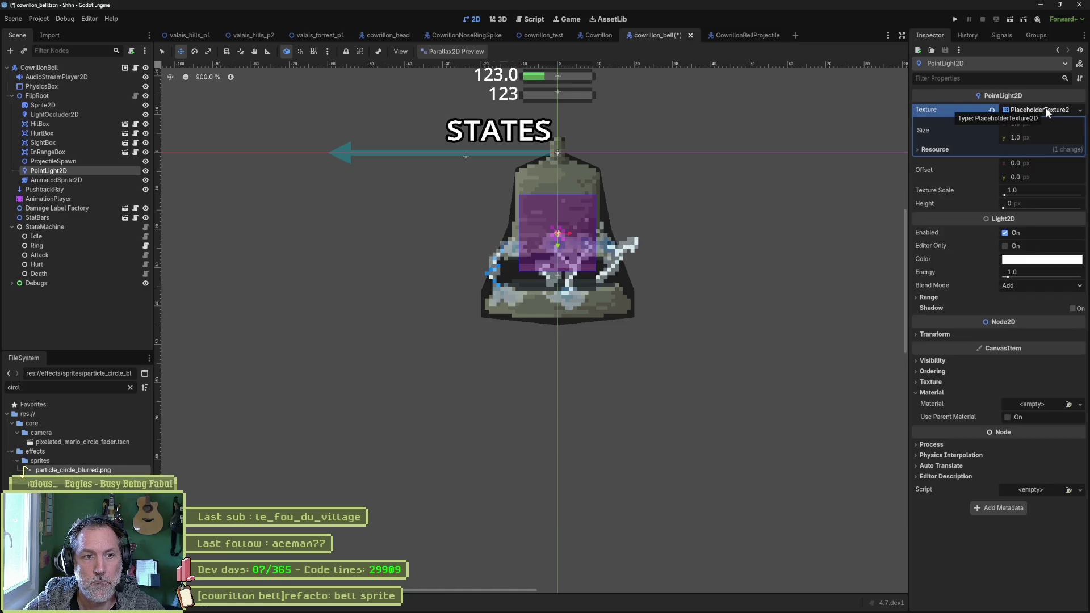
pyautogui.moveTo(490, 609)
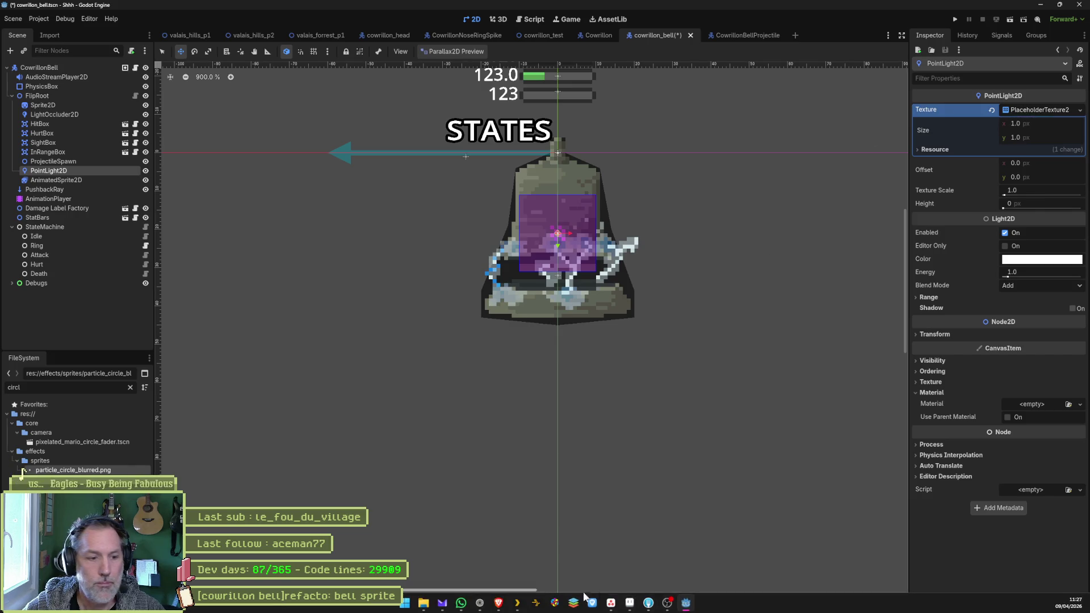
pyautogui.click(489, 604)
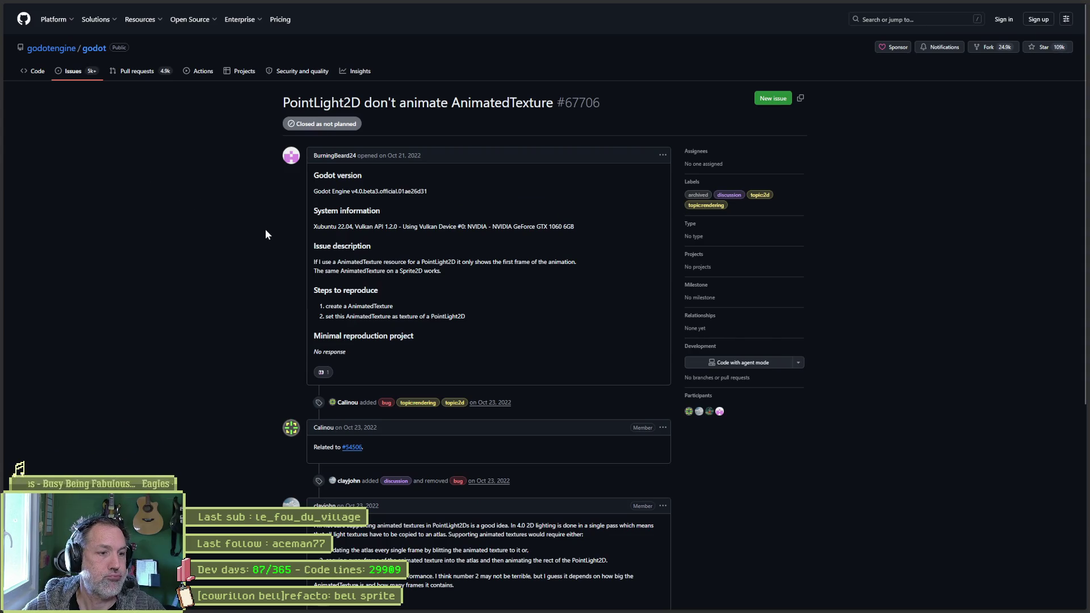
# - Go back to the DuckDuckGo results and open the PointLight2D class documentation
pyautogui.hotkey('alt', 'Left')
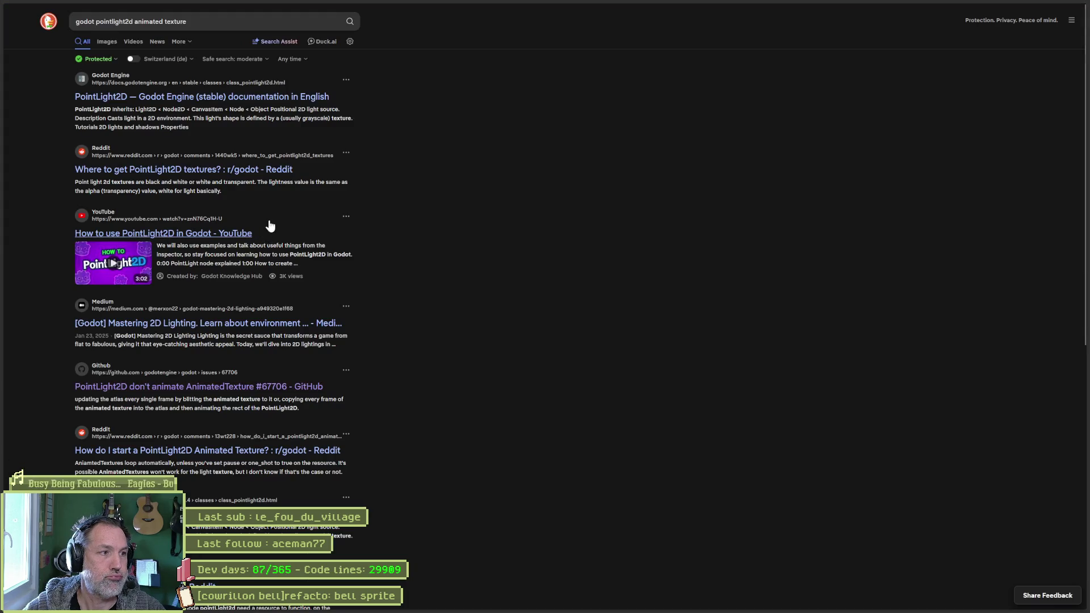
pyautogui.click(231, 100)
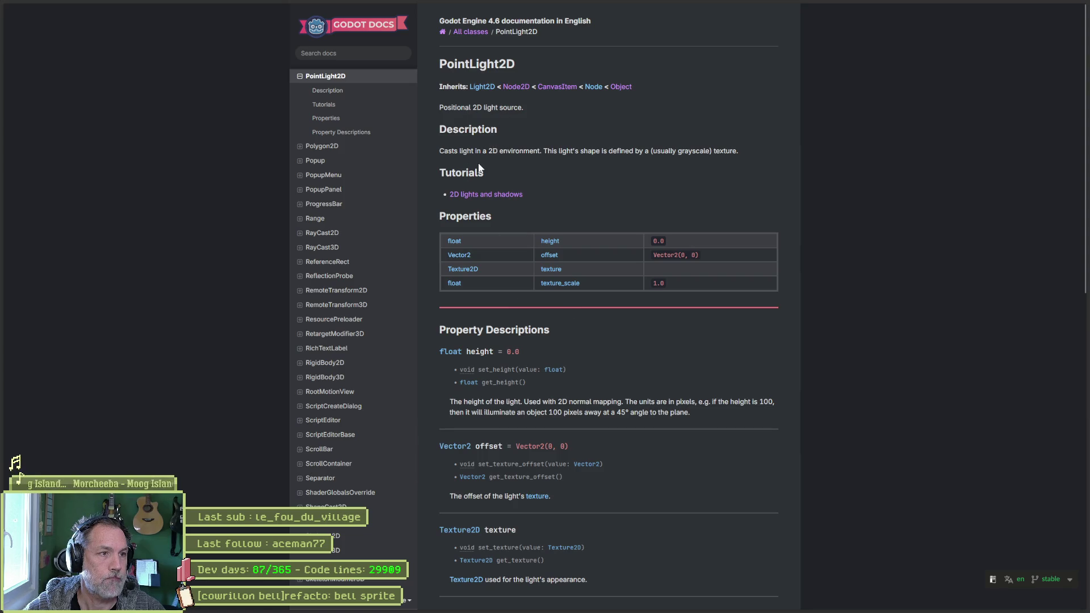
# - Open the 2D lights and shadows tutorial from the PointLight2D tutorials section
pyautogui.click(333, 106)
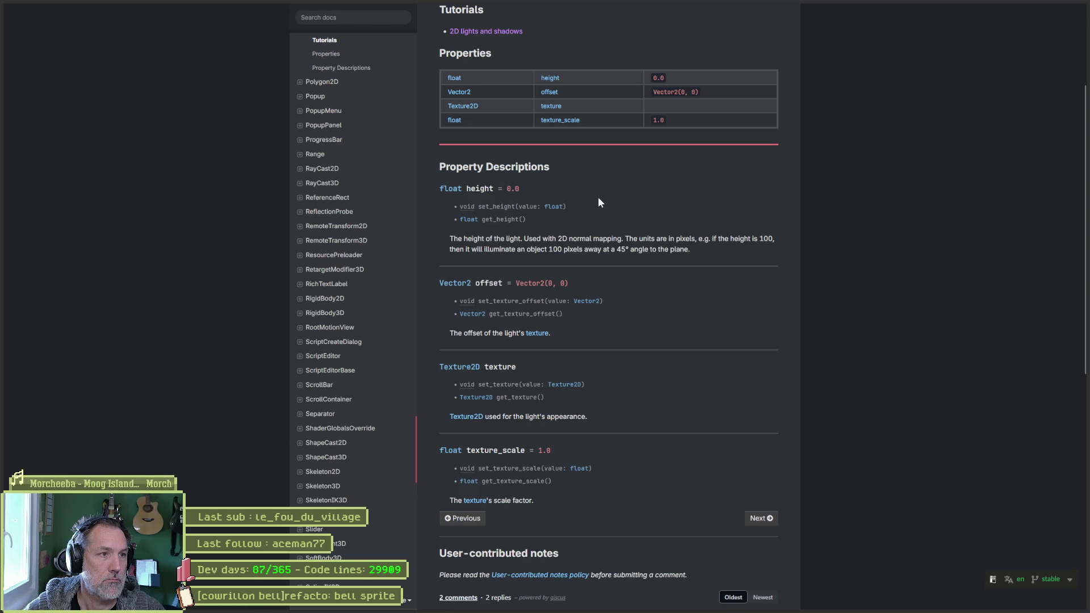
pyautogui.scroll(2, 562, 190)
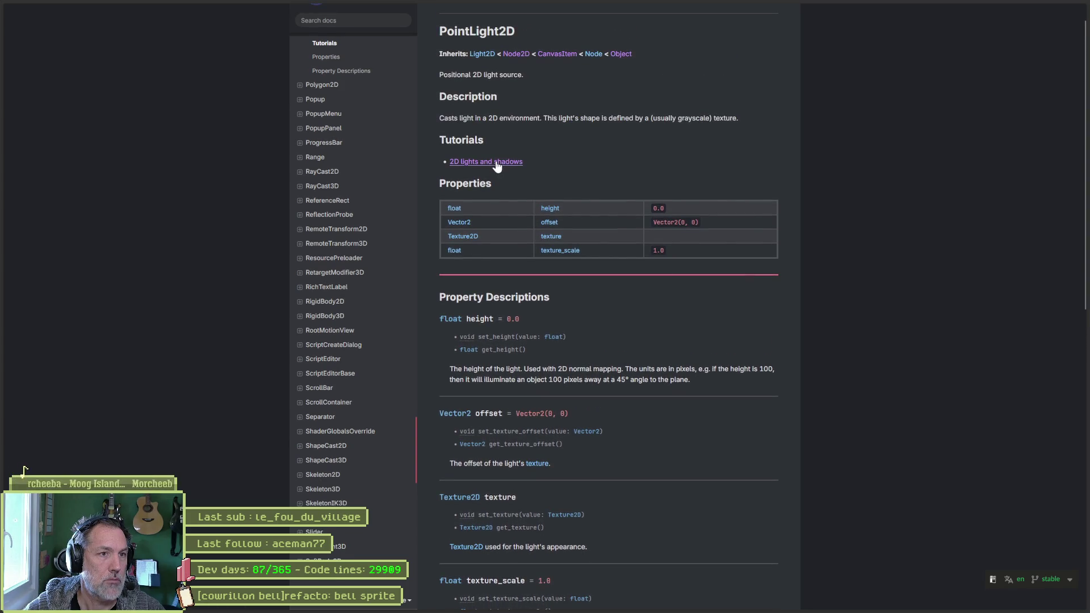
pyautogui.click(496, 162)
# - Scroll the 2D lights and shadows page from Common light properties down to User-contributed notes
pyautogui.scroll(-3, 763, 269)
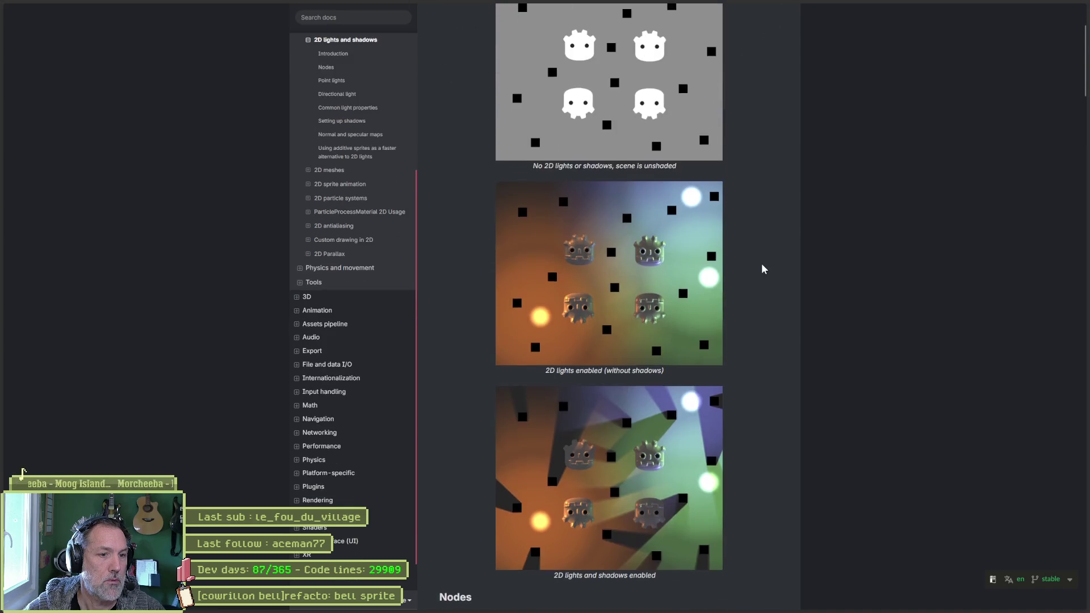
pyautogui.scroll(-4, 760, 270)
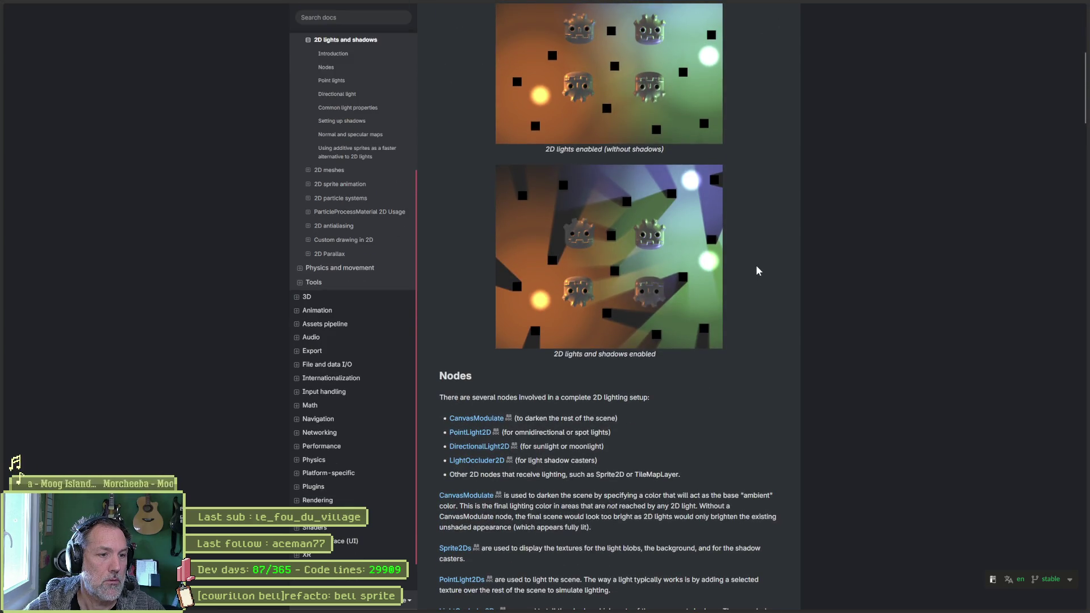
pyautogui.scroll(-2, 755, 270)
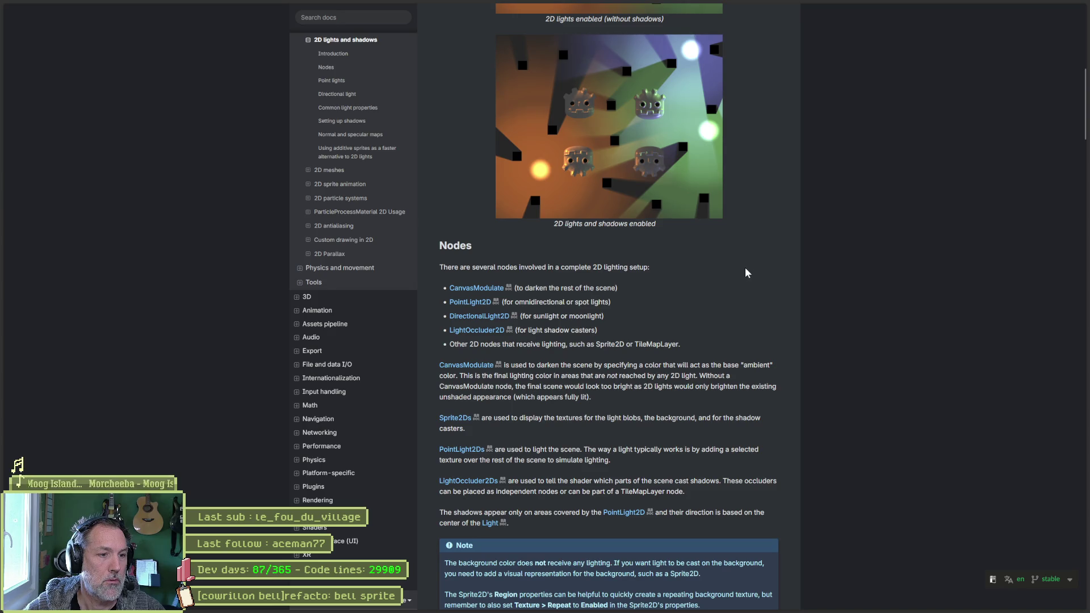
pyautogui.scroll(-6, 744, 268)
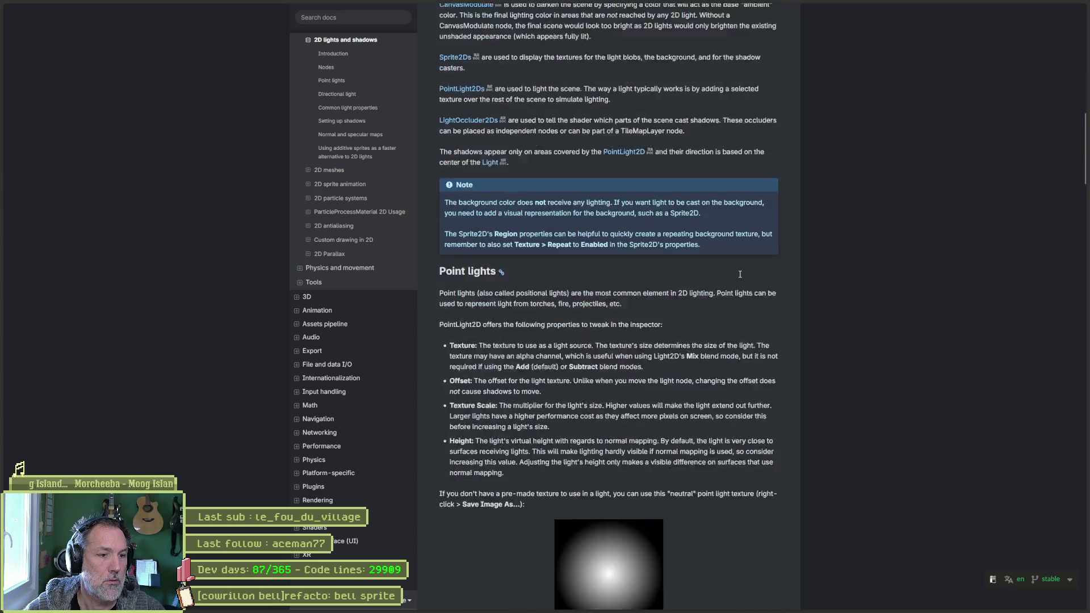
pyautogui.scroll(-1, 740, 274)
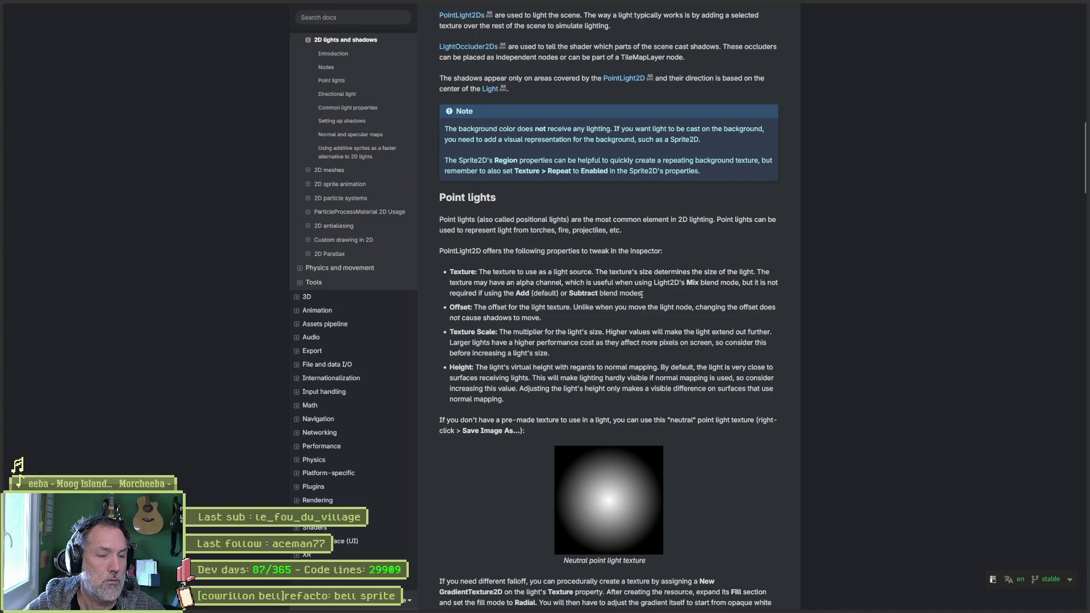
pyautogui.scroll(-3, 713, 332)
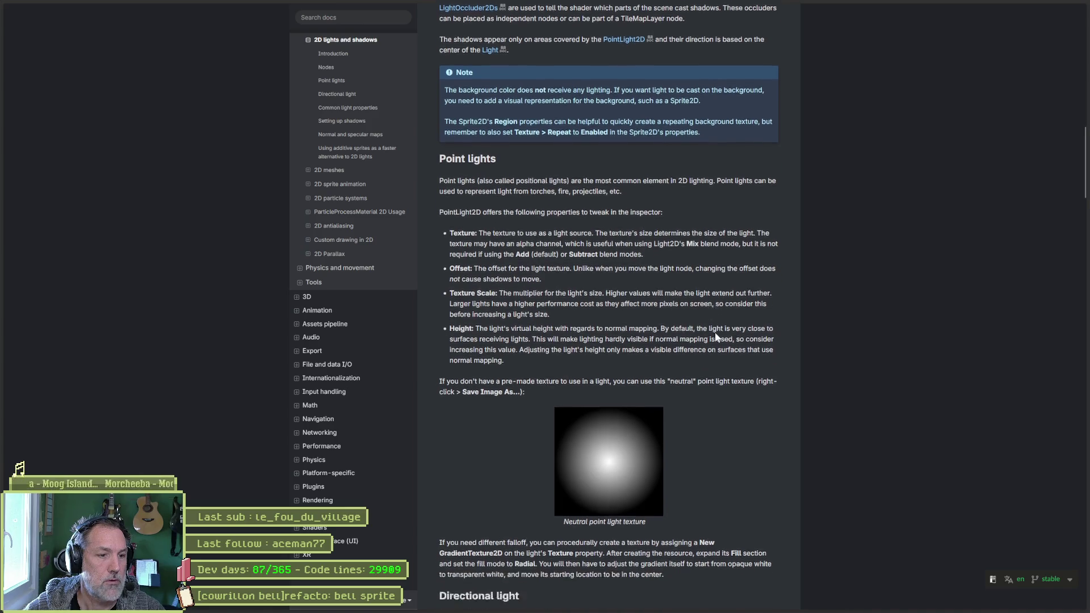
pyautogui.scroll(-1, 715, 337)
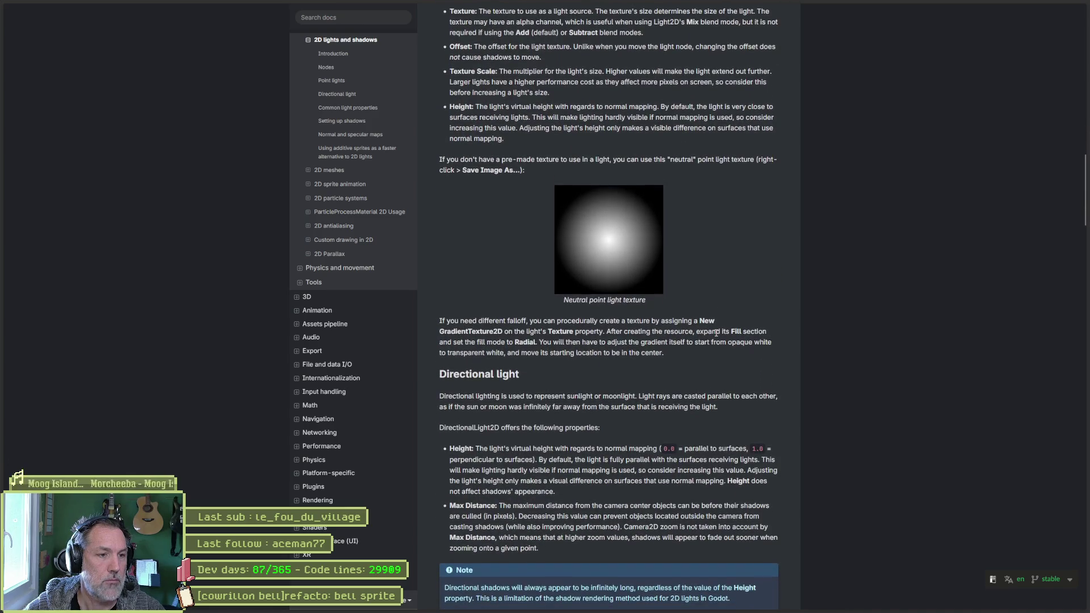
pyautogui.scroll(-4, 677, 346)
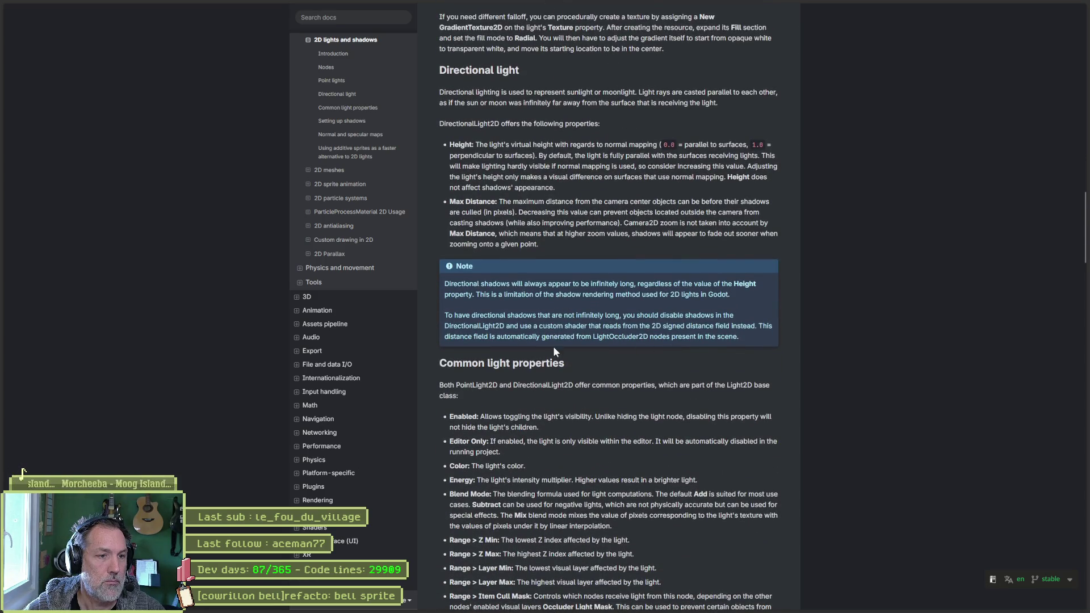
pyautogui.scroll(-3, 554, 348)
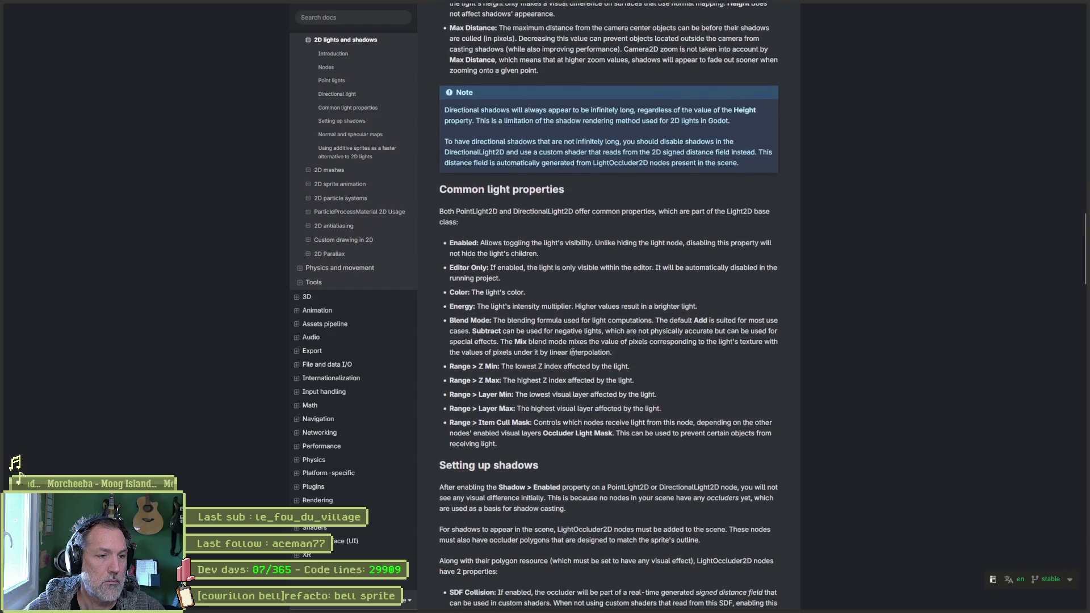
pyautogui.scroll(-1, 572, 353)
pyautogui.scroll(-2, 572, 353)
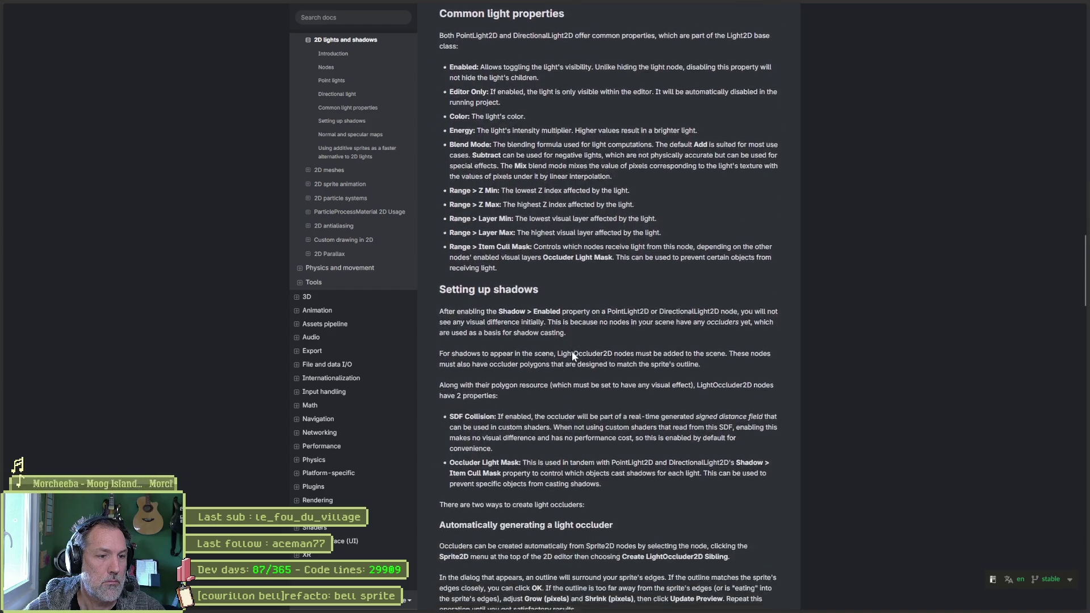
pyautogui.scroll(-5, 571, 352)
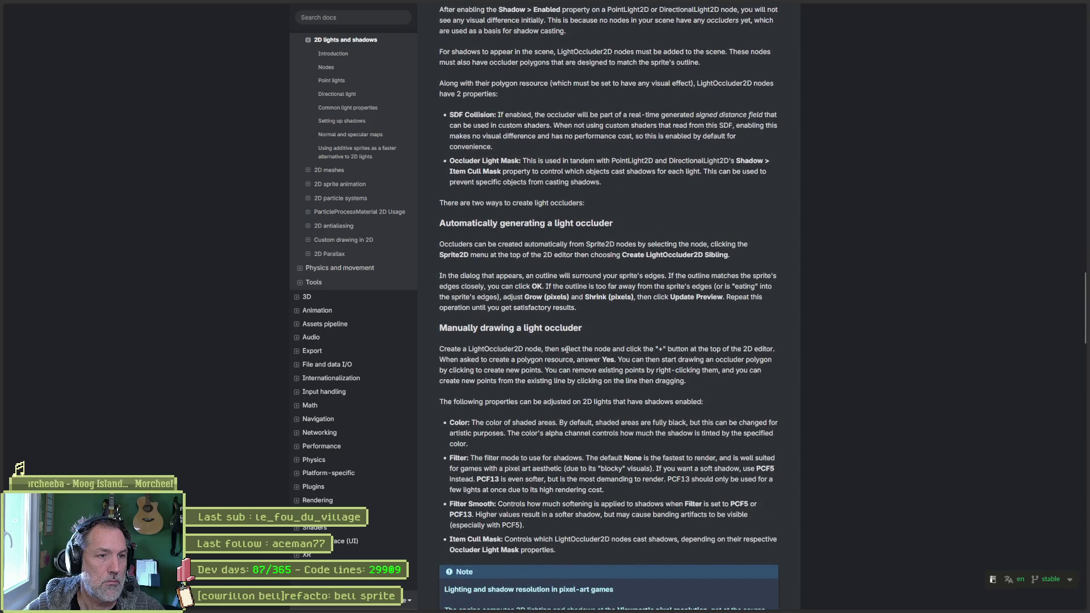
pyautogui.scroll(-7, 566, 349)
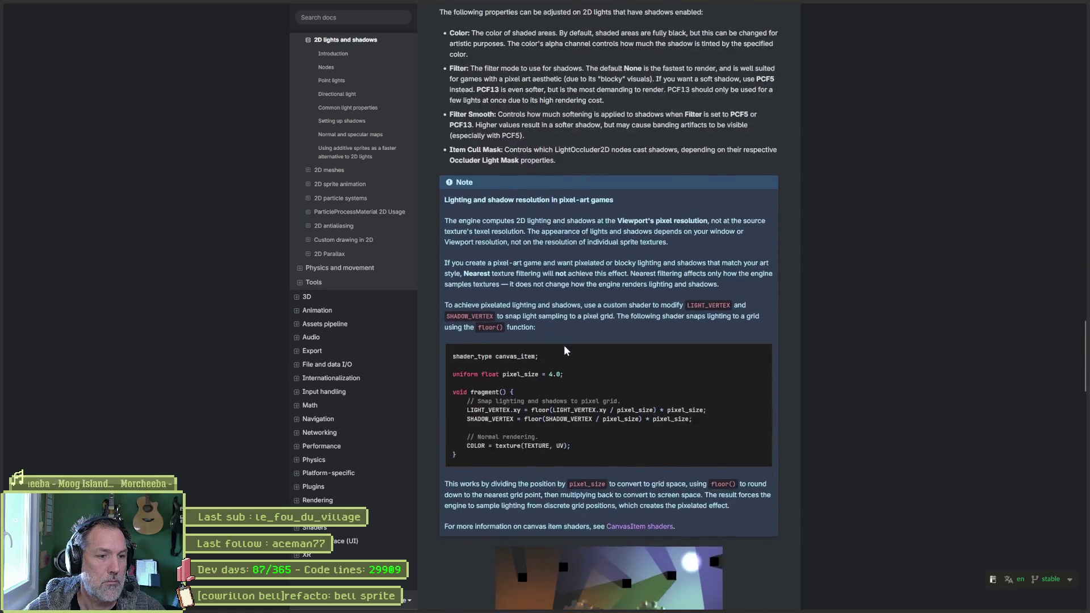
pyautogui.scroll(-2, 564, 350)
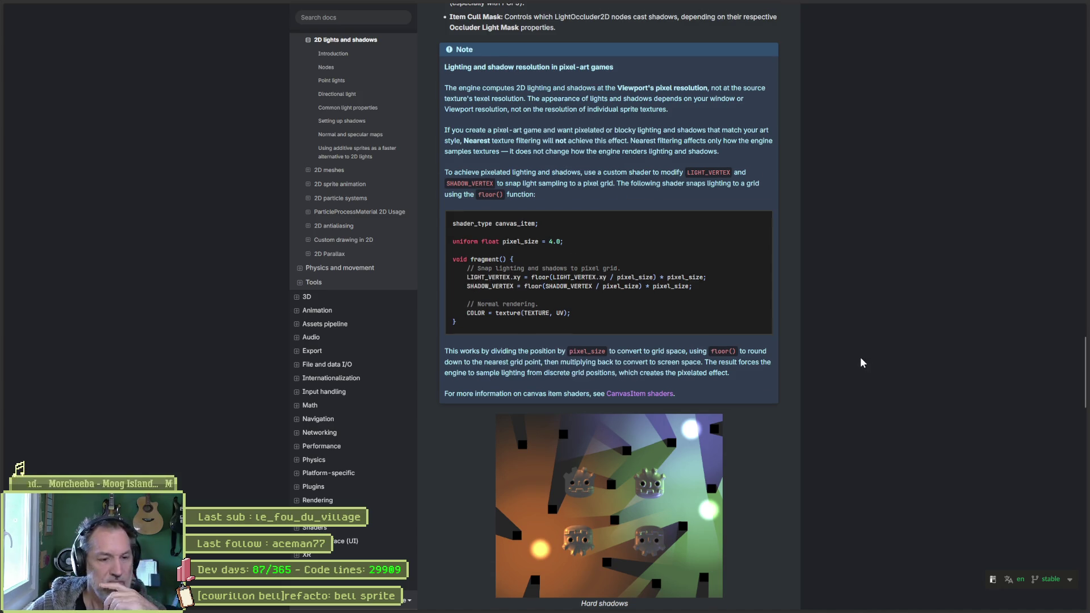
pyautogui.scroll(-3, 861, 357)
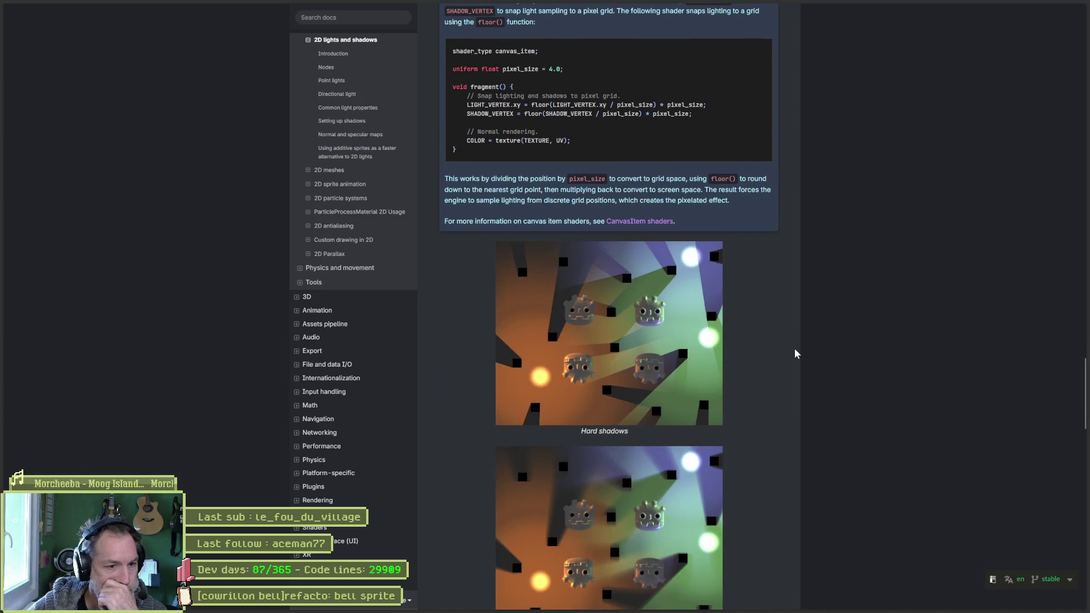
pyautogui.scroll(-8, 793, 353)
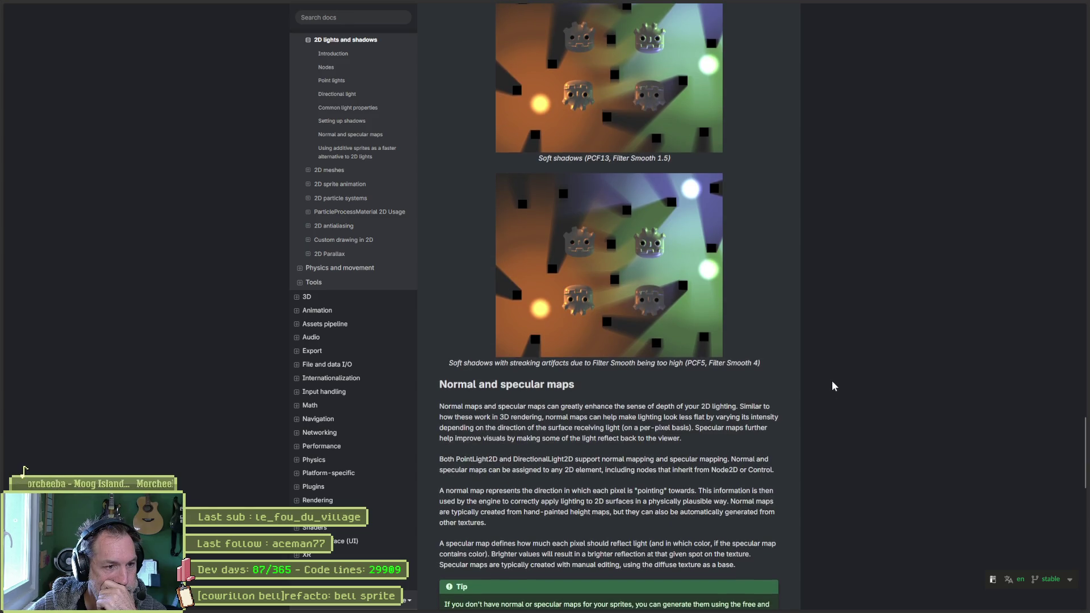
pyautogui.scroll(-4, 832, 383)
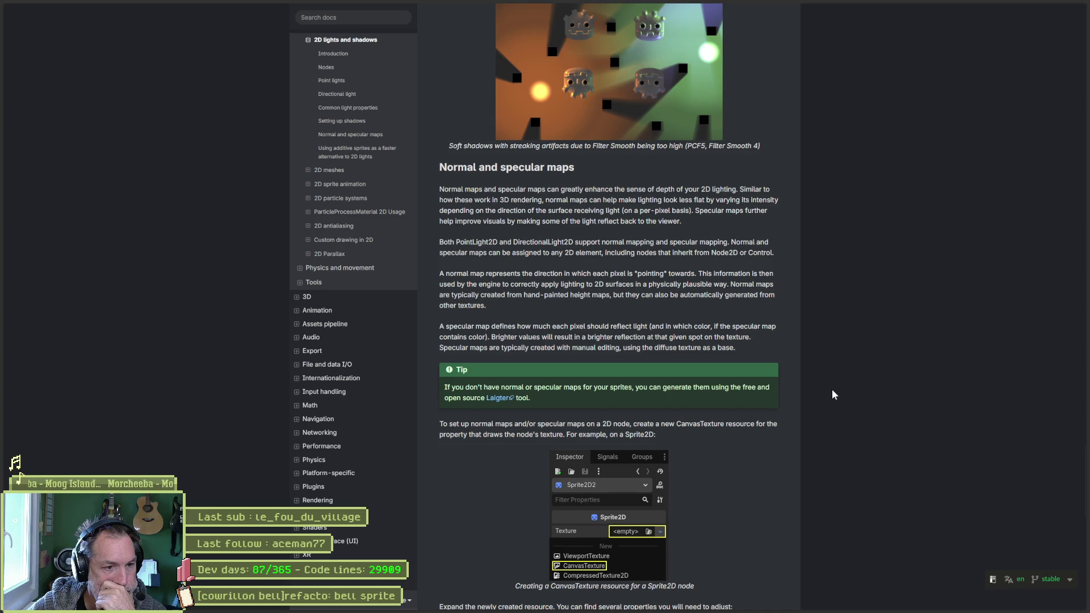
pyautogui.scroll(-10, 833, 394)
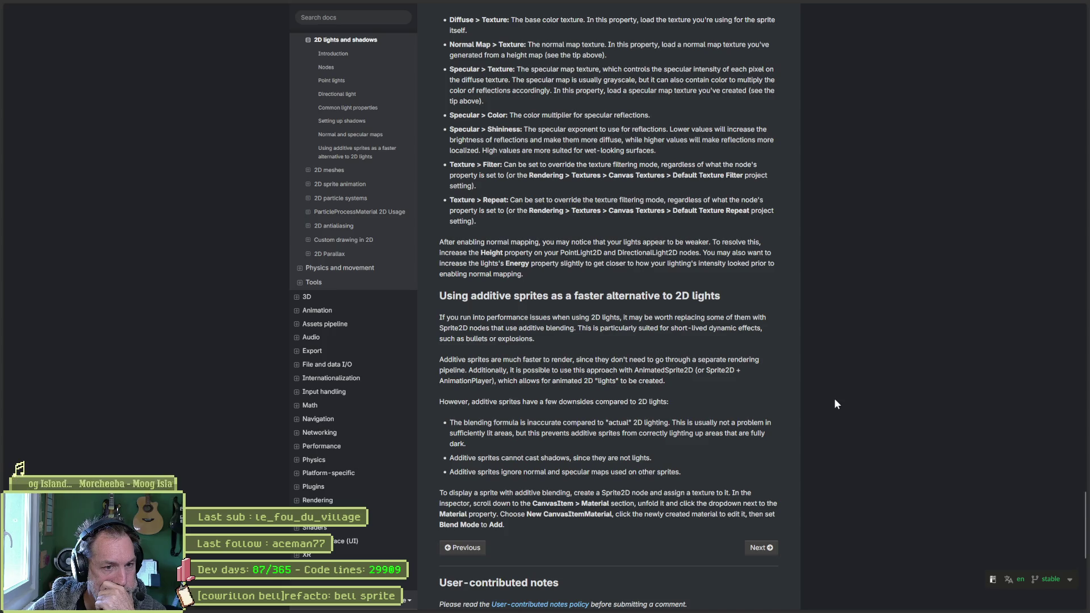
pyautogui.scroll(-5, 834, 401)
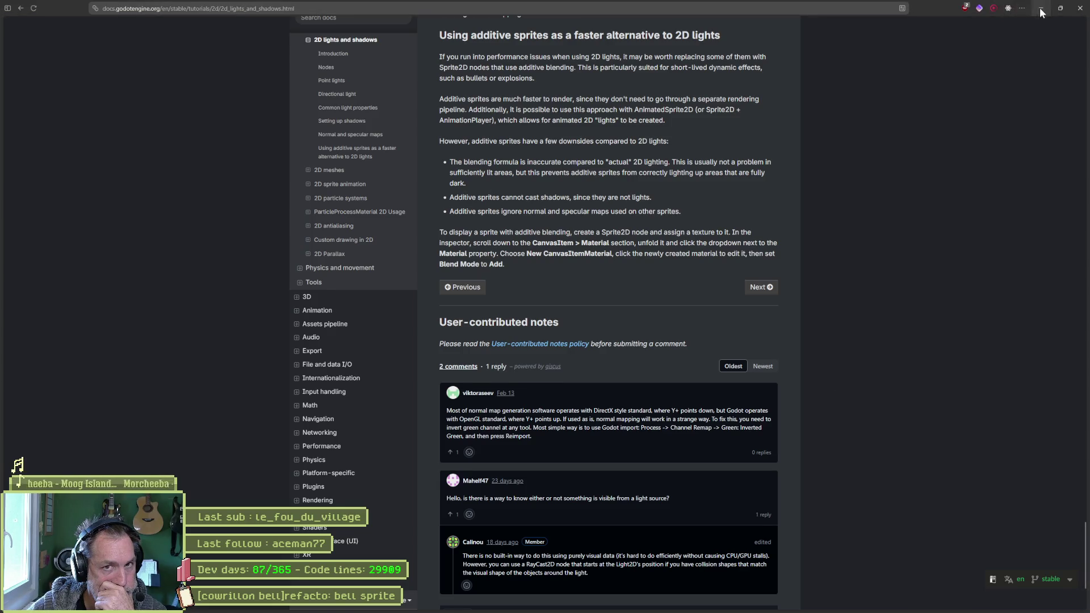
# - Minimize the docs, select FlipRoot and search 'texture' in Create New Node
pyautogui.click(1040, 8)
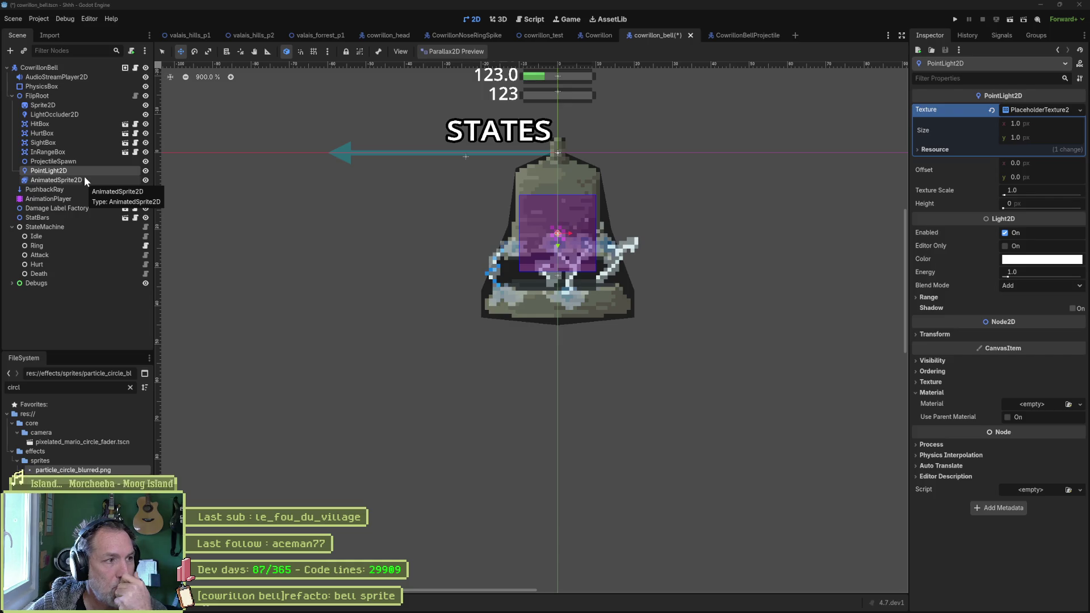
pyautogui.click(86, 97)
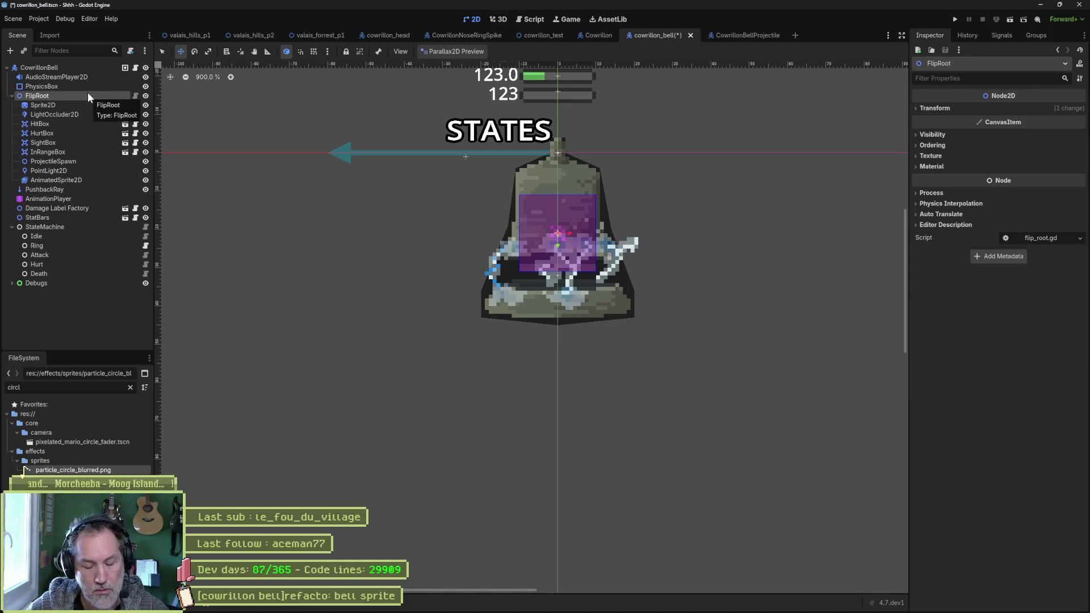
pyautogui.hotkey('ctrl', 'a')
pyautogui.write('texture')
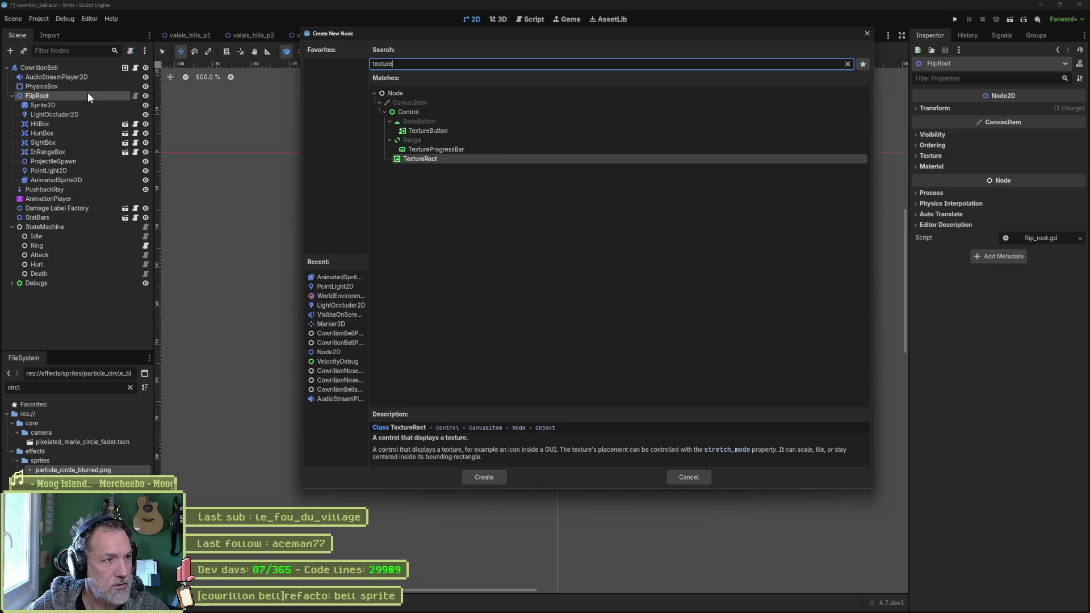
# - Add a TextureRect, try it as the light's texture, then delete it
pyautogui.press('Return')
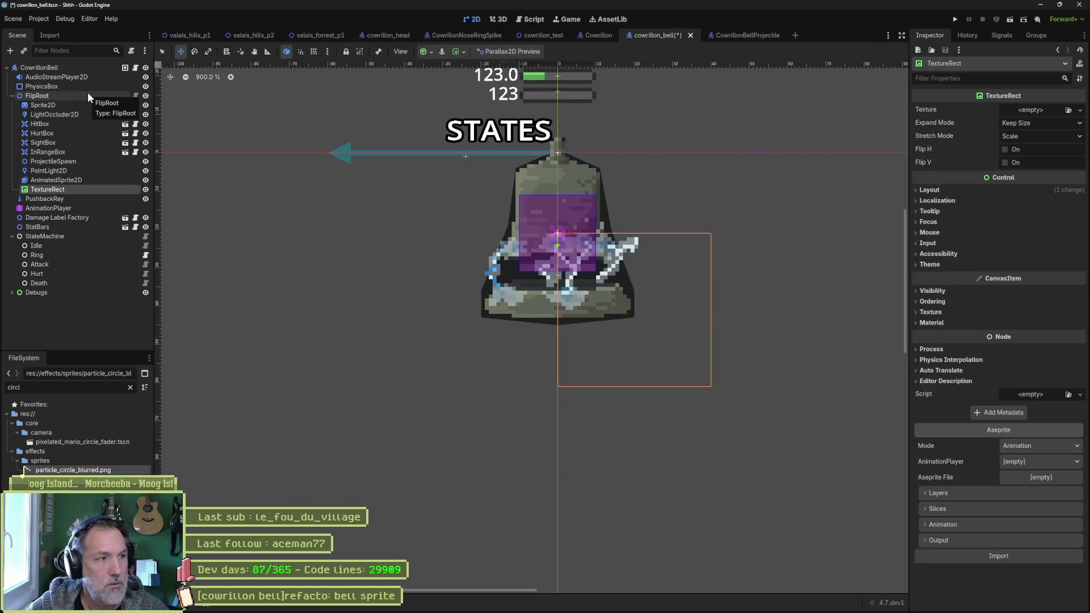
pyautogui.click(49, 170)
pyautogui.moveTo(63, 190)
pyautogui.mouseDown()
pyautogui.moveTo(892, 111)
pyautogui.moveTo(1063, 110)
pyautogui.moveTo(1046, 110)
pyautogui.mouseUp()
pyautogui.click(82, 189)
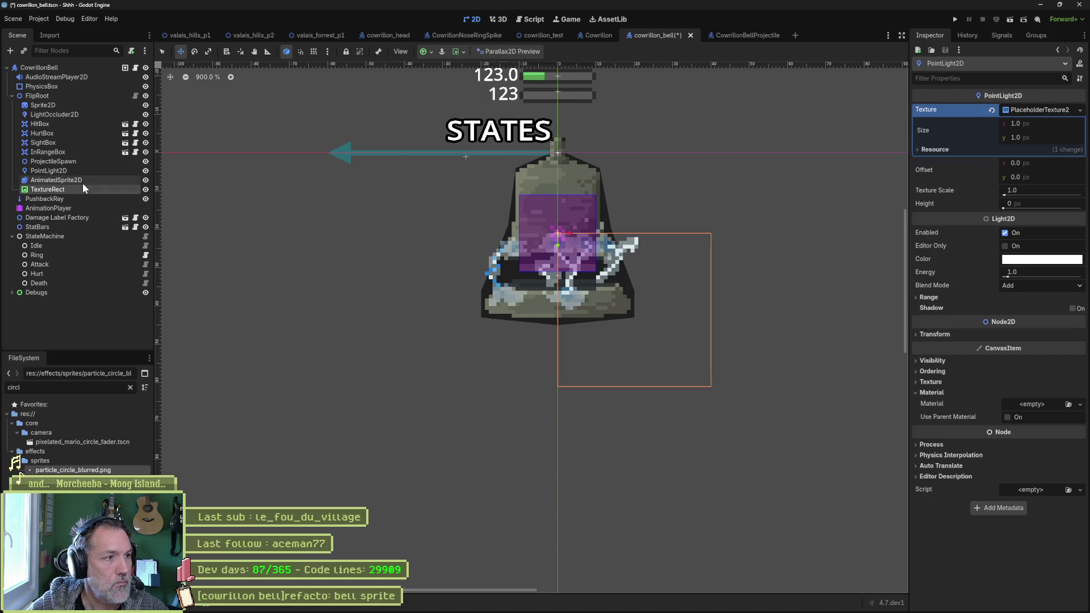
pyautogui.press('Delete')
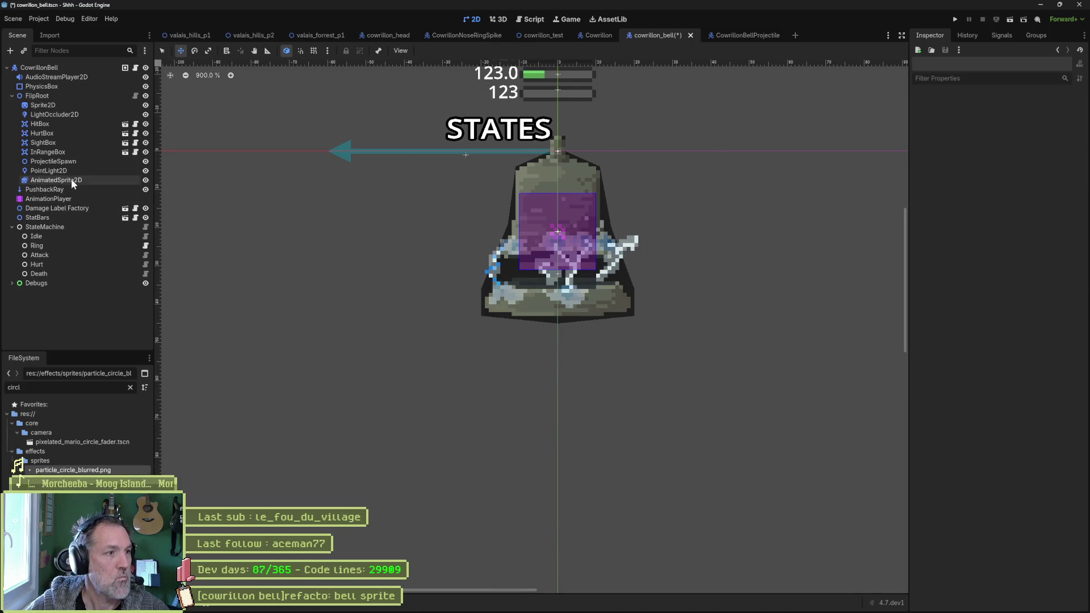
# - Delete AnimatedSprite2D and LightOccluder2D, moving PointLight2D directly below Sprite2D
pyautogui.click(70, 179)
pyautogui.press('Delete')
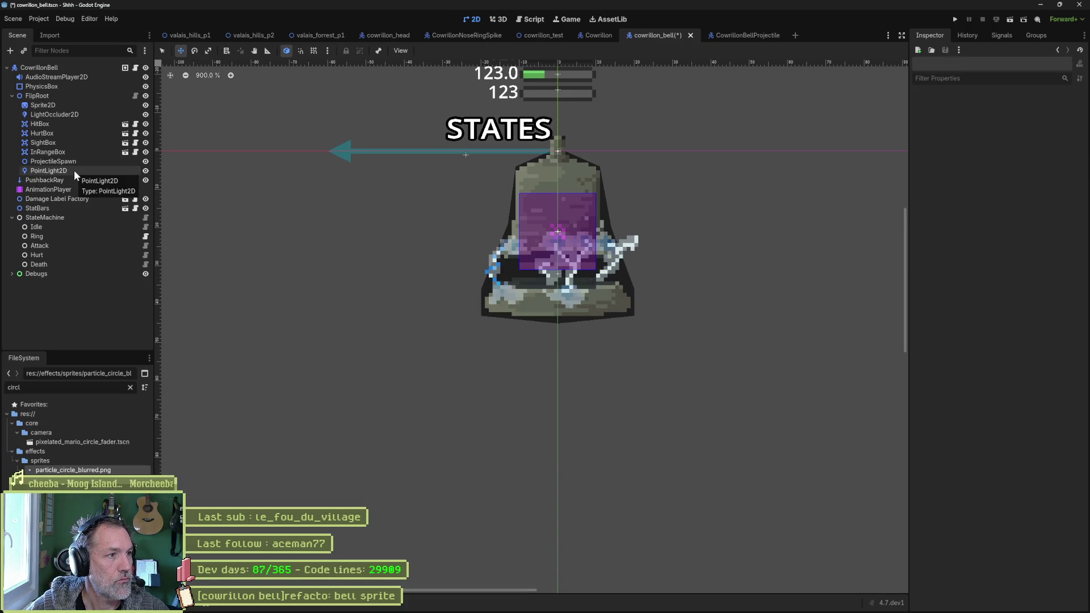
pyautogui.moveTo(74, 169); pyautogui.dragTo(66, 117)
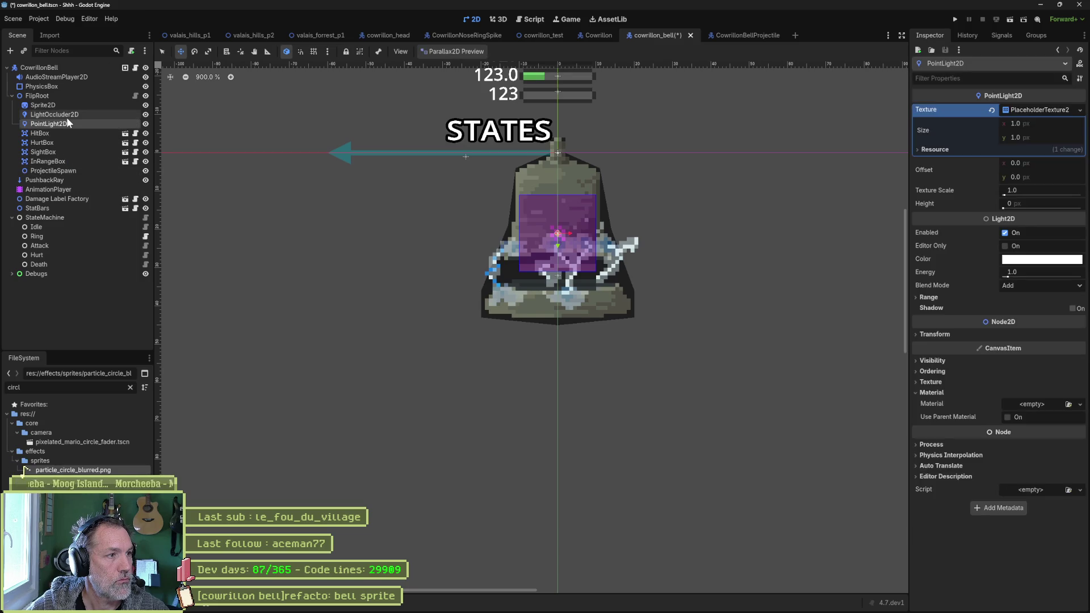
pyautogui.click(68, 115)
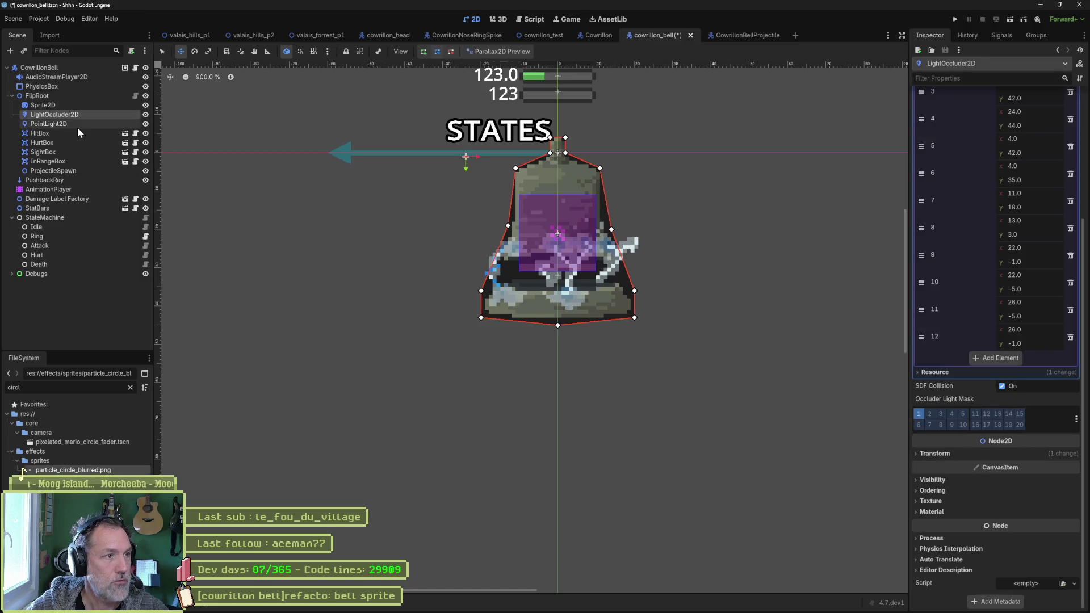
pyautogui.press('Delete')
pyautogui.press('Return')
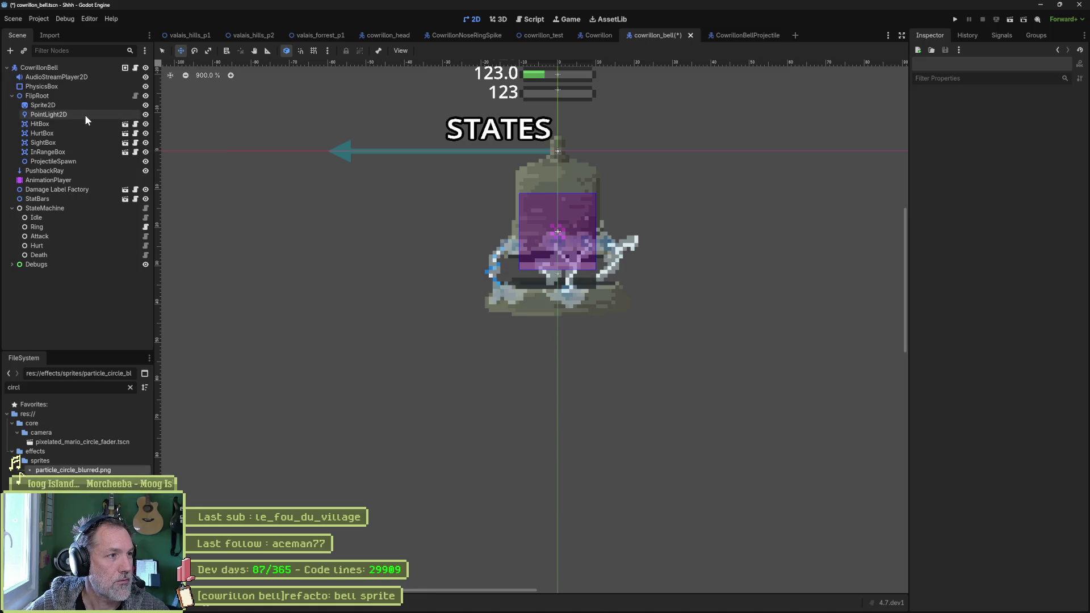
pyautogui.click(84, 114)
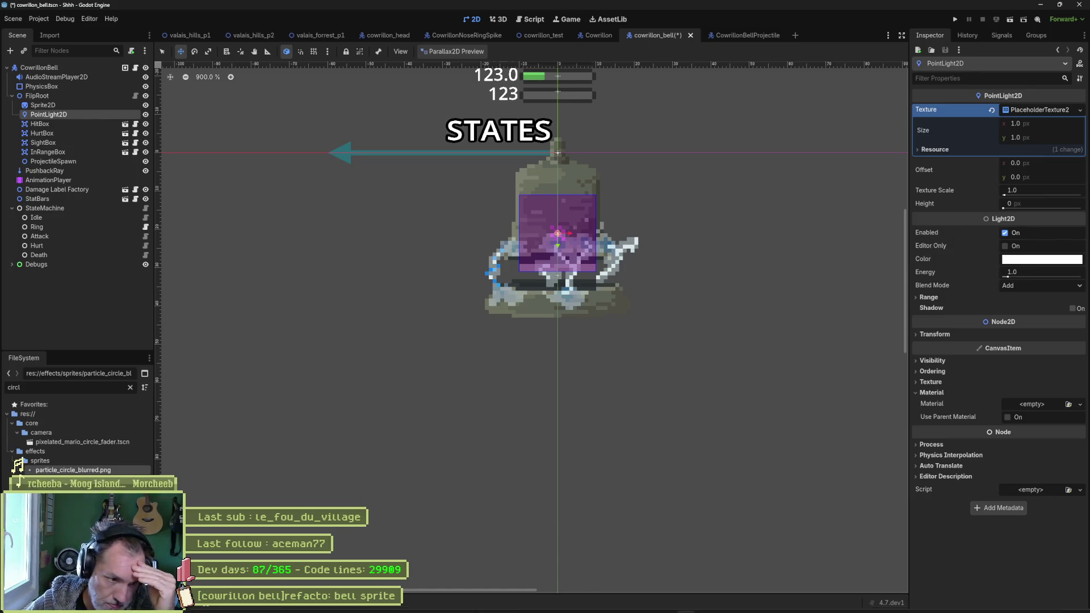
# - Return to the browser's Gemini chat showing how to animate a PointLight2D texture
pyautogui.moveTo(445, 606)
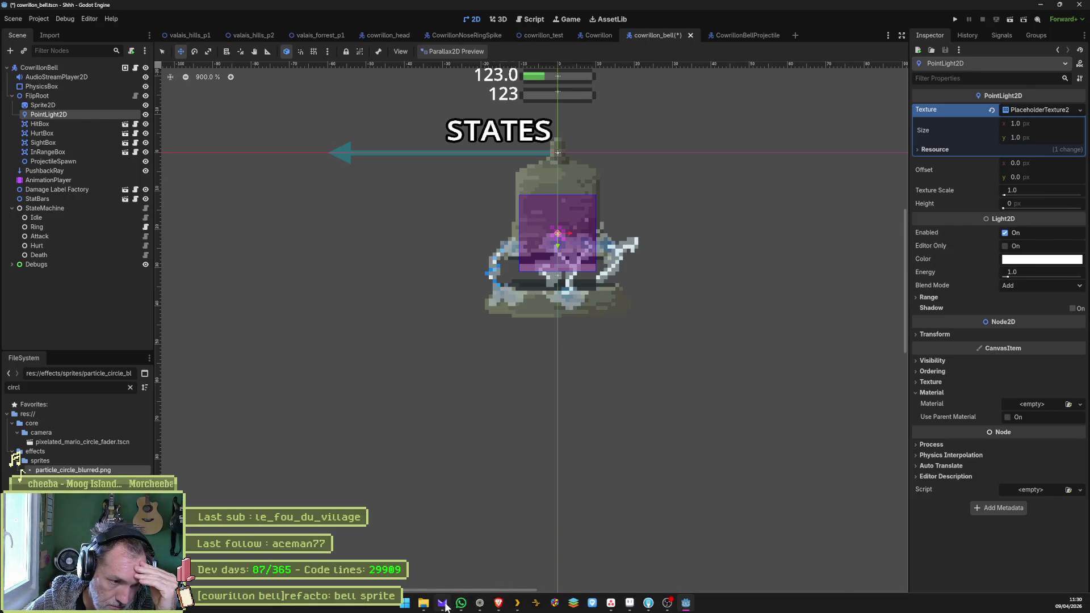
pyautogui.click(479, 603)
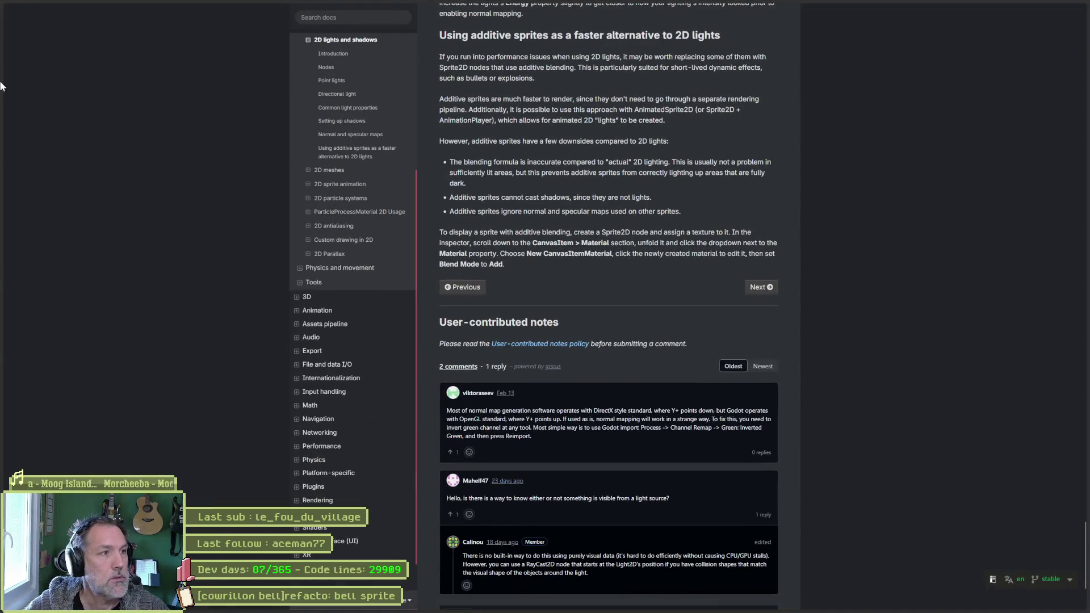
pyautogui.click(54, 59)
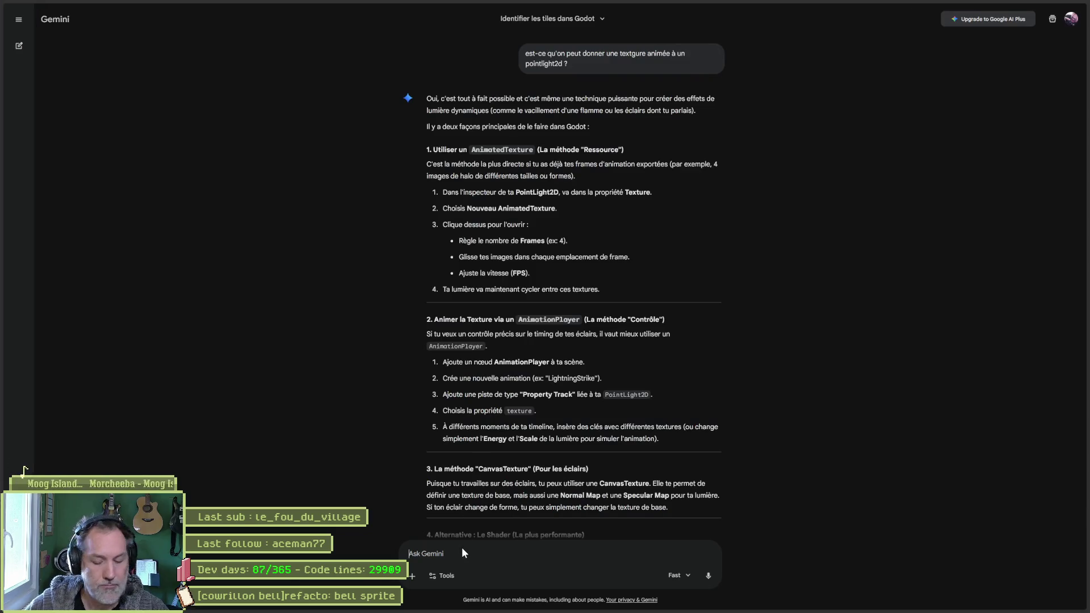
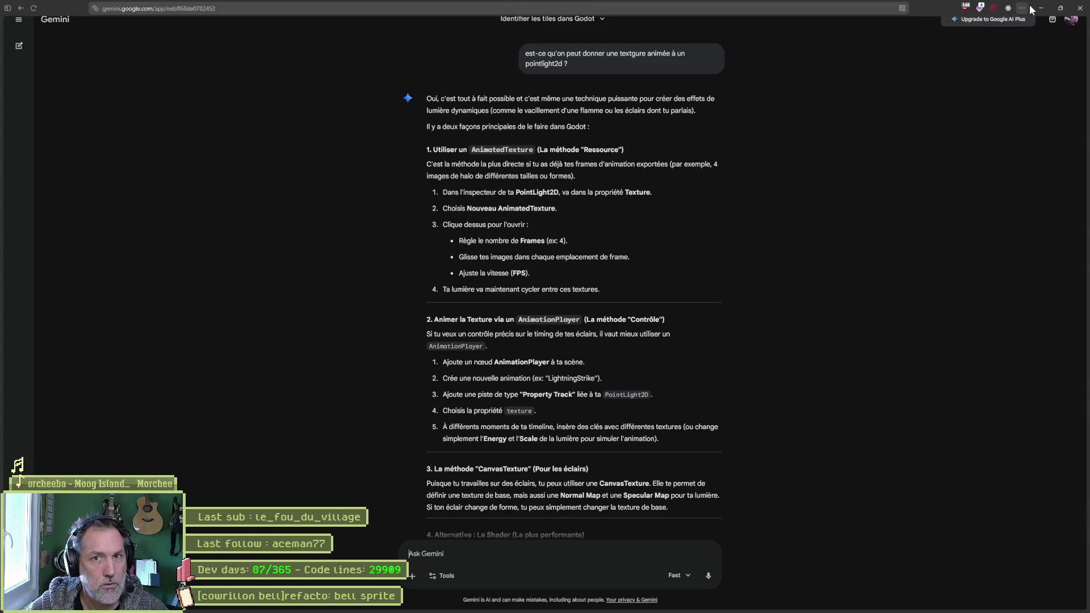
# - Minimize Gemini and clear the 'circl' filter so Godot's FileSystem shows every file
pyautogui.click(1024, 7)
pyautogui.click(130, 387)
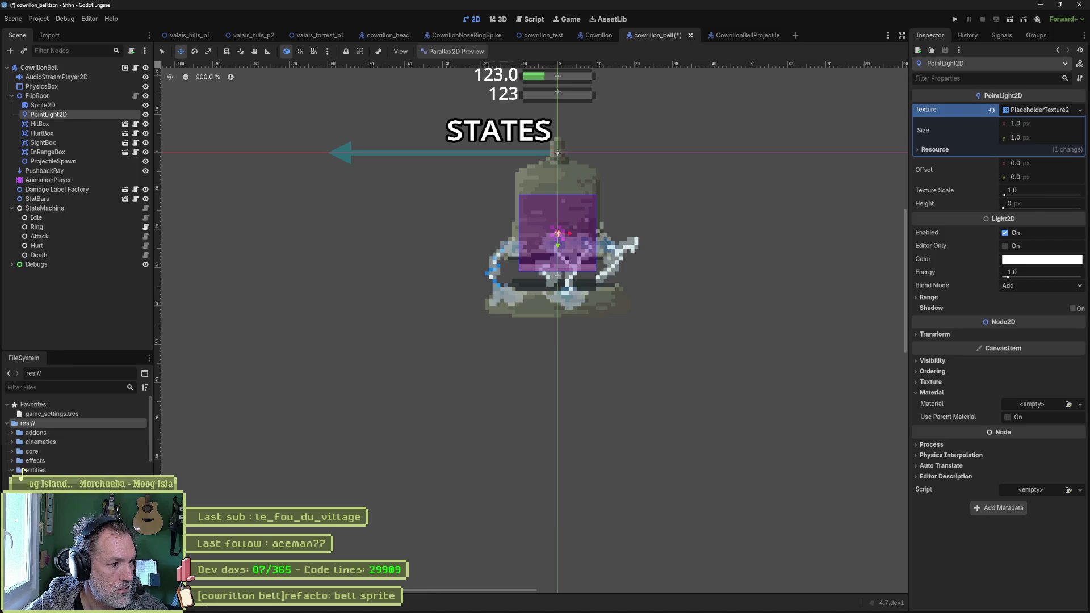
# - Create a new AnimatedTexture in entities' cowrillon_bell_projectile folder, saved as lightning_bolts.tres
pyautogui.click(17, 469)
pyautogui.scroll(-2, 23, 466)
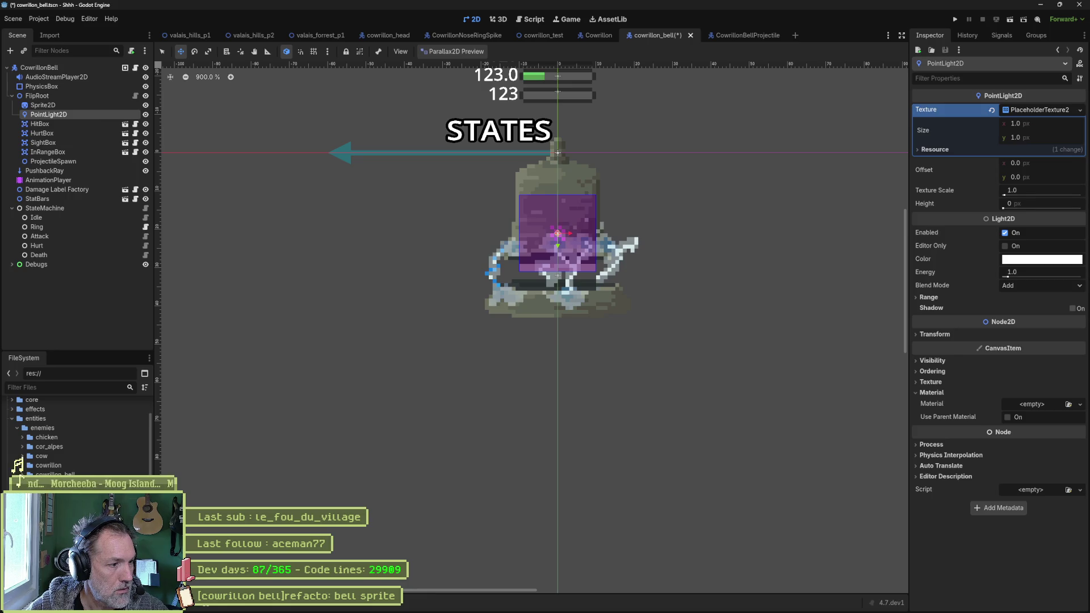
pyautogui.rightClick(23, 471)
pyautogui.moveTo(116, 461)
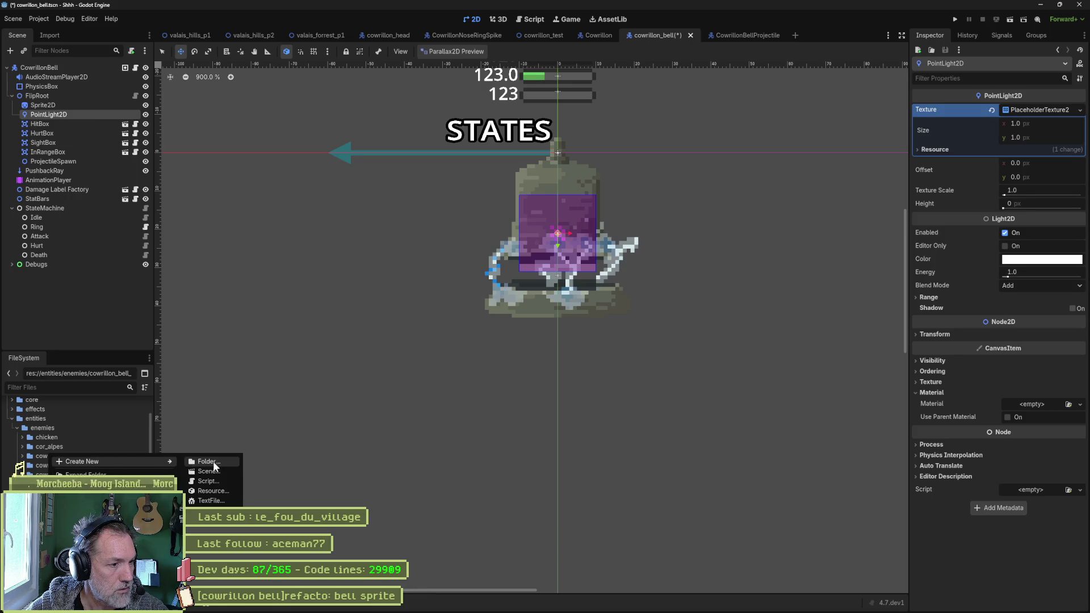
pyautogui.click(217, 489)
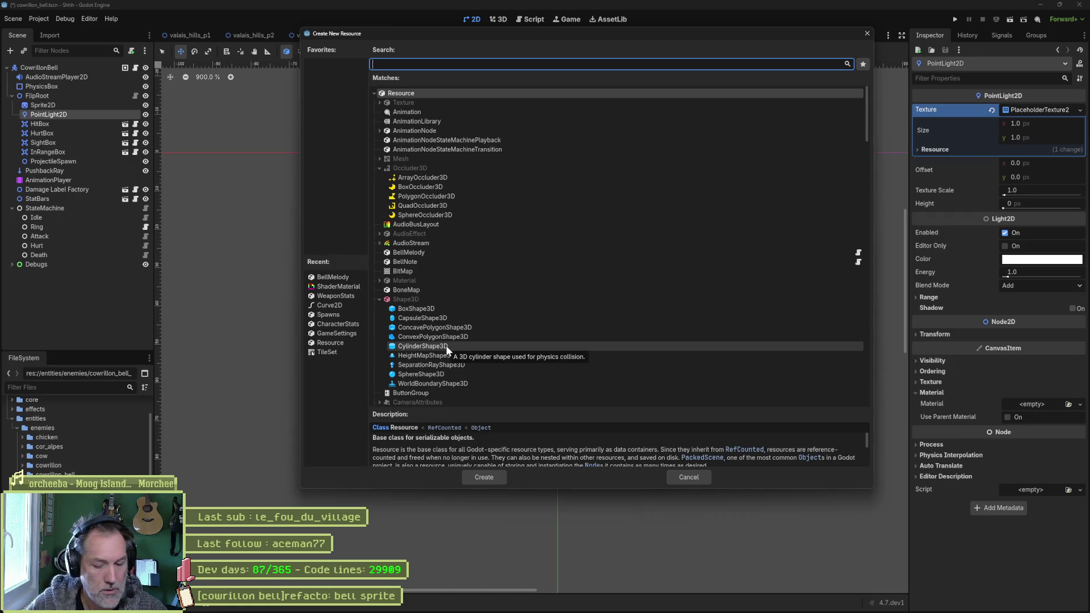
pyautogui.write('animate')
pyautogui.press('Return')
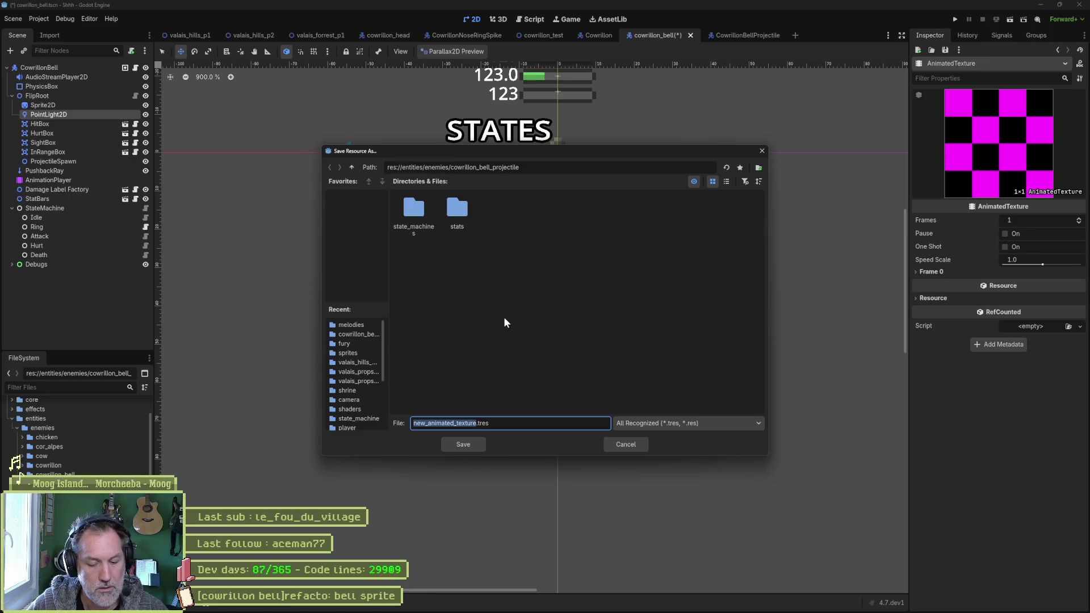
pyautogui.write('lightin')
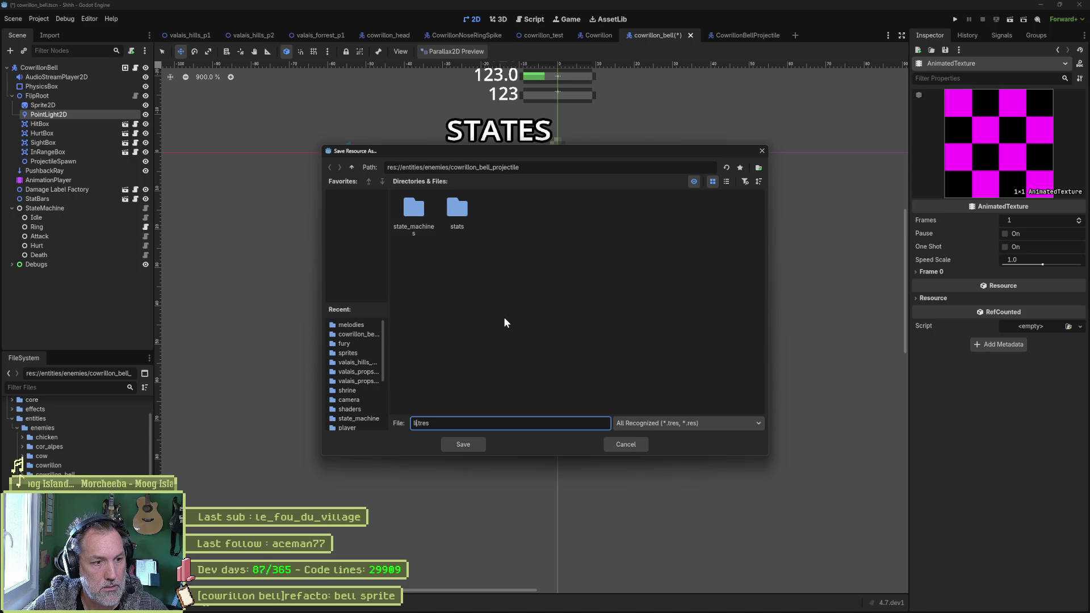
pyautogui.write('ing_bol')
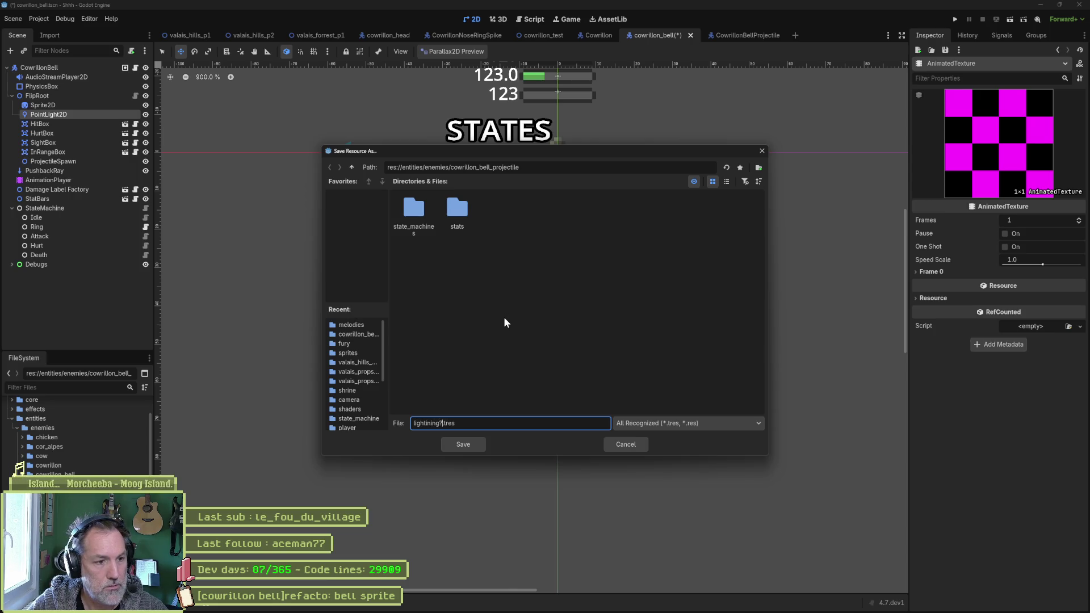
pyautogui.write('ts')
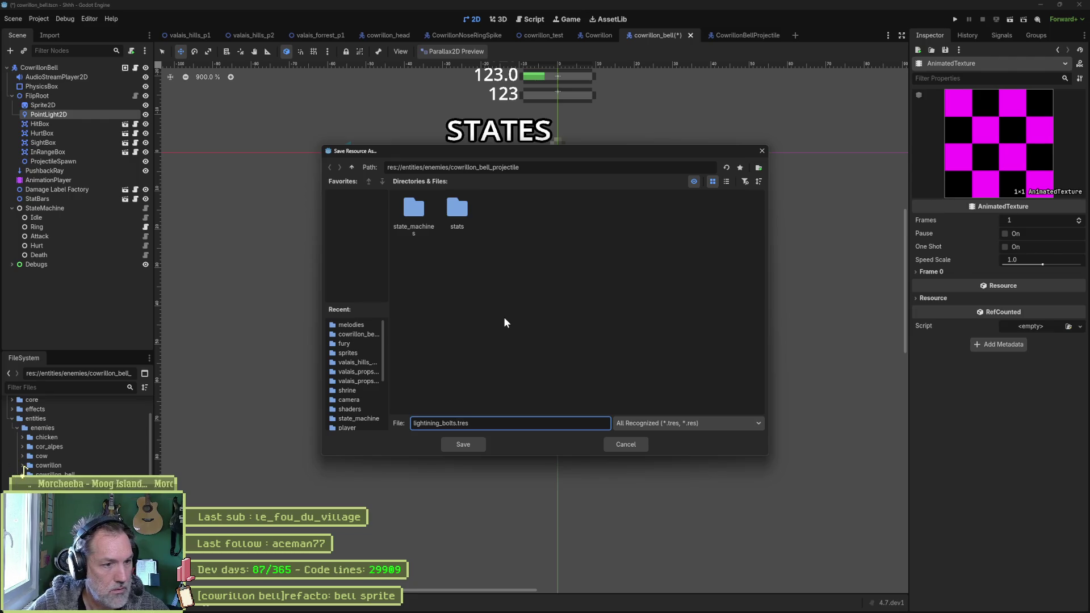
pyautogui.press('BackSpace')
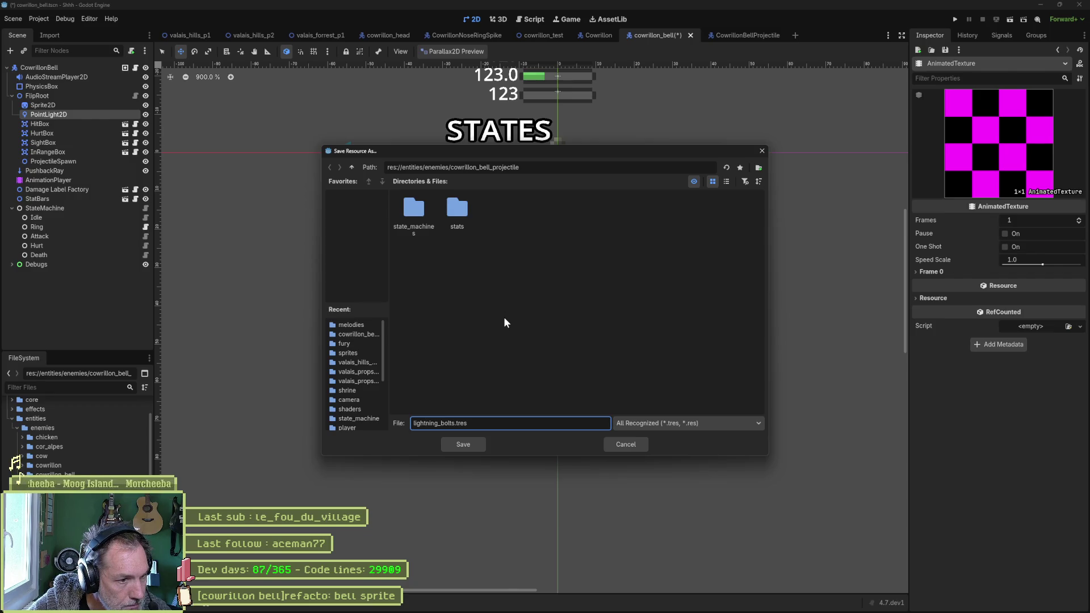
pyautogui.press('Return')
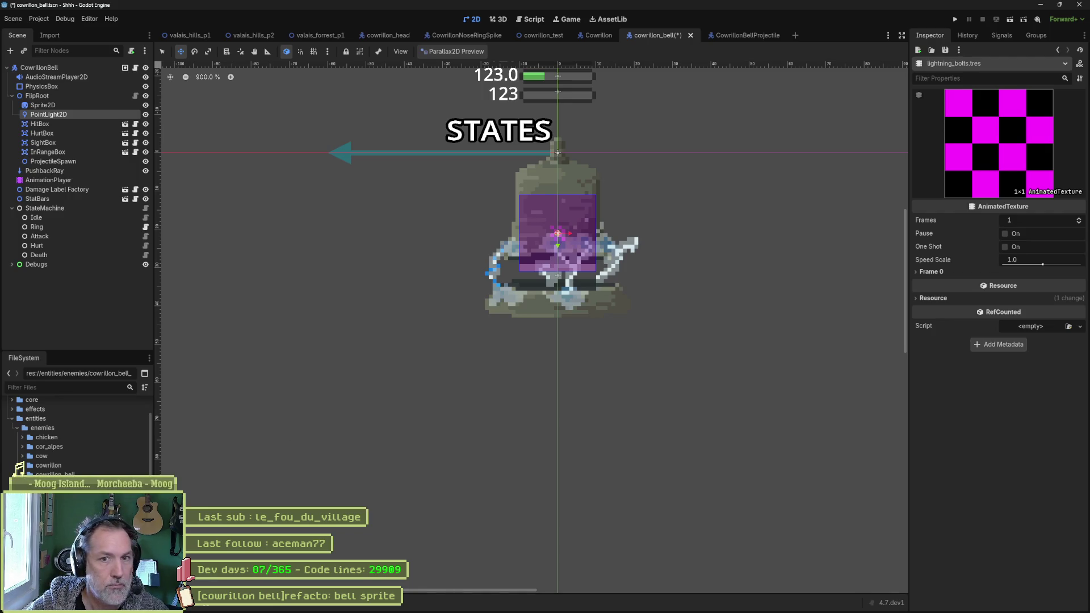
# - Give lightning_bolts 4 frames, then go back to the PointLight2D's properties
pyautogui.click(1079, 222)
pyautogui.click(1079, 222)
pyautogui.click(1079, 223)
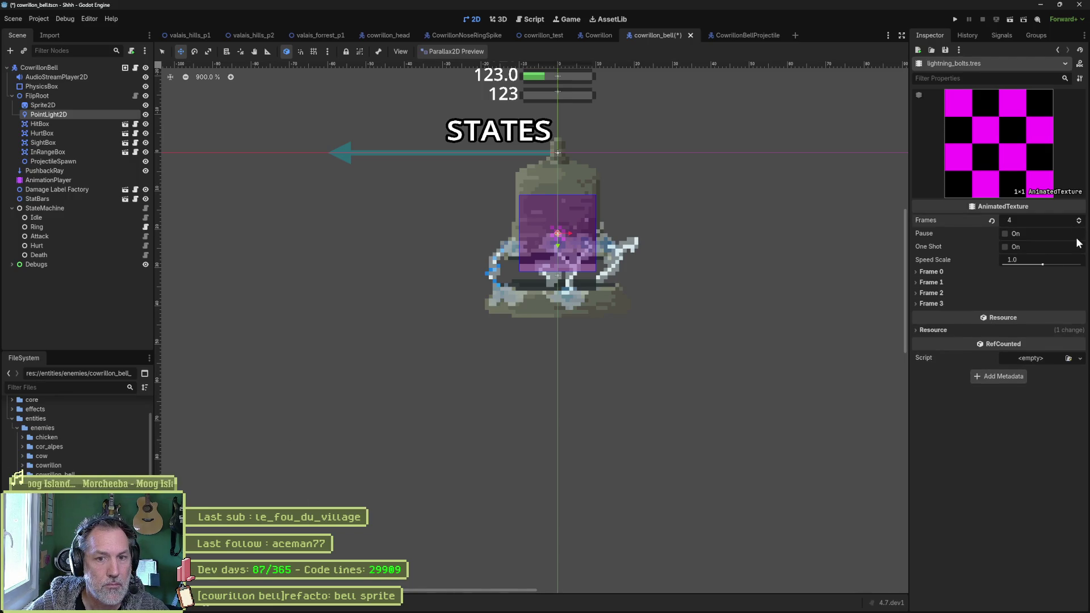
pyautogui.click(931, 272)
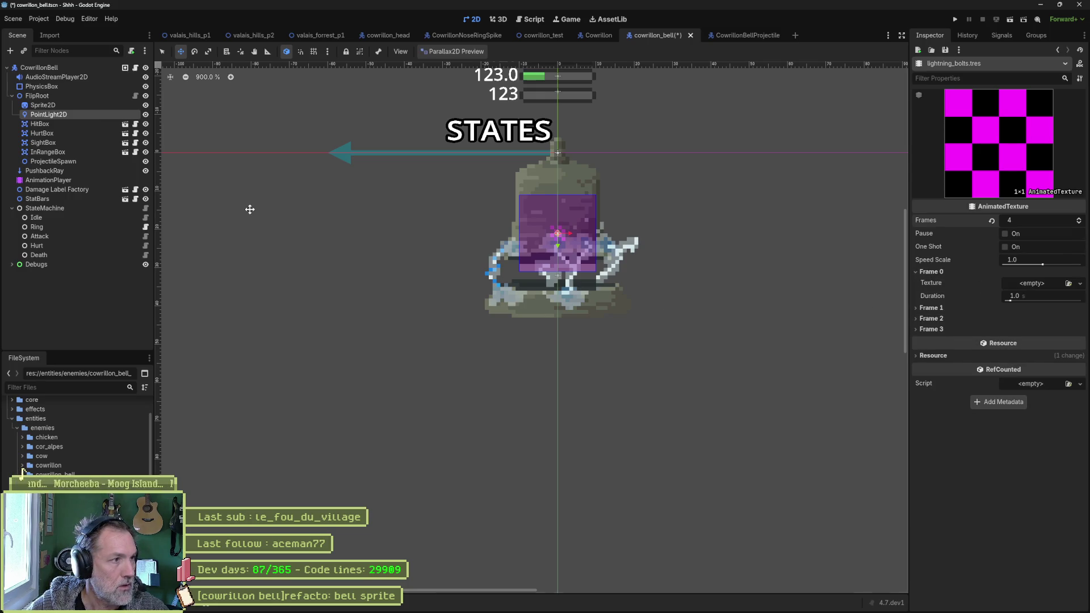
pyautogui.click(81, 105)
pyautogui.click(77, 114)
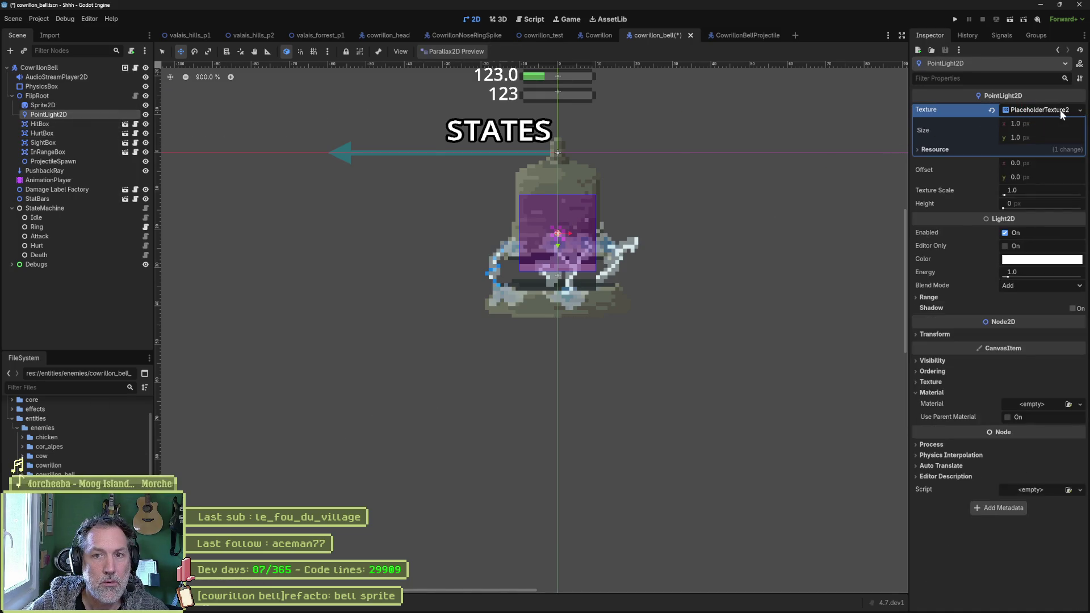
# - Replace the light's placeholder texture with lightning_bolts.tres via Quick Load
pyautogui.click(991, 109)
pyautogui.click(1079, 110)
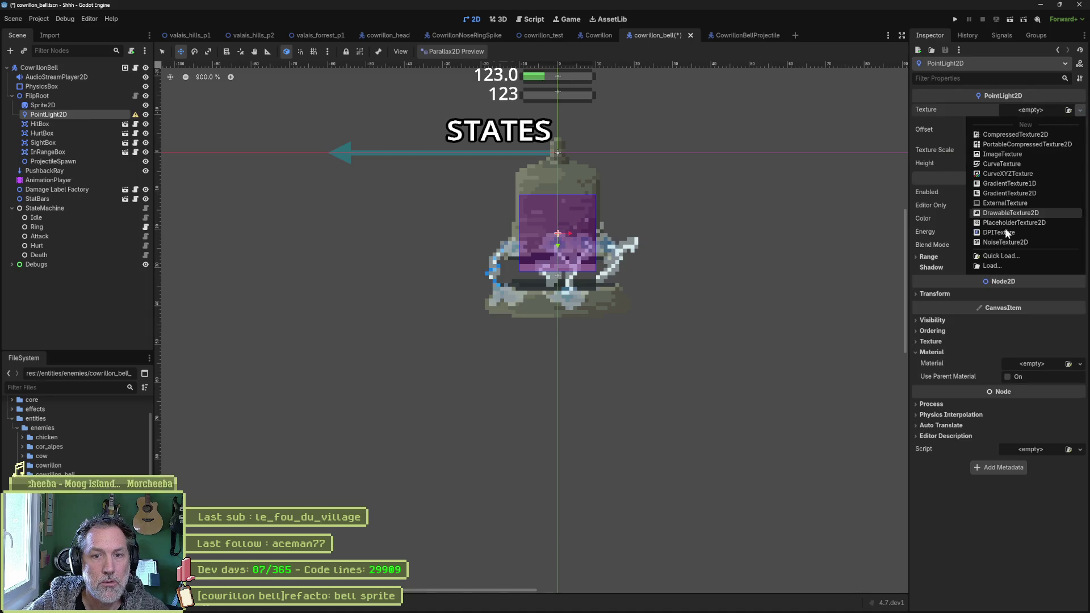
pyautogui.click(1001, 256)
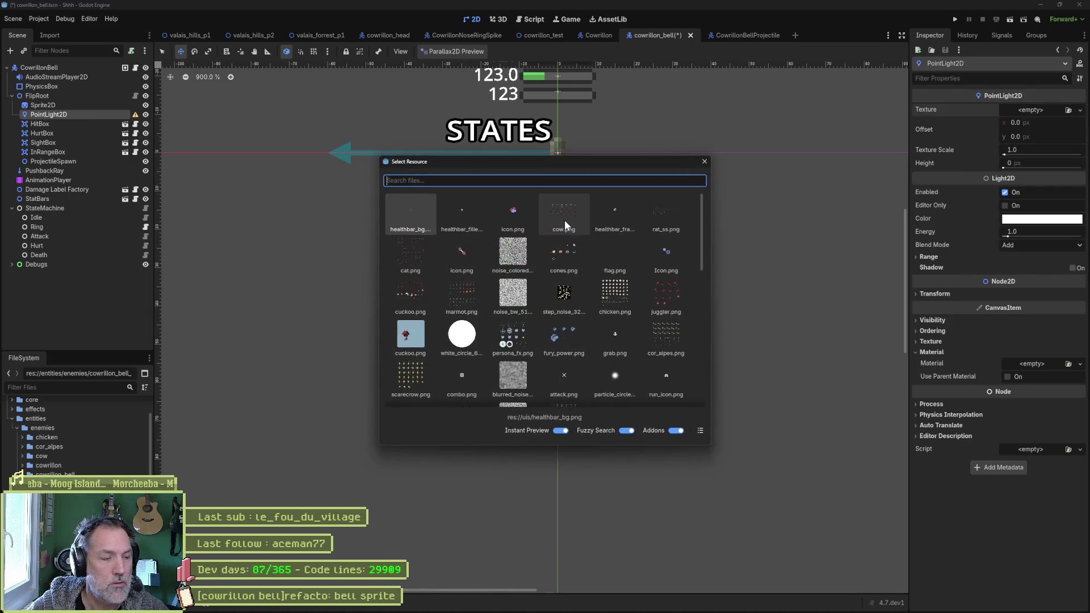
pyautogui.write('lightnin')
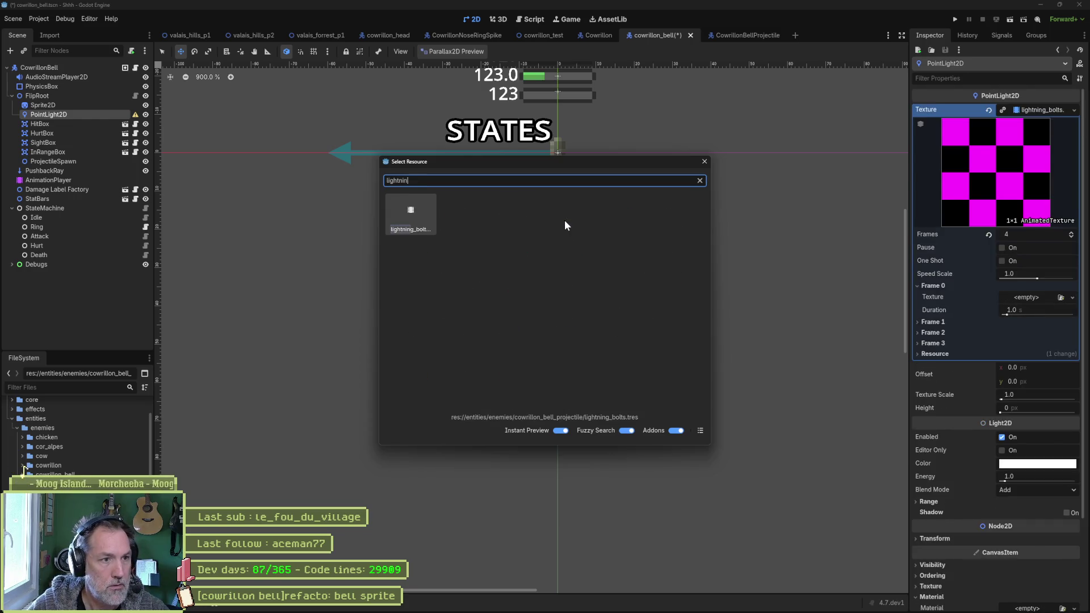
pyautogui.press('Return')
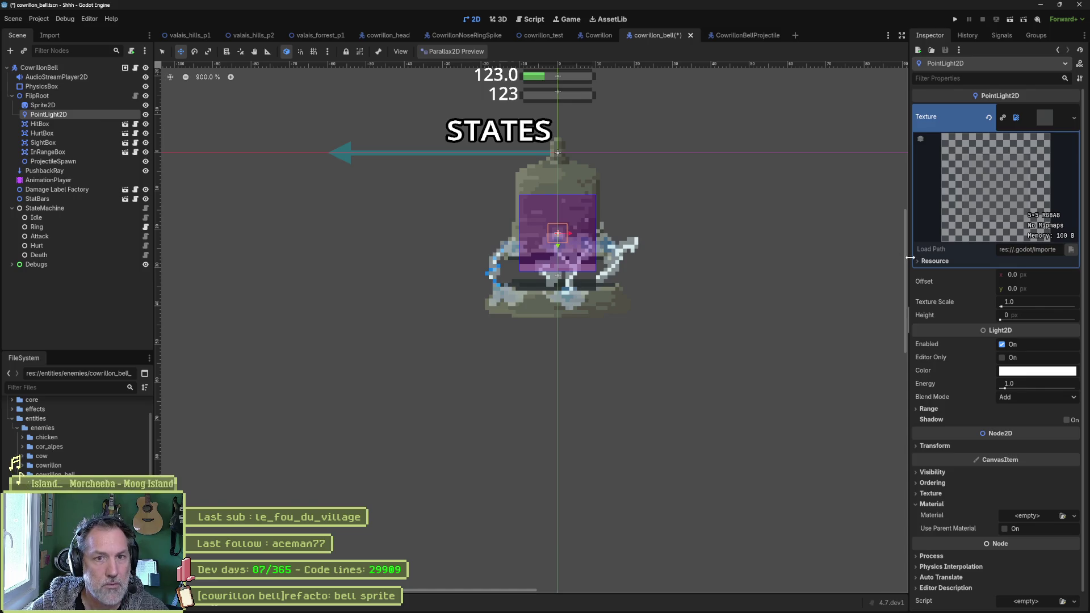
# - Save the bell scene and nudge the light slightly up and left
pyautogui.hotkey('ctrl', 's')
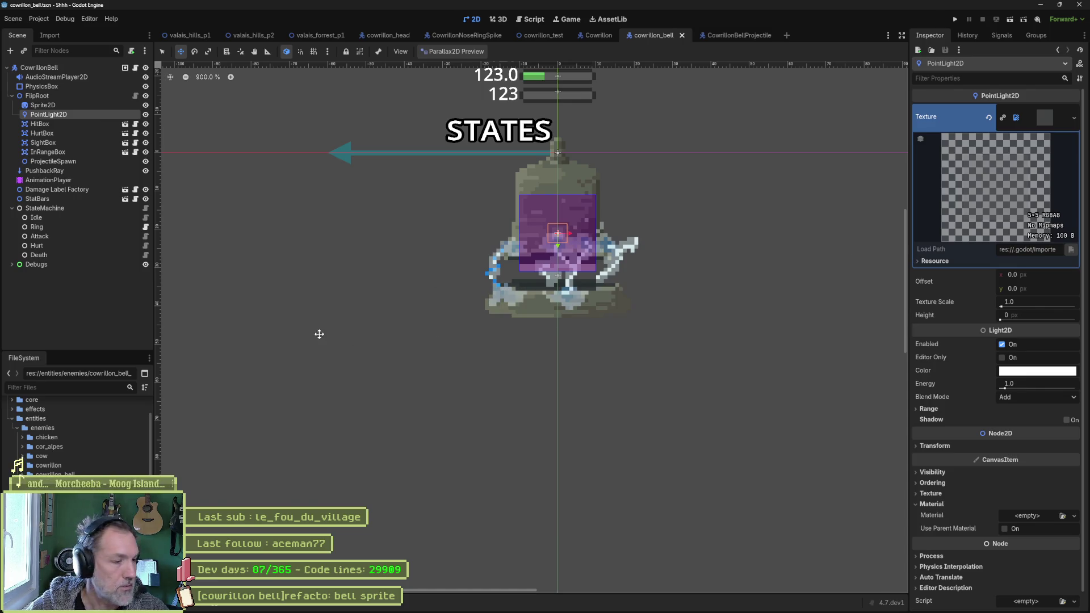
pyautogui.moveTo(548, 241)
pyautogui.mouseDown()
pyautogui.moveTo(502, 249)
pyautogui.moveTo(525, 199)
pyautogui.moveTo(541, 194)
pyautogui.mouseUp()
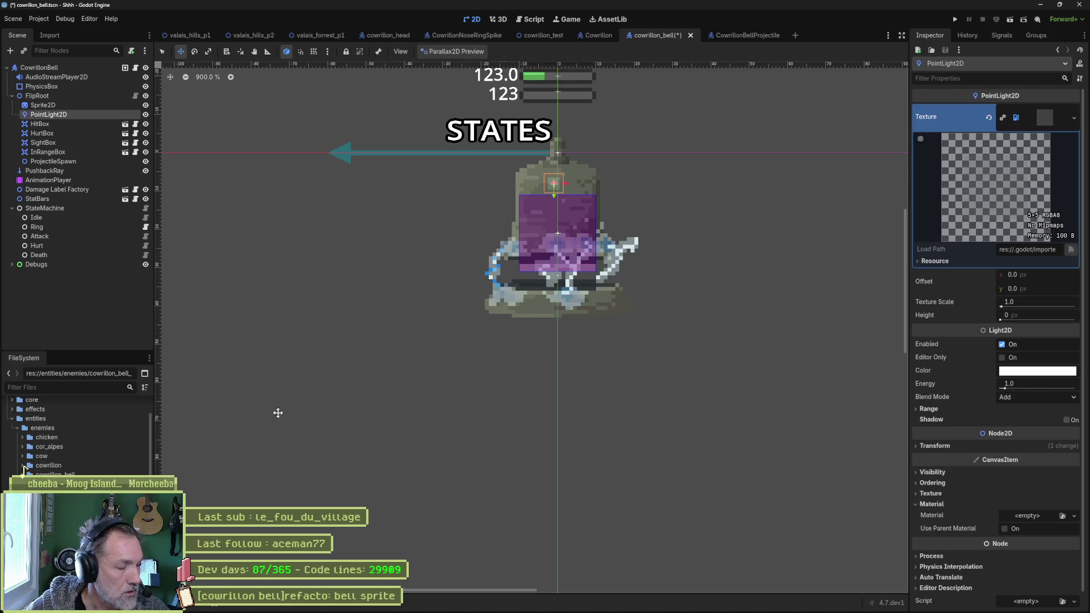
pyautogui.click(630, 602)
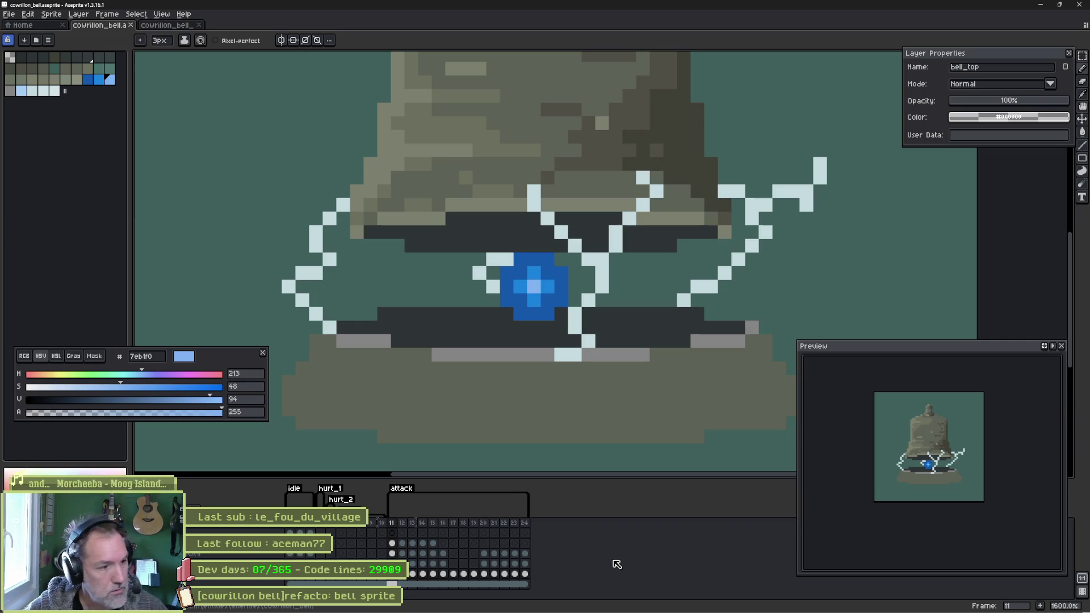
# - Open Export Sprite Sheet for the bell sprite with Split Tags enabled, inspecting the preview
pyautogui.click(8, 16)
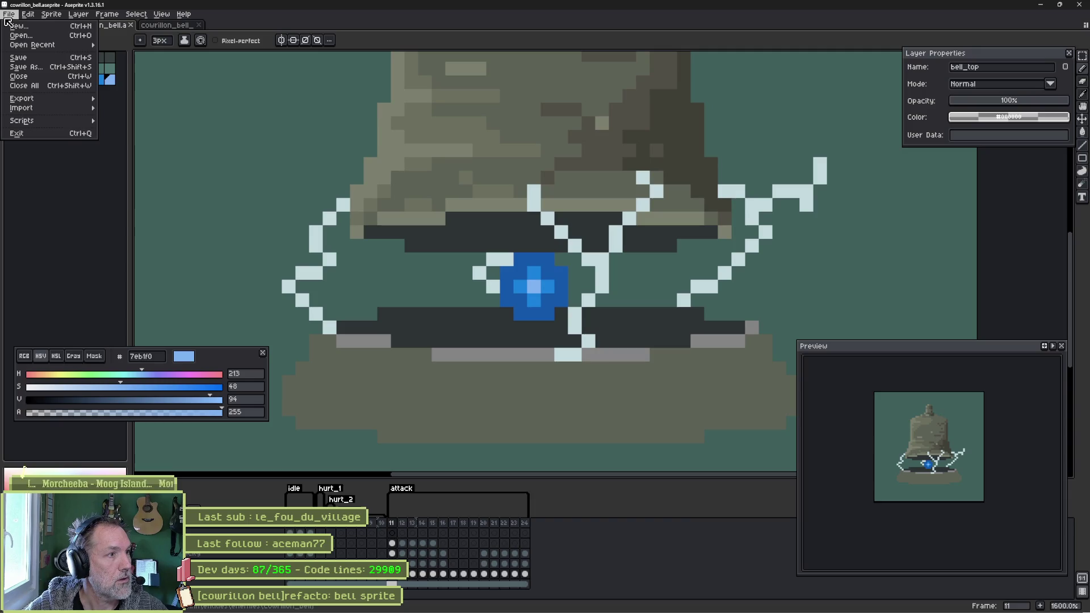
pyautogui.moveTo(63, 103)
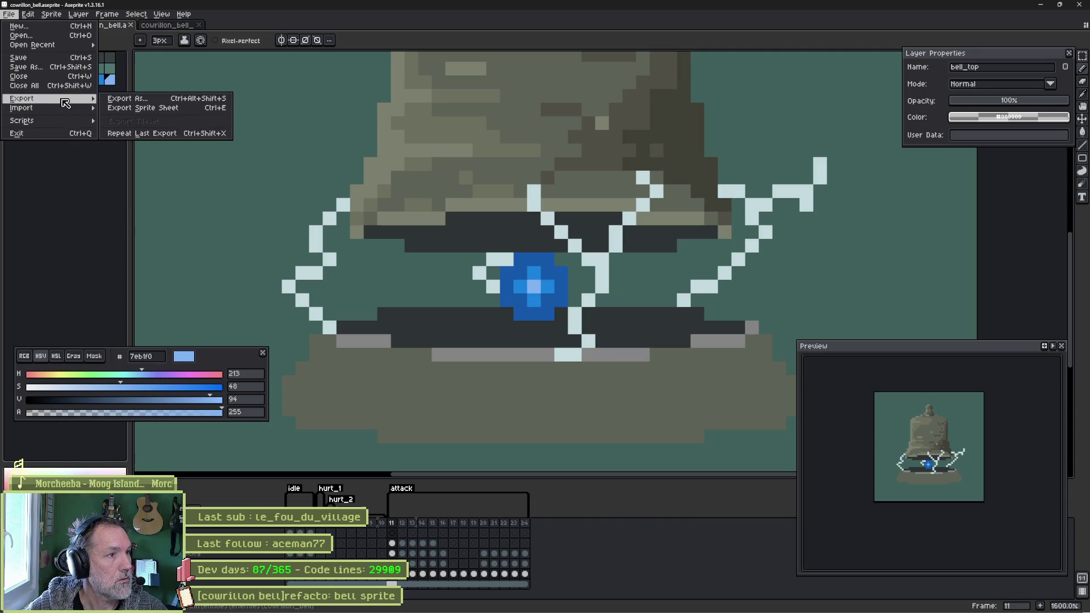
pyautogui.click(152, 109)
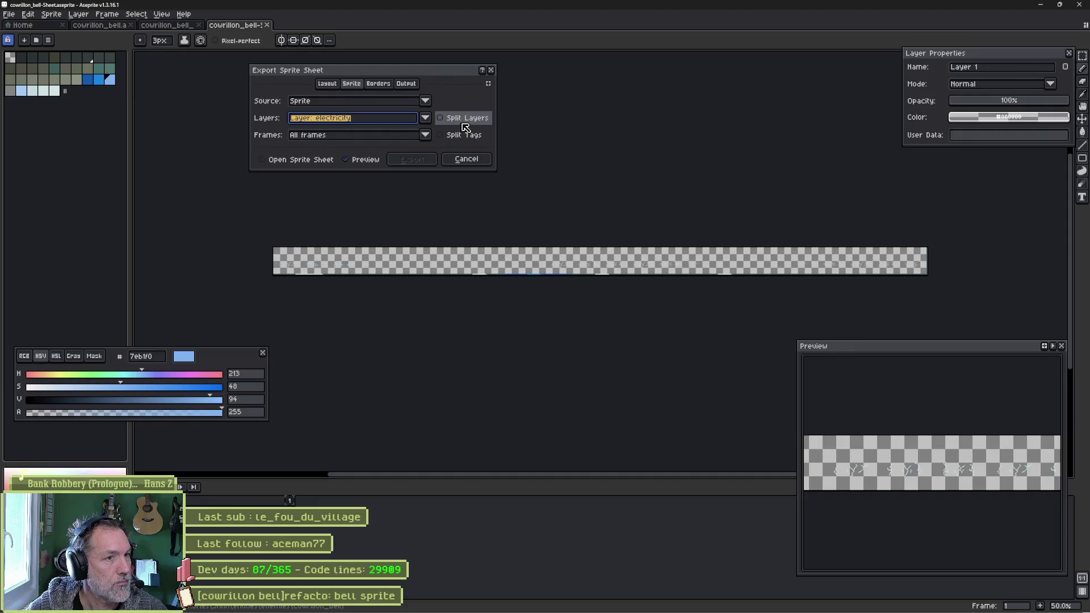
pyautogui.click(459, 136)
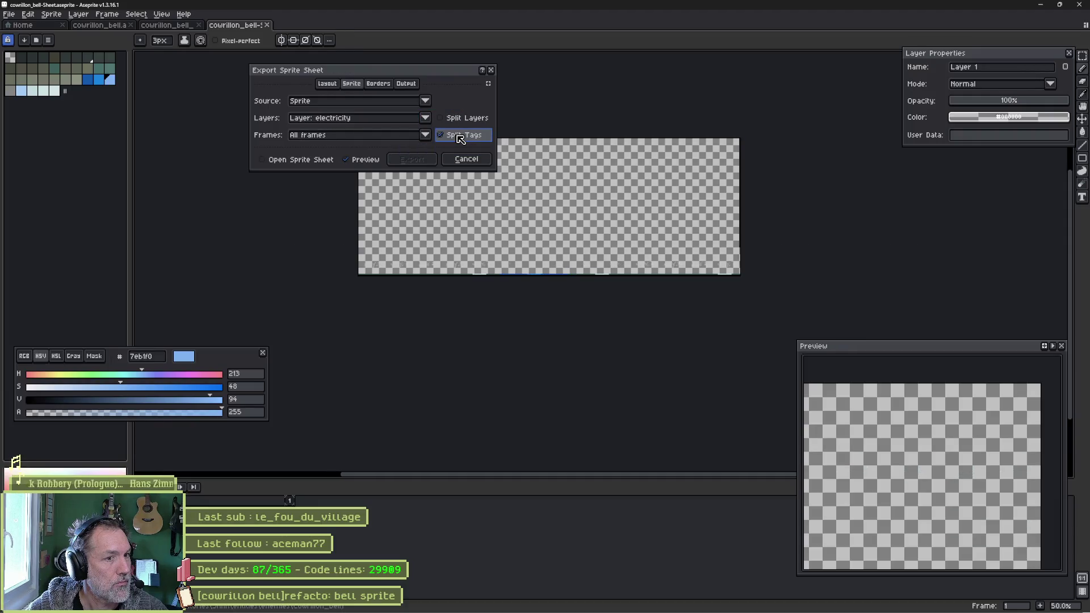
pyautogui.moveTo(644, 145); pyautogui.dragTo(767, 219)
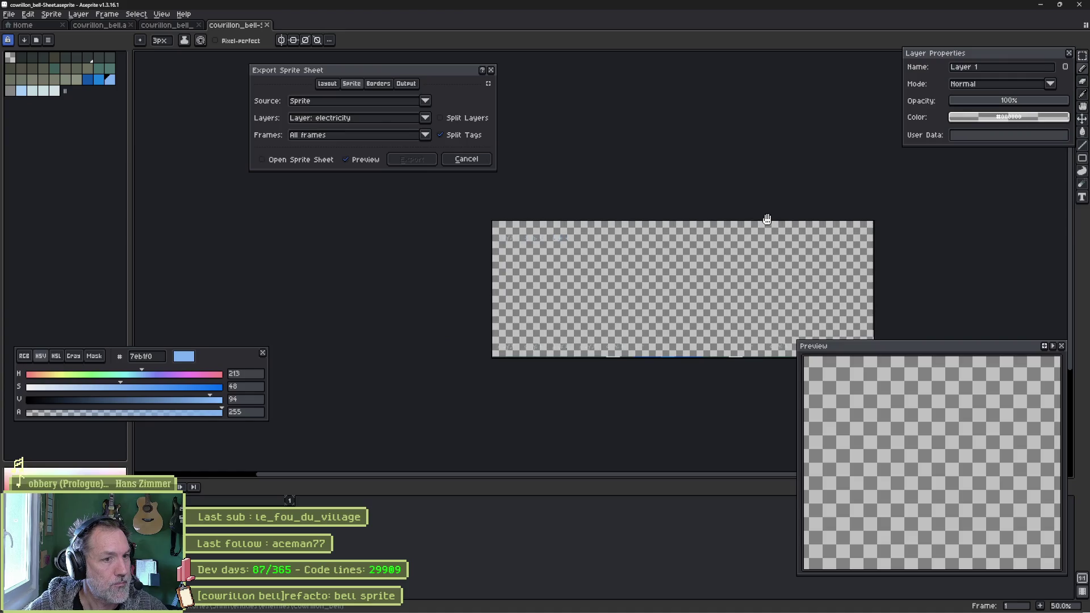
pyautogui.scroll(4, 578, 232)
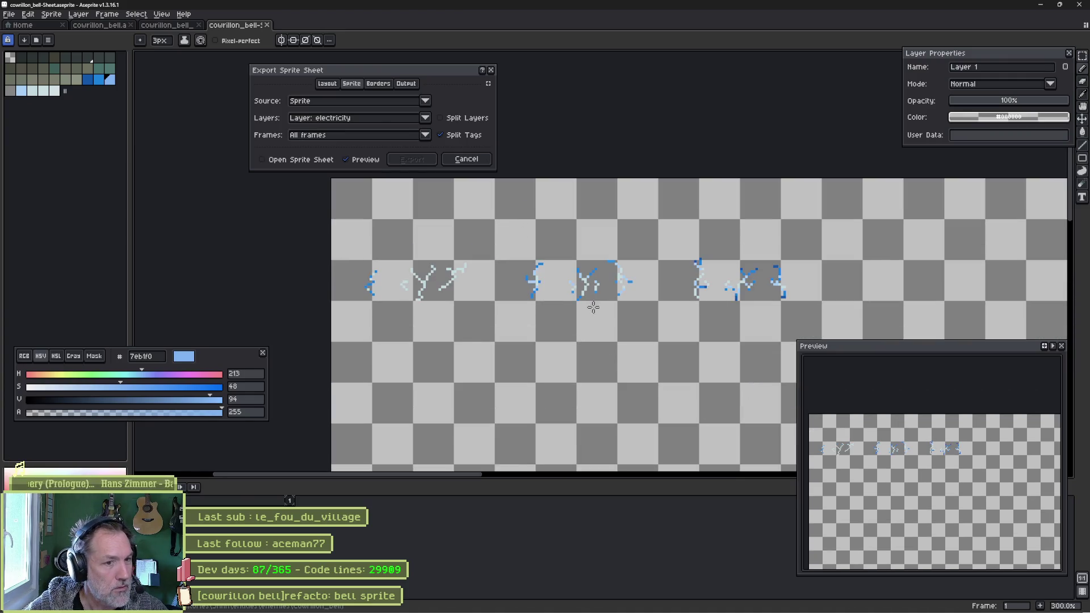
pyautogui.scroll(1, 664, 156)
pyautogui.moveTo(664, 157)
pyautogui.mouseDown()
pyautogui.moveTo(700, 110)
pyautogui.moveTo(678, 117)
pyautogui.mouseUp()
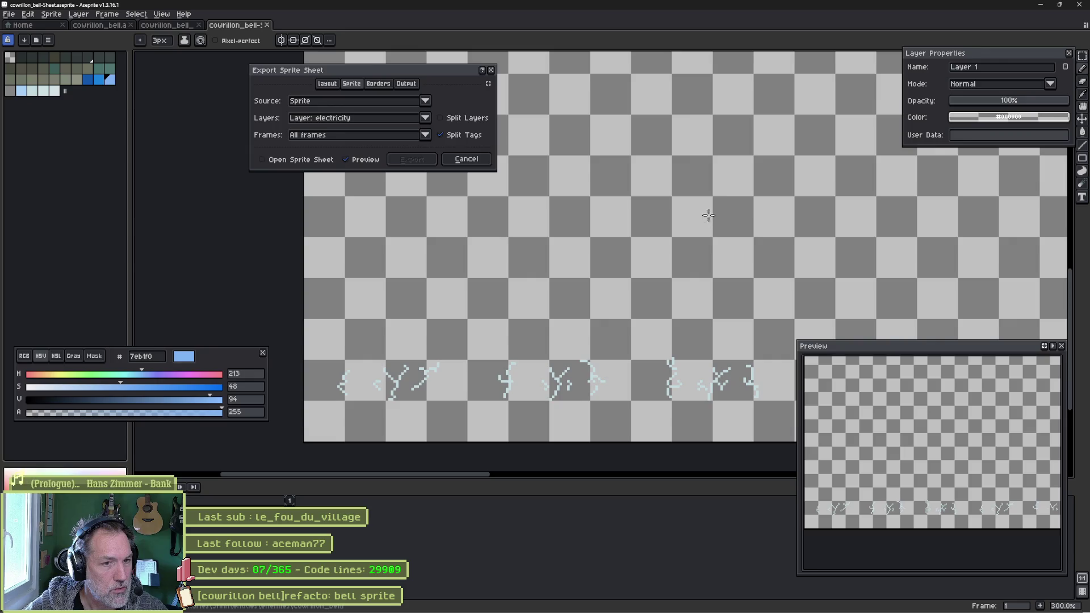
pyautogui.moveTo(708, 214); pyautogui.dragTo(630, 294)
pyautogui.scroll(-3, 630, 295)
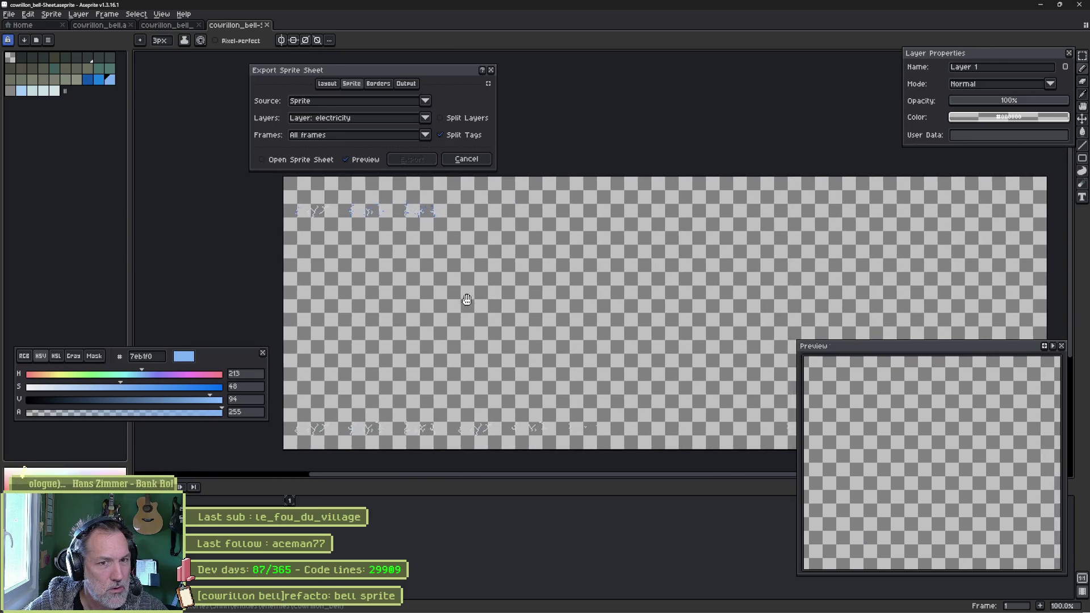
pyautogui.moveTo(330, 267)
pyautogui.mouseDown()
pyautogui.moveTo(287, 245)
pyautogui.moveTo(368, 219)
pyautogui.moveTo(440, 243)
pyautogui.moveTo(462, 309)
pyautogui.mouseUp()
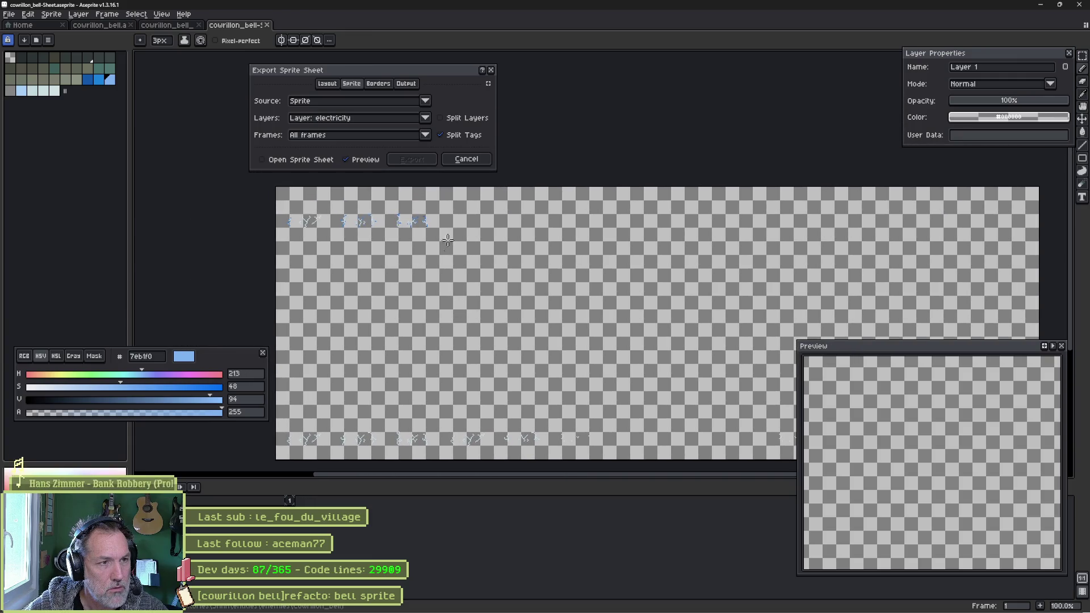
# - Turn off Split Layers and limit the exported frames to Tag: idle
pyautogui.click(451, 120)
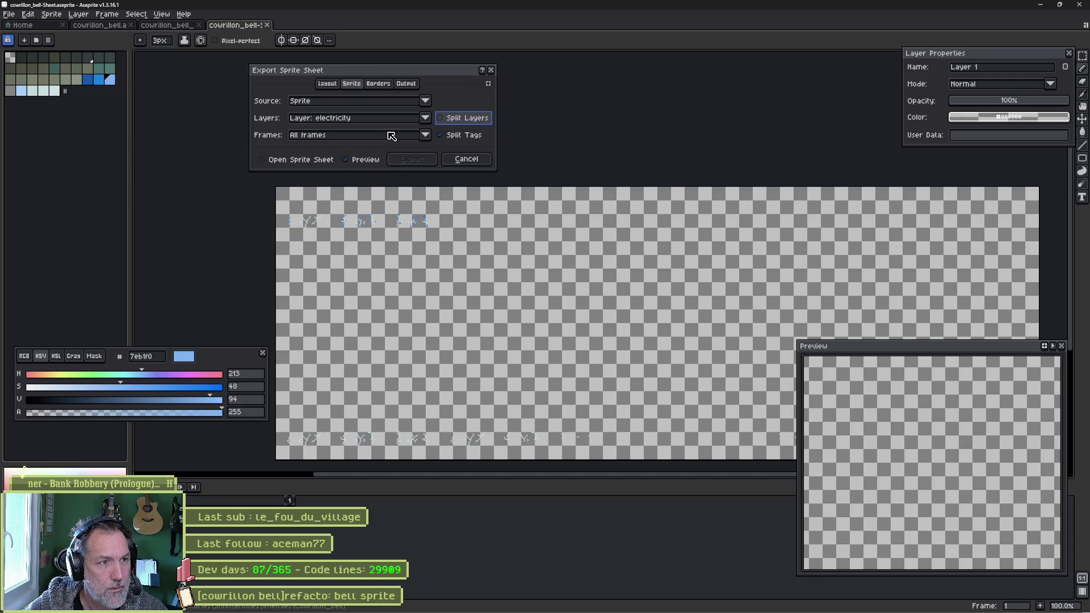
pyautogui.click(350, 137)
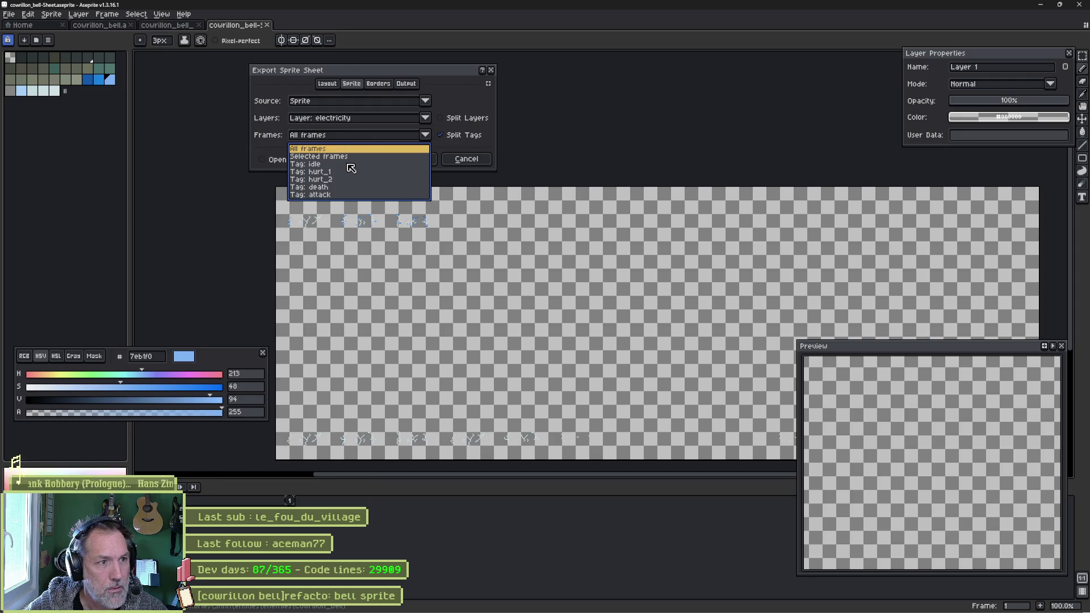
pyautogui.click(349, 164)
pyautogui.scroll(1, 684, 358)
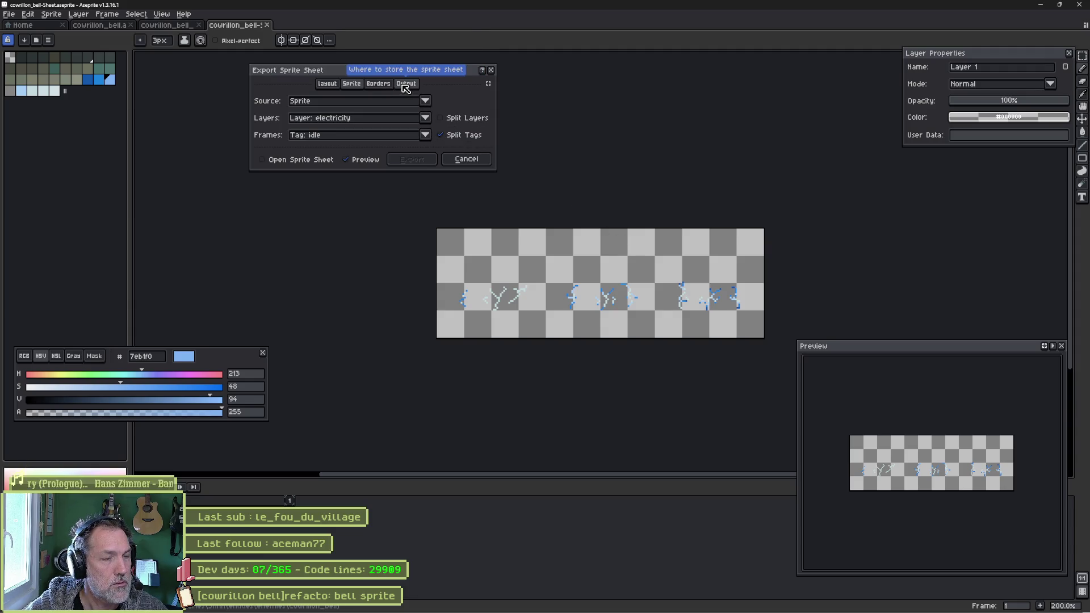
# - Enable Output File keeping the default path, export the idle sheet, and return to Godot
pyautogui.click(406, 84)
pyautogui.click(283, 100)
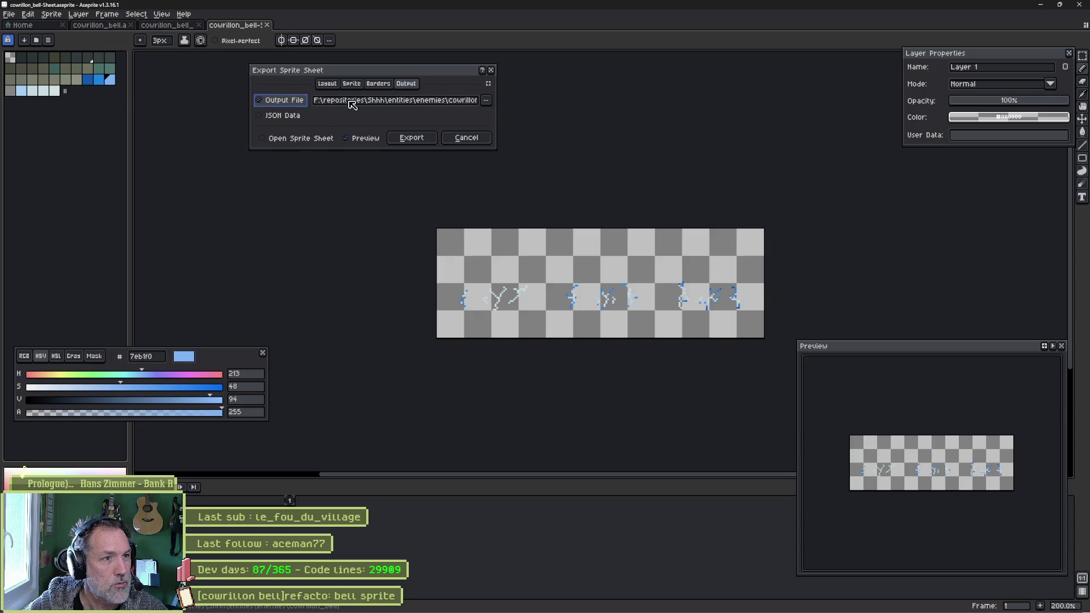
pyautogui.click(486, 101)
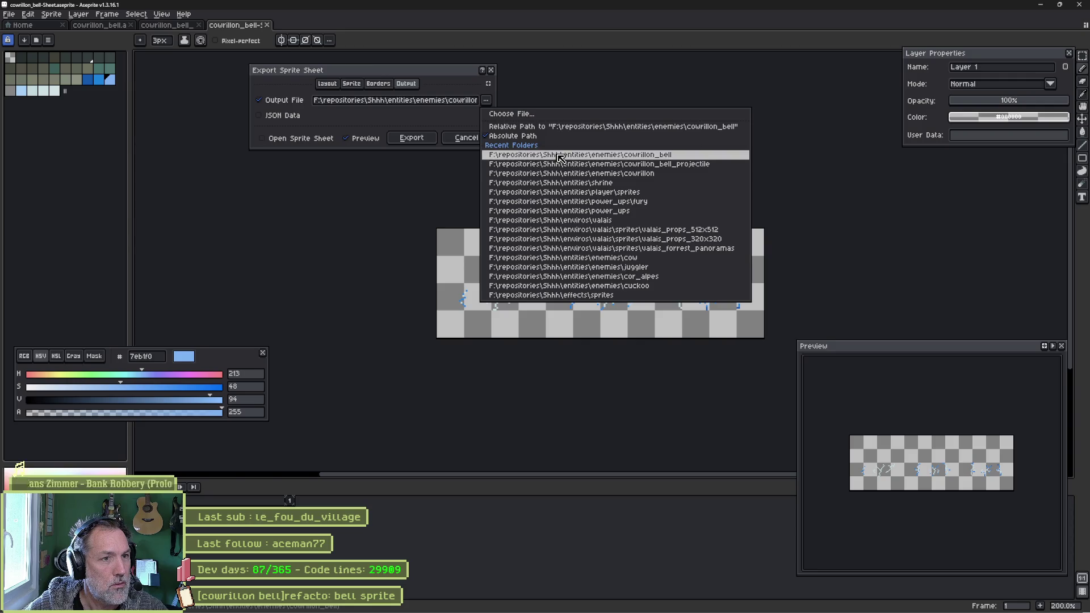
pyautogui.click(460, 117)
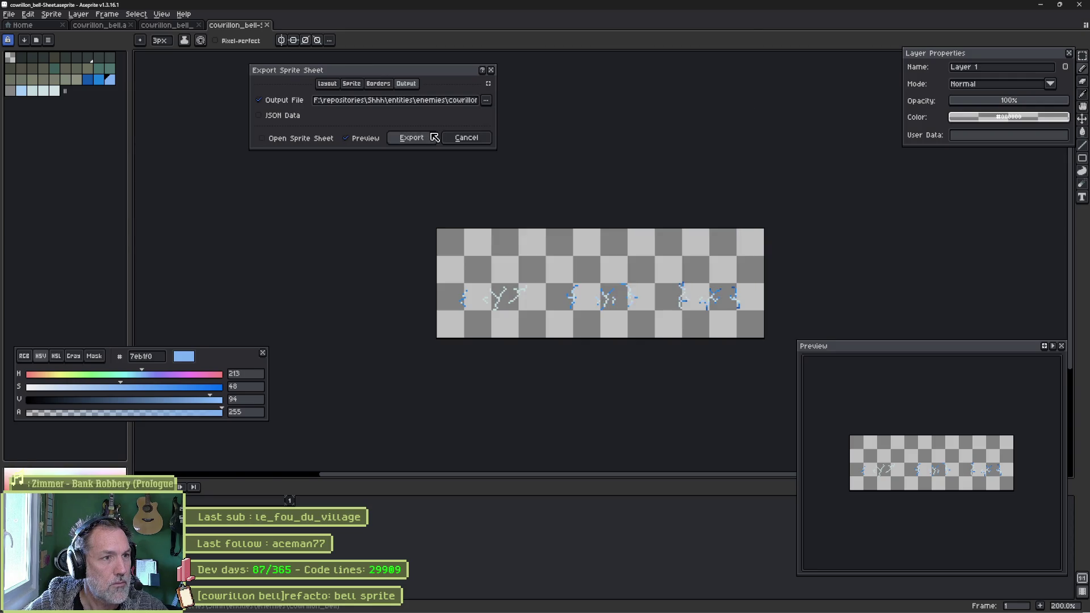
pyautogui.click(411, 138)
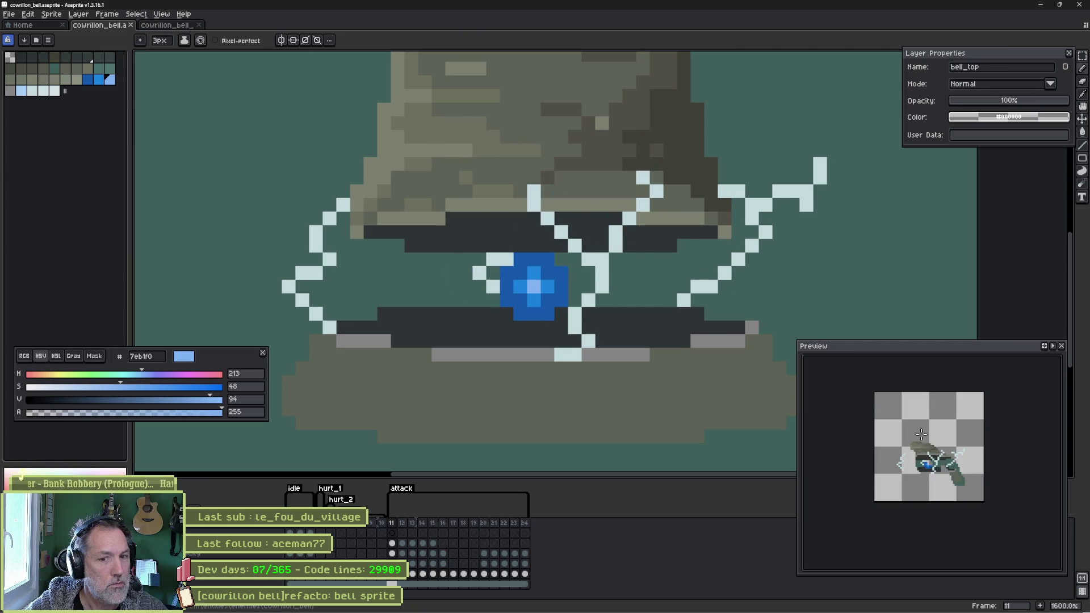
pyautogui.moveTo(435, 608)
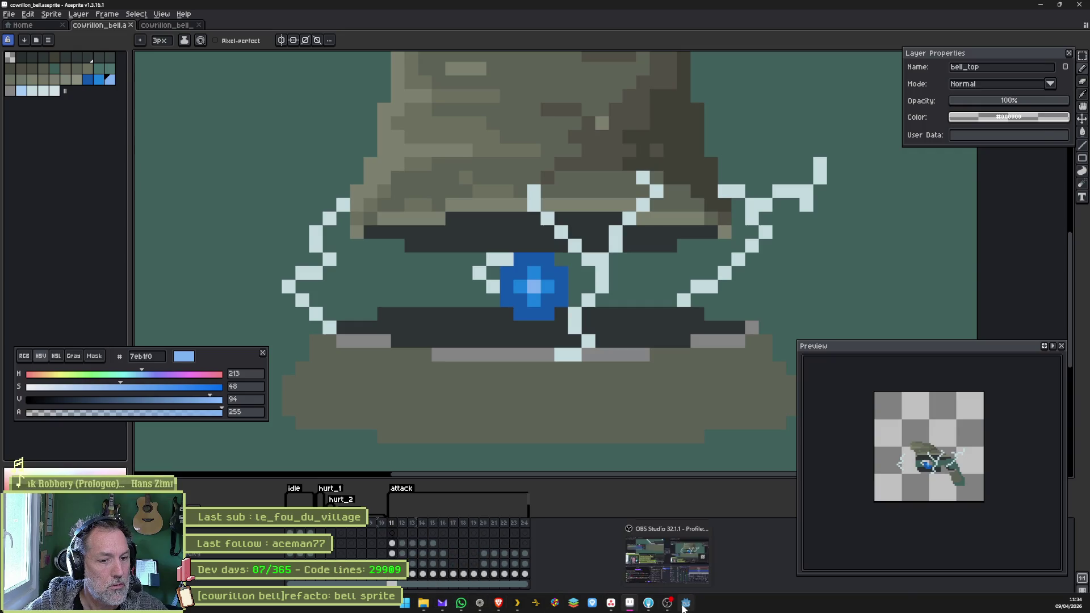
pyautogui.click(684, 603)
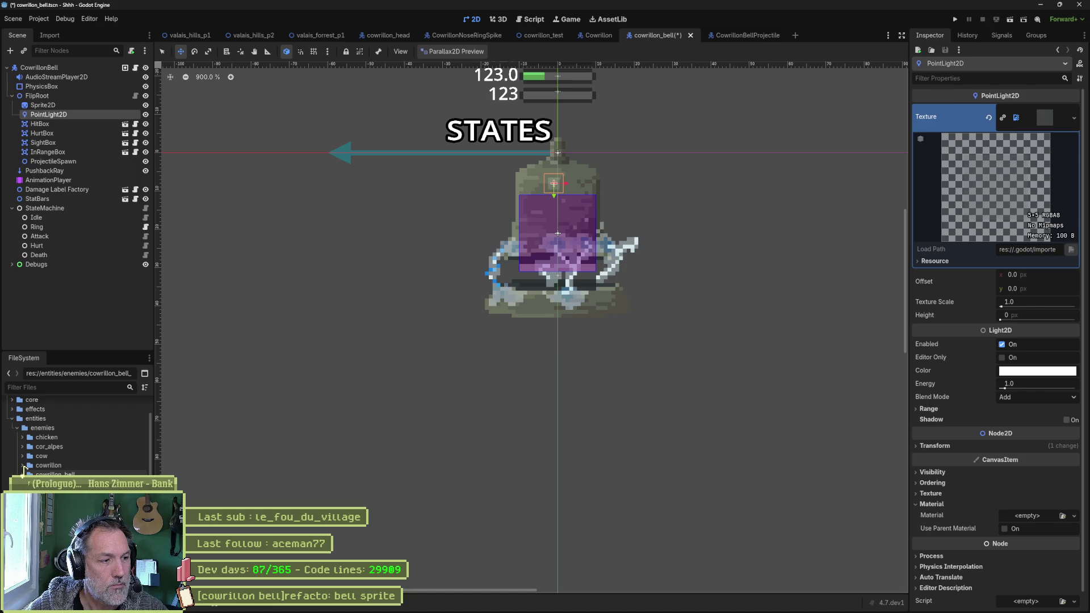
# - Collapse the audios, melodies and state_machines folders and inspect the light's texture resource
pyautogui.scroll(-3, 23, 469)
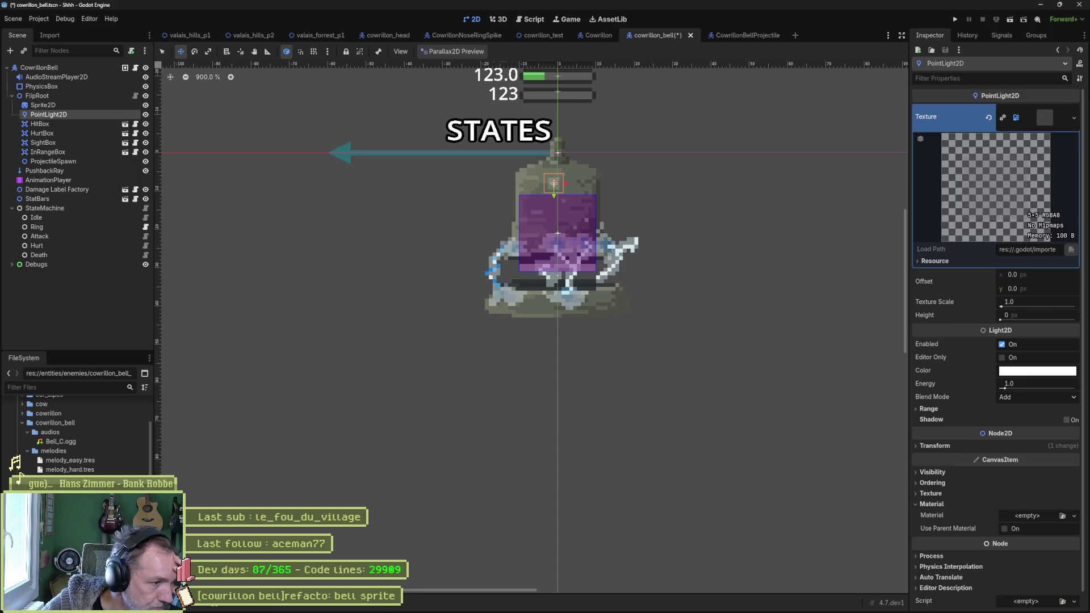
pyautogui.click(27, 432)
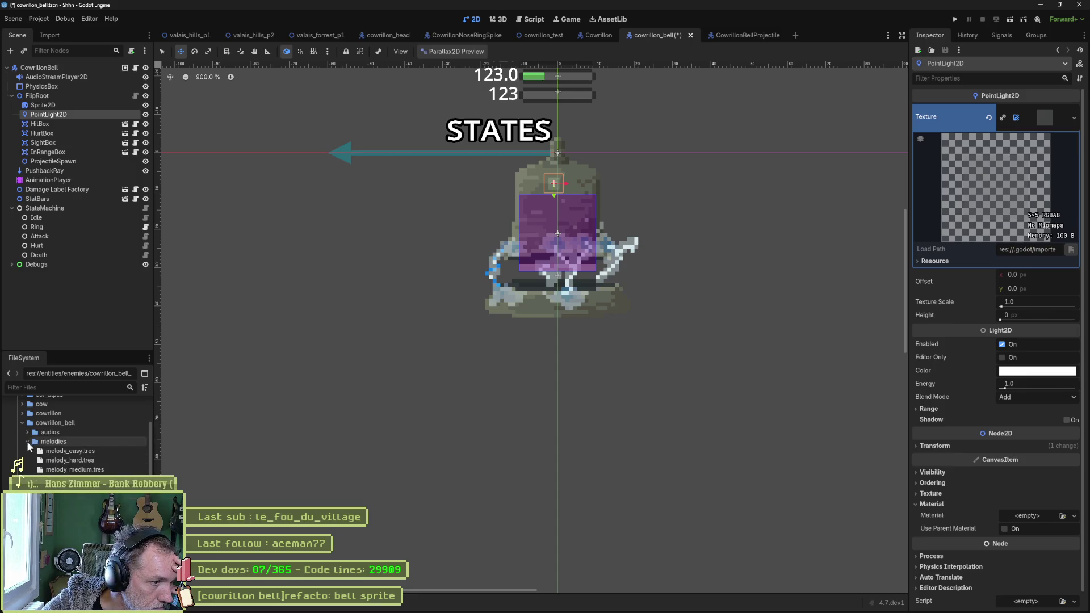
pyautogui.click(27, 441)
pyautogui.click(26, 449)
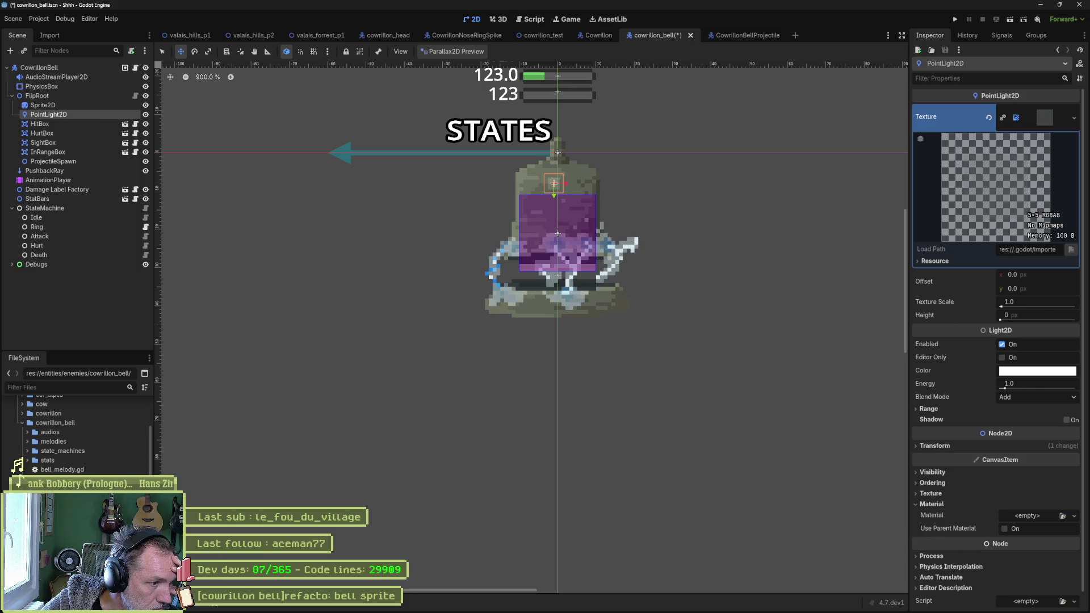
pyautogui.click(1058, 50)
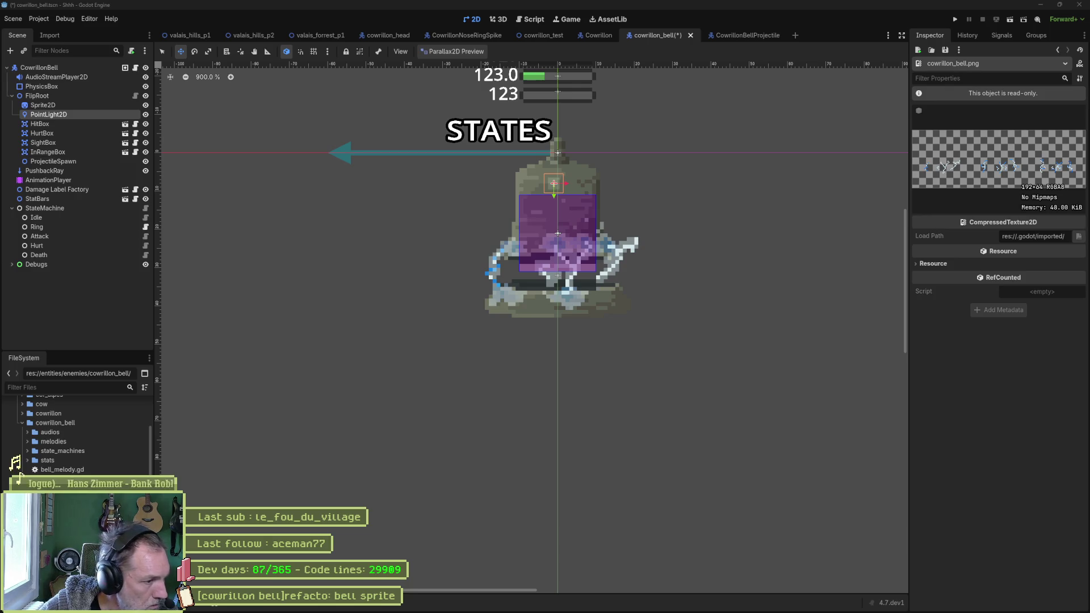
# - Save the bell scene and move the file into the cowrillon_bell folder
pyautogui.hotkey('ctrl', 's')
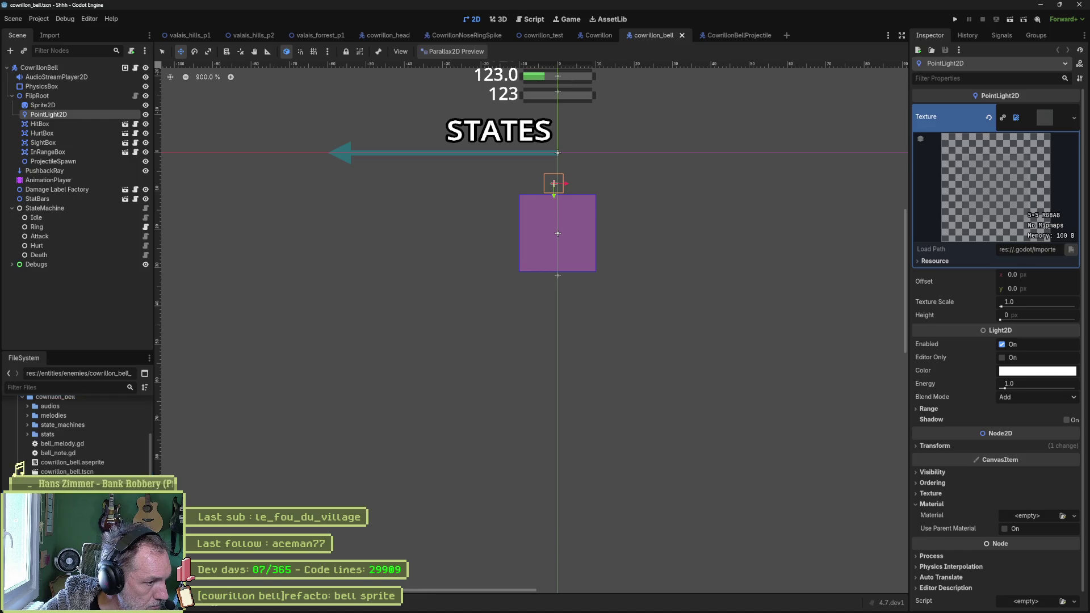
pyautogui.moveTo(62, 471); pyautogui.dragTo(54, 396)
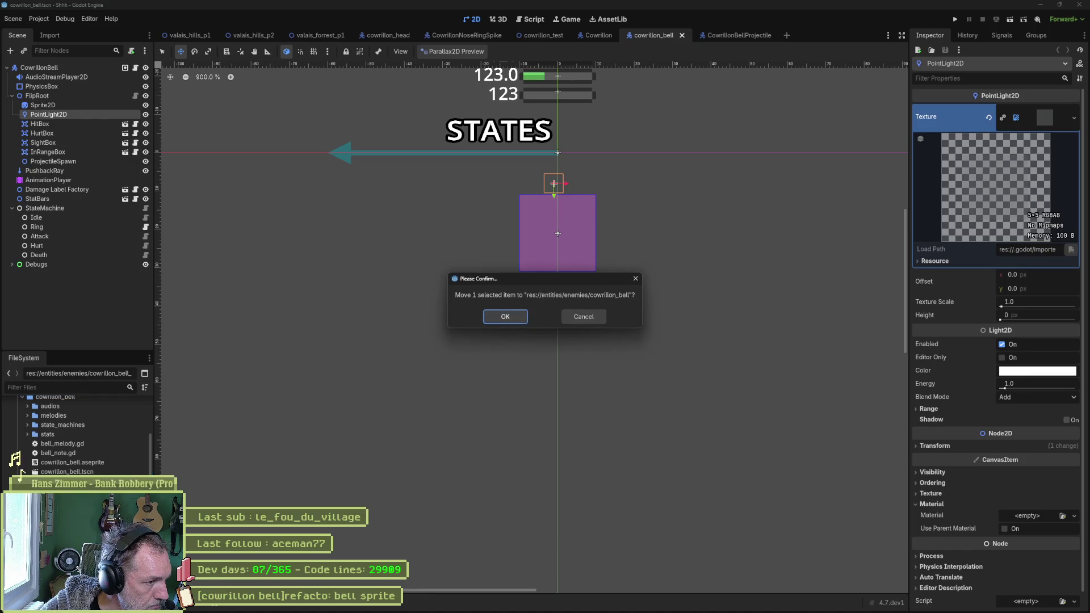
pyautogui.click(503, 318)
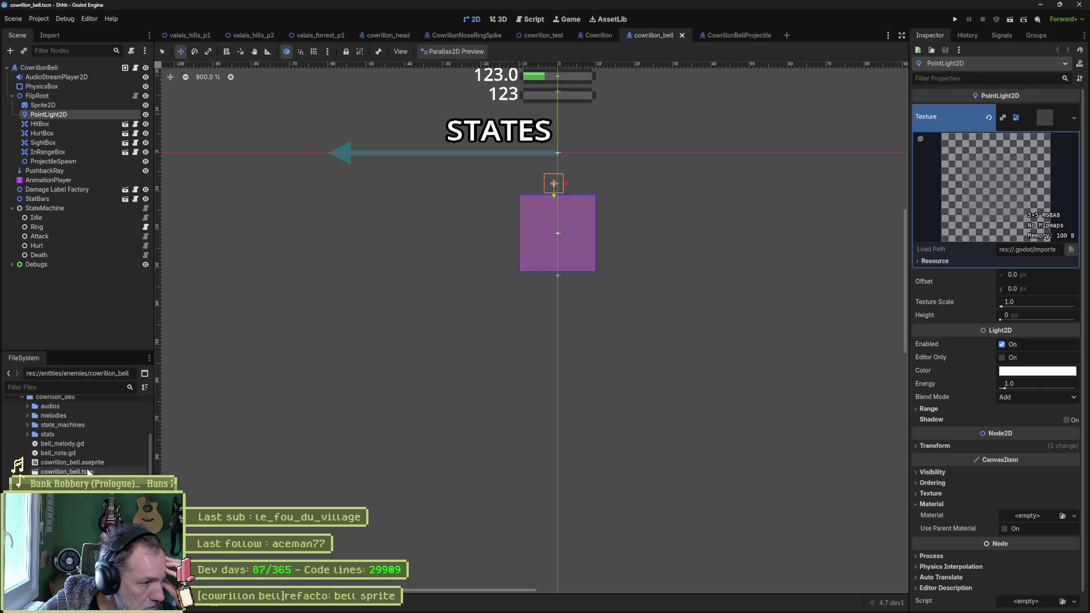
# - Set cowrillon_bell_lightning_bolts.png as lightning_bolts' Frame 0 texture, then expand Frame 1
pyautogui.click(63, 481)
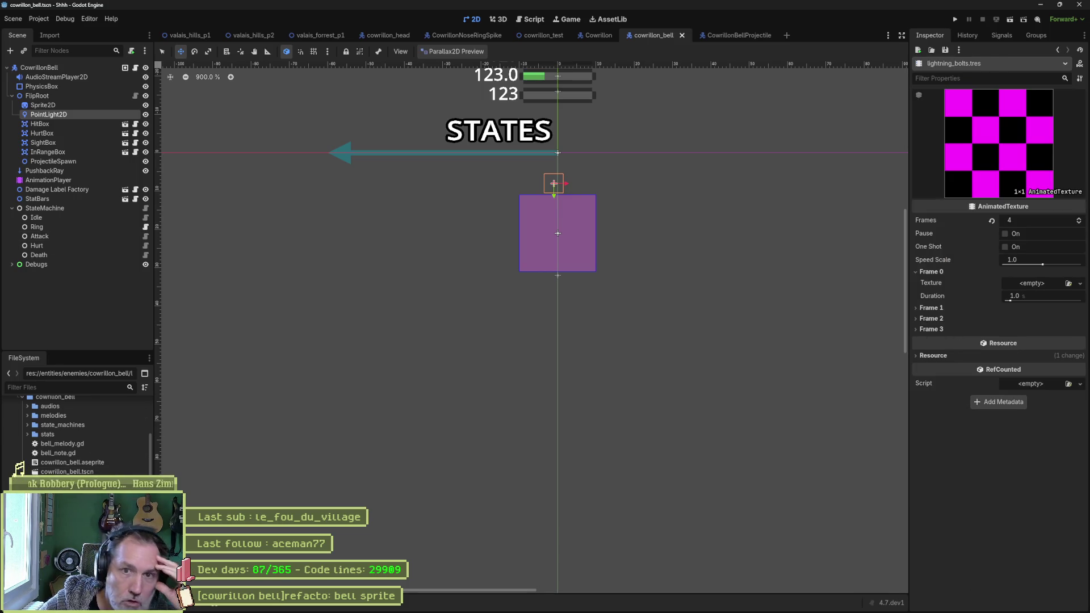
pyautogui.moveTo(63, 481)
pyautogui.mouseDown()
pyautogui.moveTo(1071, 198)
pyautogui.moveTo(1026, 185)
pyautogui.mouseUp()
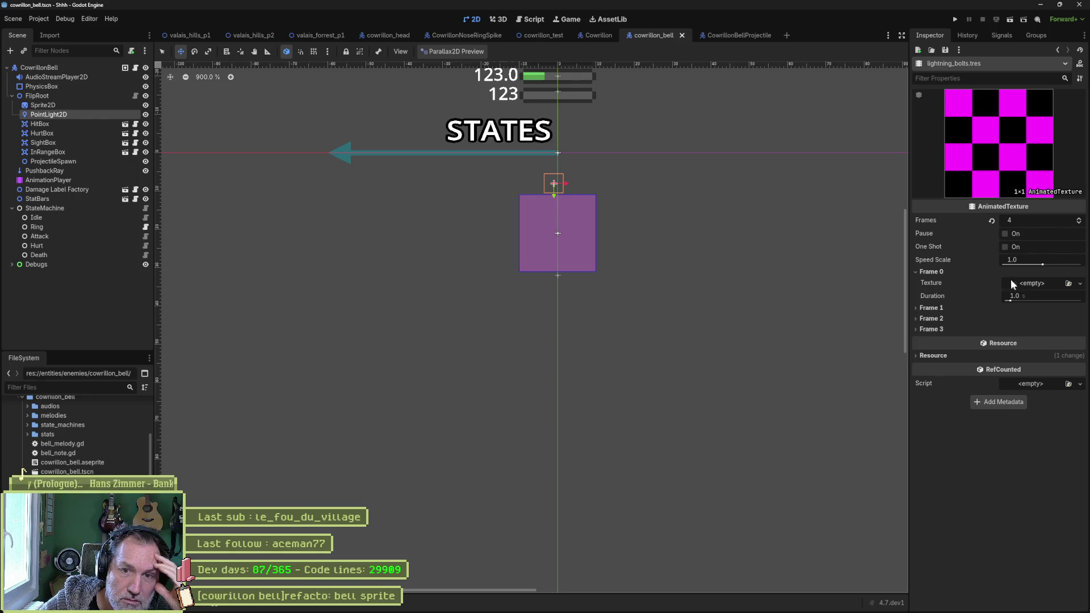
pyautogui.moveTo(64, 481)
pyautogui.mouseDown()
pyautogui.moveTo(176, 487)
pyautogui.moveTo(1034, 280)
pyautogui.mouseUp()
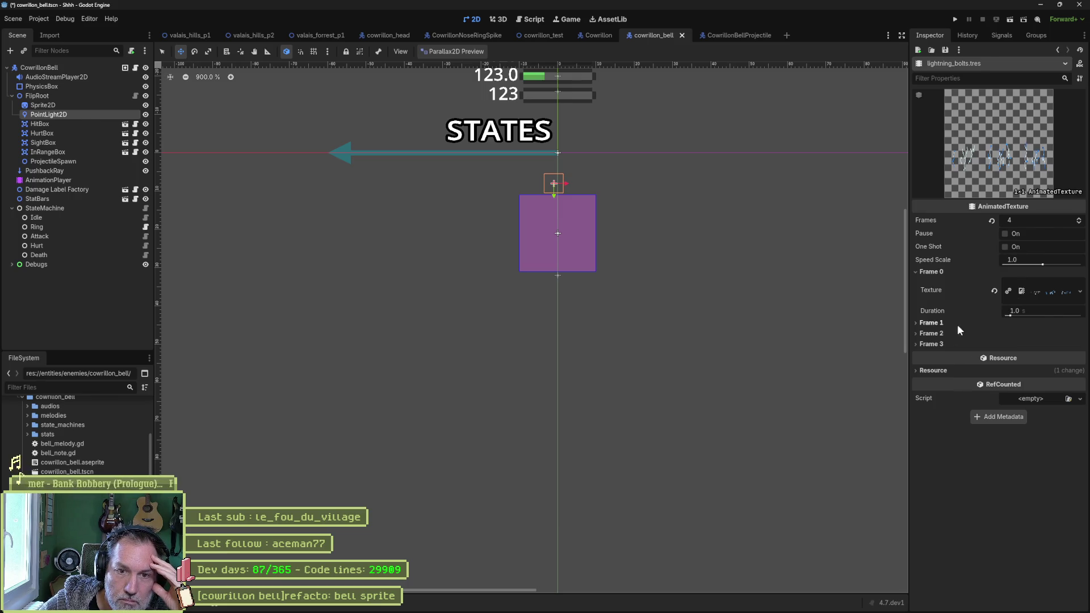
pyautogui.click(1080, 292)
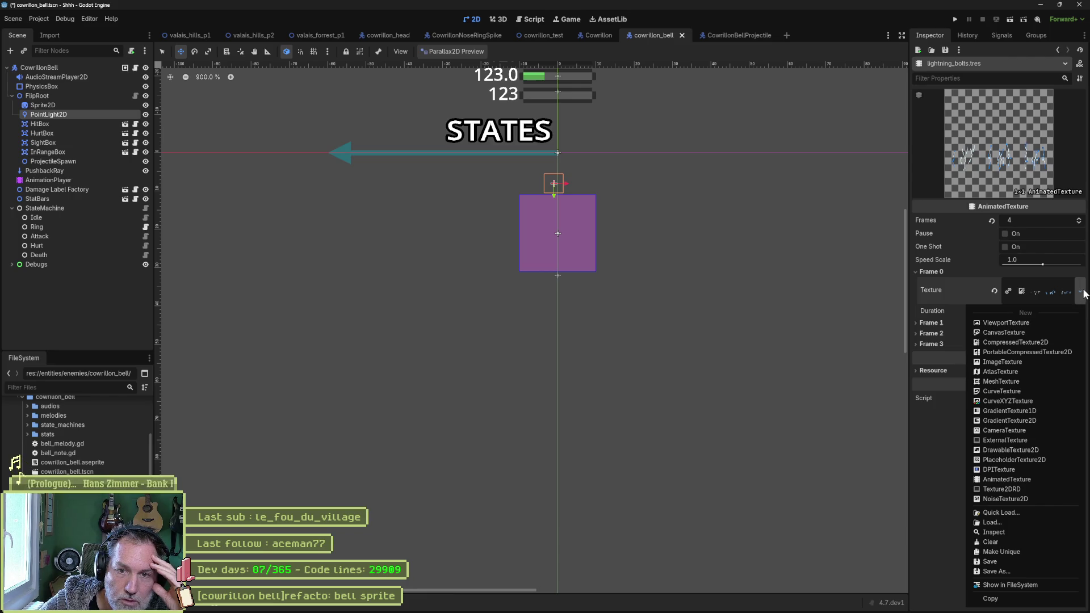
pyautogui.click(934, 434)
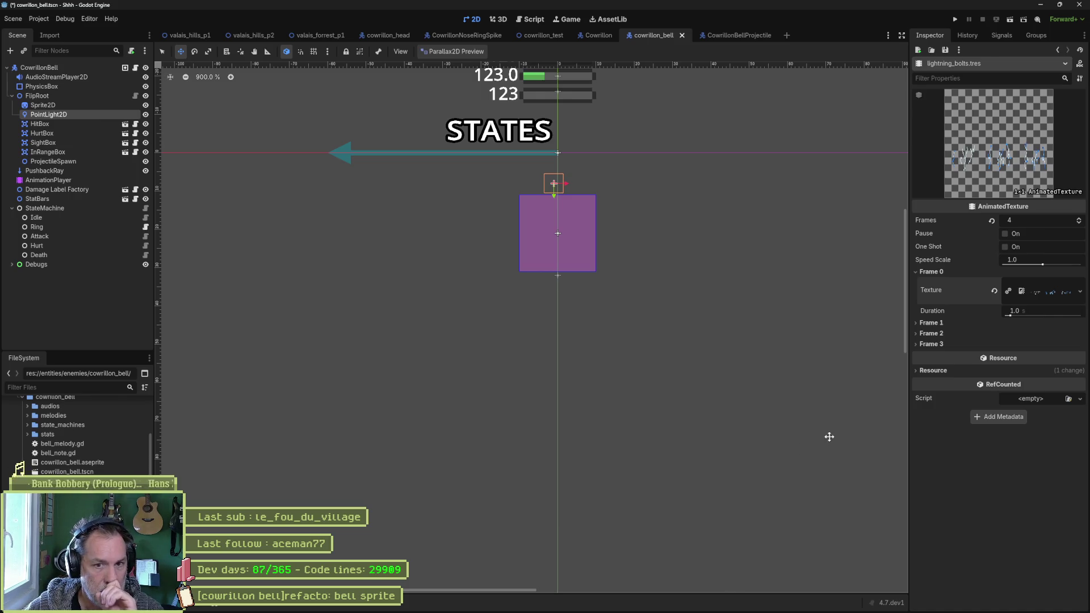
pyautogui.click(942, 324)
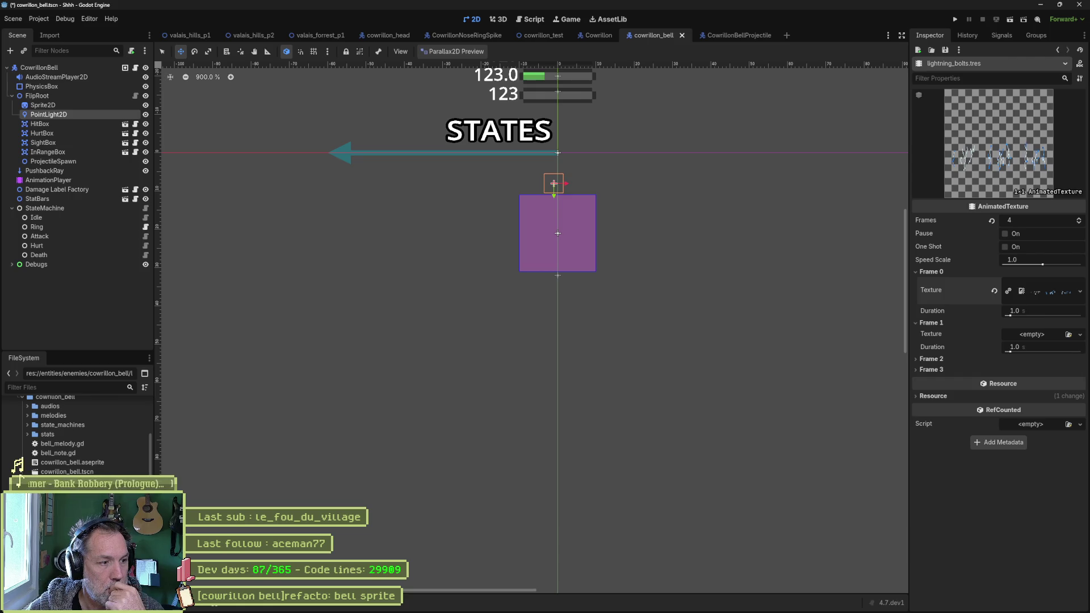
# - In the cowrillon_bell folder, create an AtlasTexture resource saved as new_atlas_texture.tres
pyautogui.rightClick(55, 397)
pyautogui.moveTo(113, 407)
pyautogui.click(226, 436)
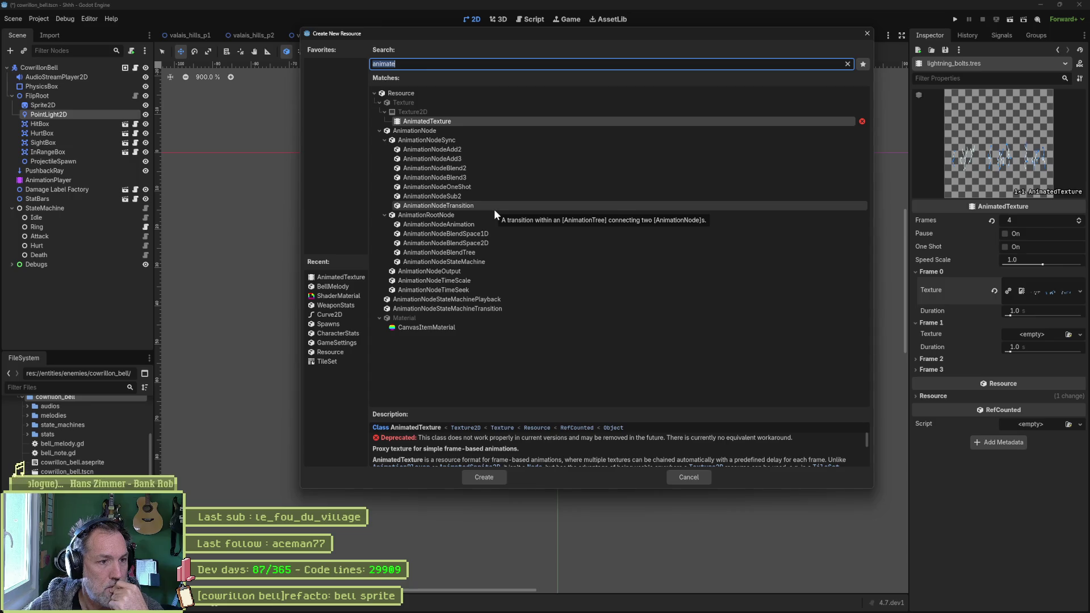
pyautogui.press('Right')
pyautogui.press('BackSpace')
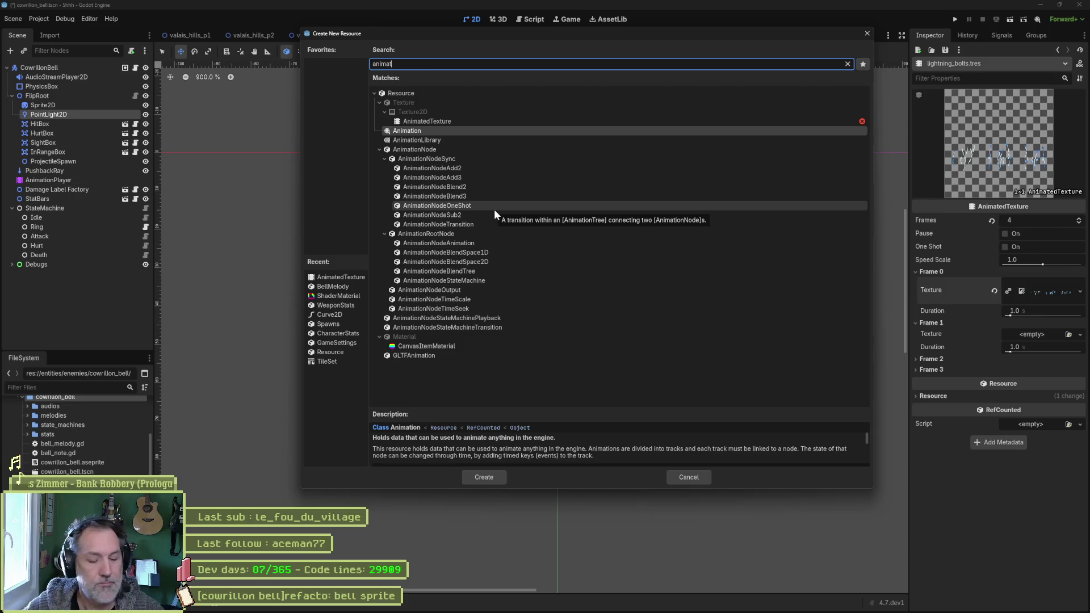
pyautogui.hotkey('ctrl', 'a')
pyautogui.write('texture')
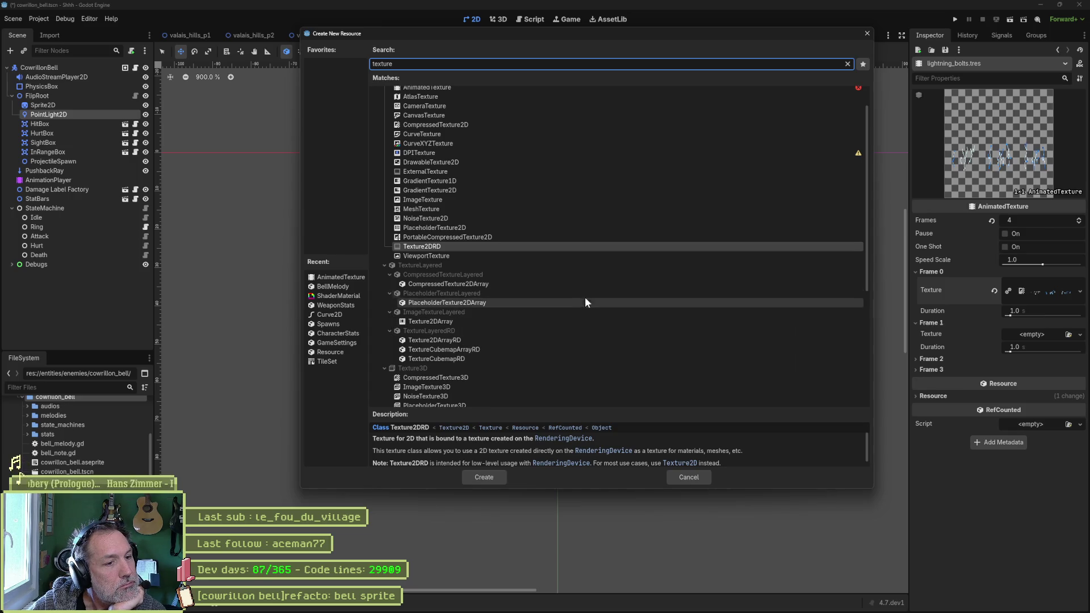
pyautogui.scroll(2, 586, 294)
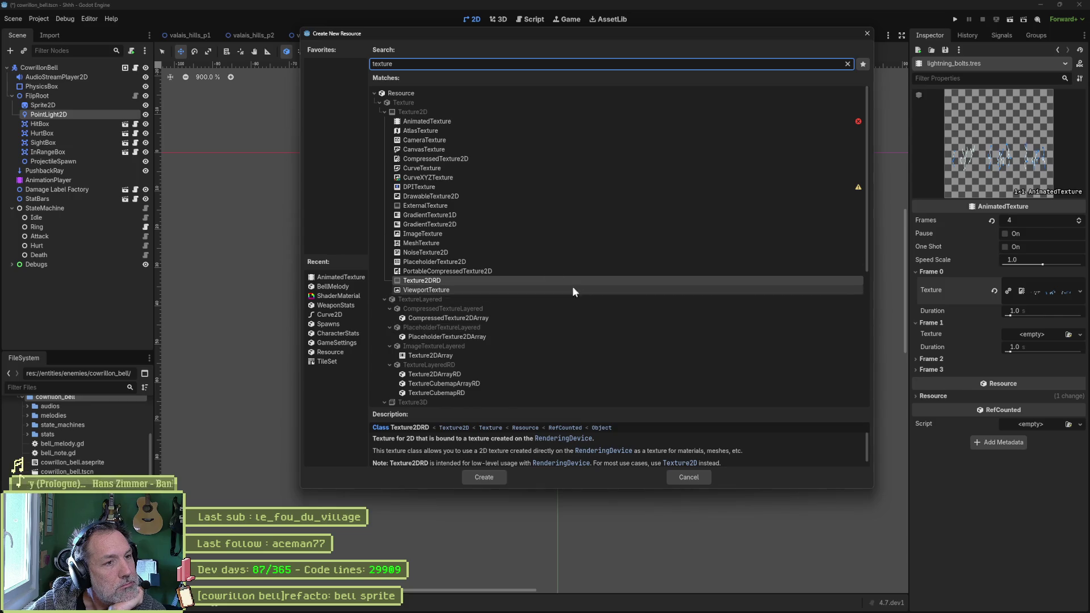
pyautogui.click(441, 130)
pyautogui.click(489, 476)
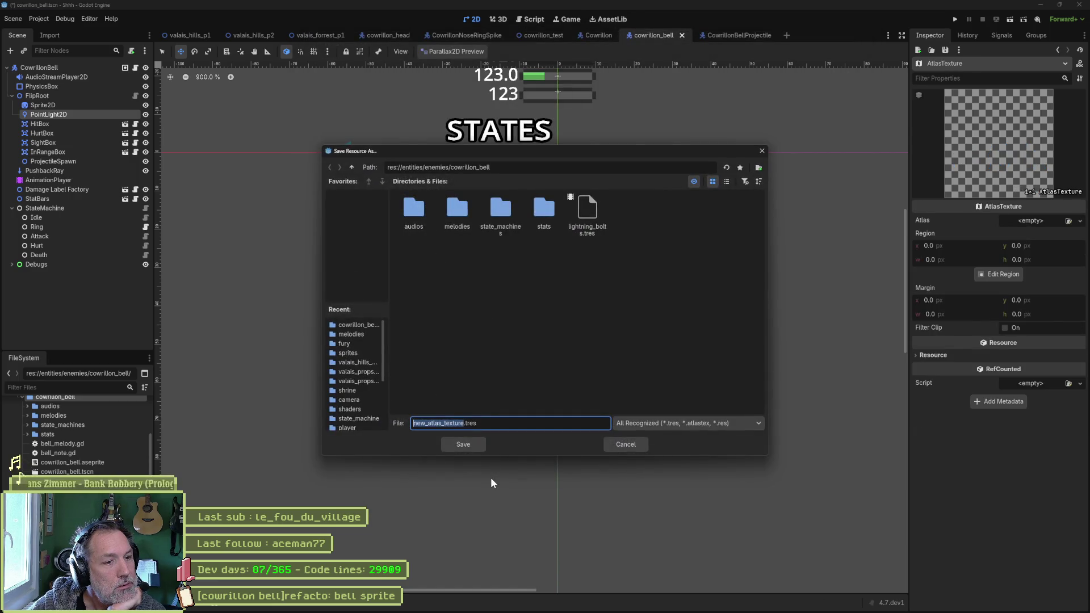
pyautogui.click(472, 444)
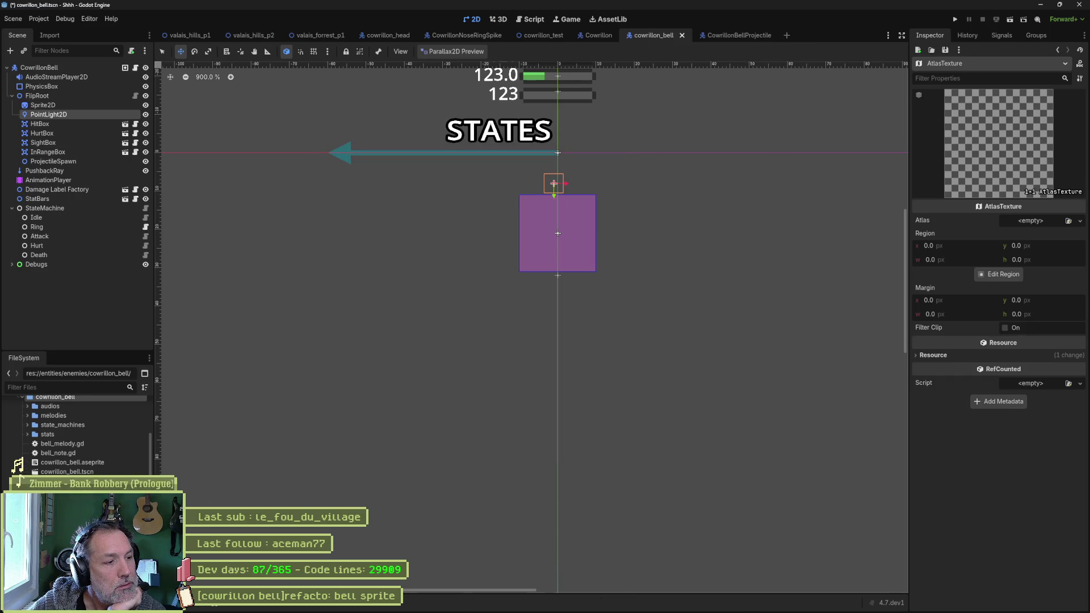
# - Try new_atlas_texture.tres on the PointLight2D's Texture, then reopen lightning_bolts.tres
pyautogui.click(77, 122)
pyautogui.click(83, 115)
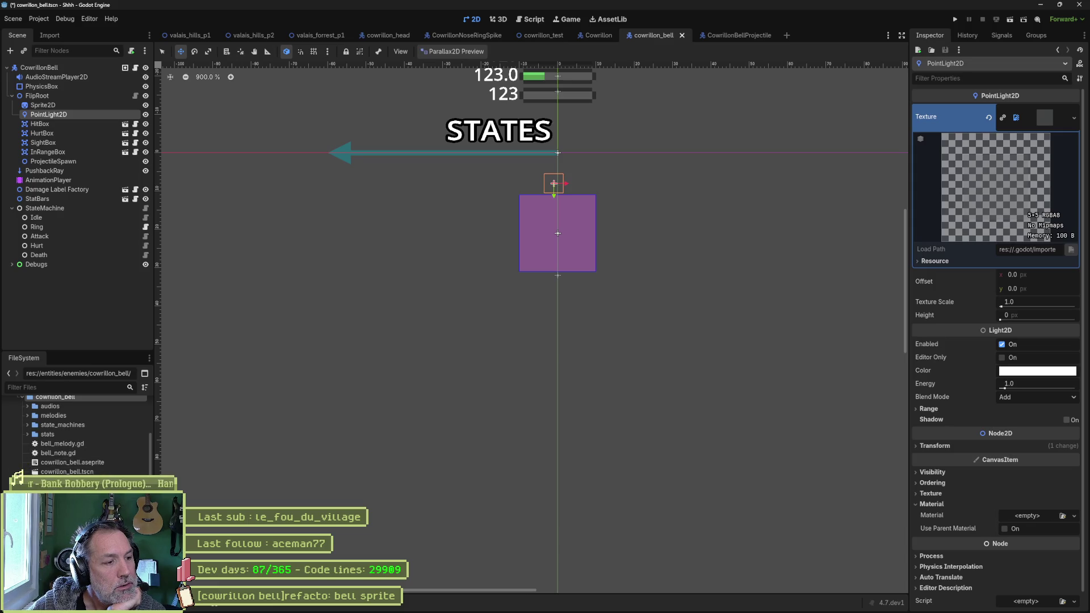
pyautogui.moveTo(62, 481)
pyautogui.mouseDown()
pyautogui.moveTo(974, 164)
pyautogui.moveTo(1021, 134)
pyautogui.mouseUp()
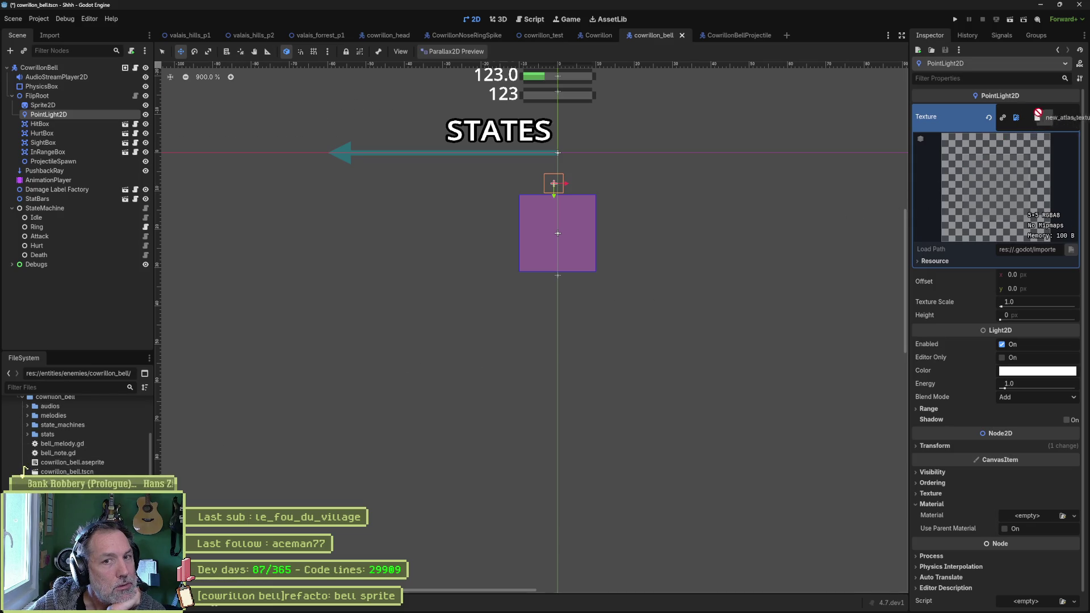
pyautogui.click(1073, 120)
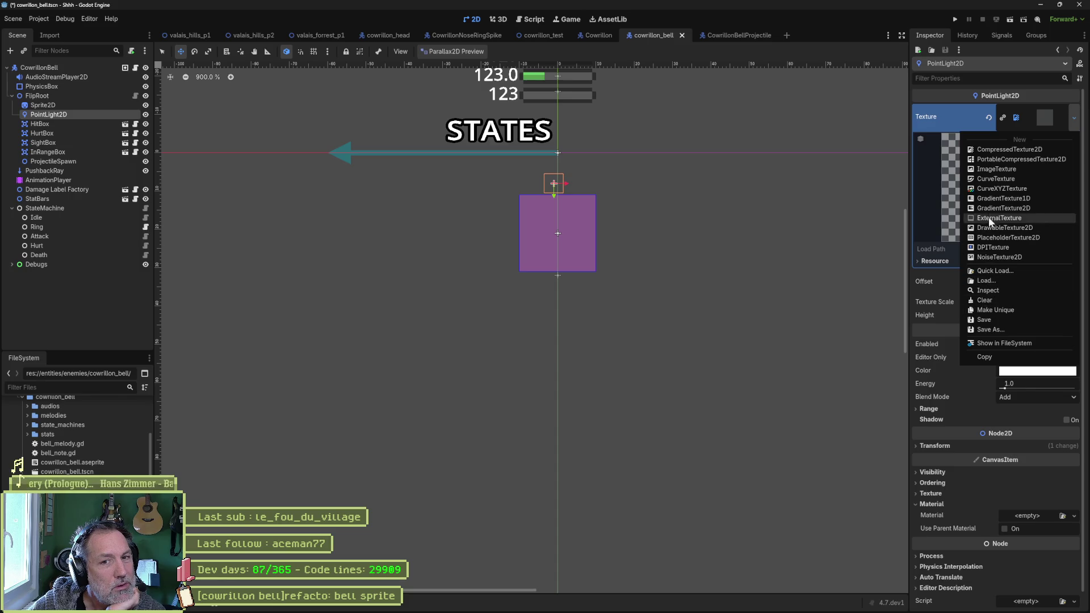
pyautogui.press('Escape')
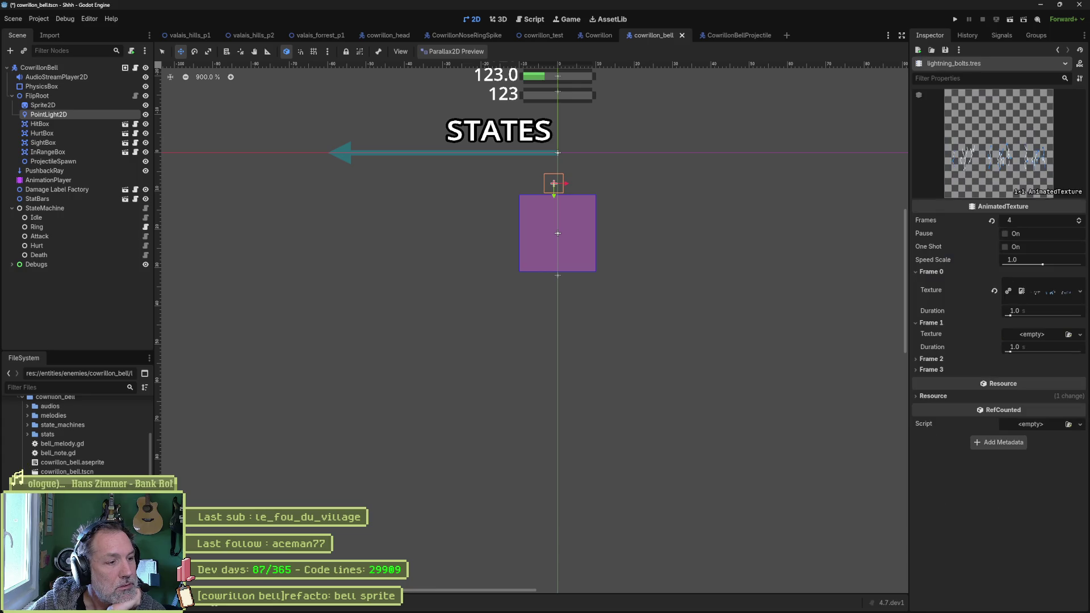
pyautogui.click(62, 490)
pyautogui.press('Down')
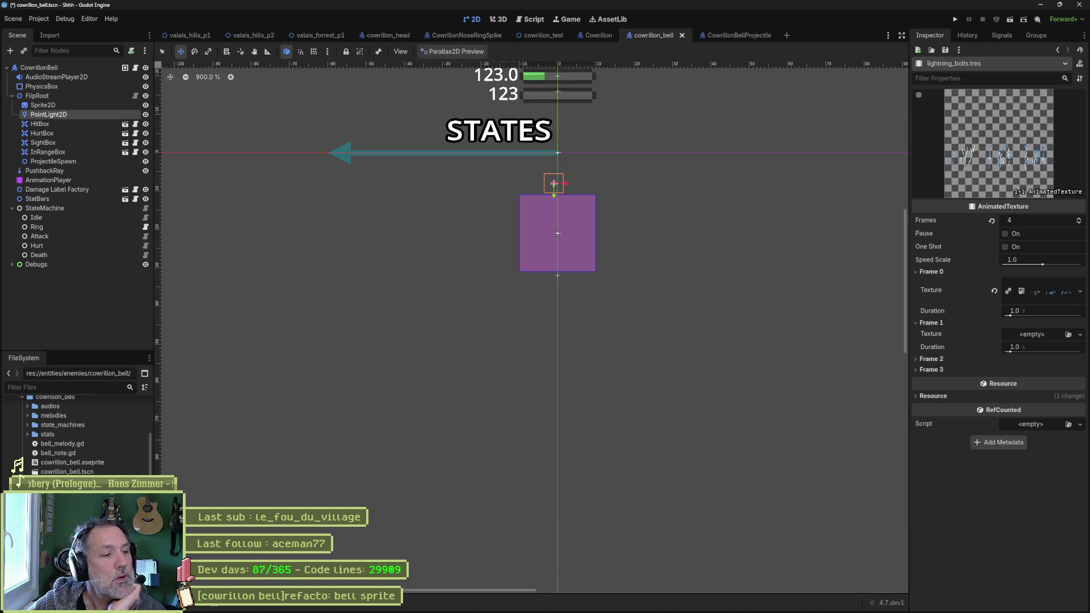
# - Put new_atlas_texture in Frame 0 and give its Atlas a new empty ImageTexture
pyautogui.click(1047, 290)
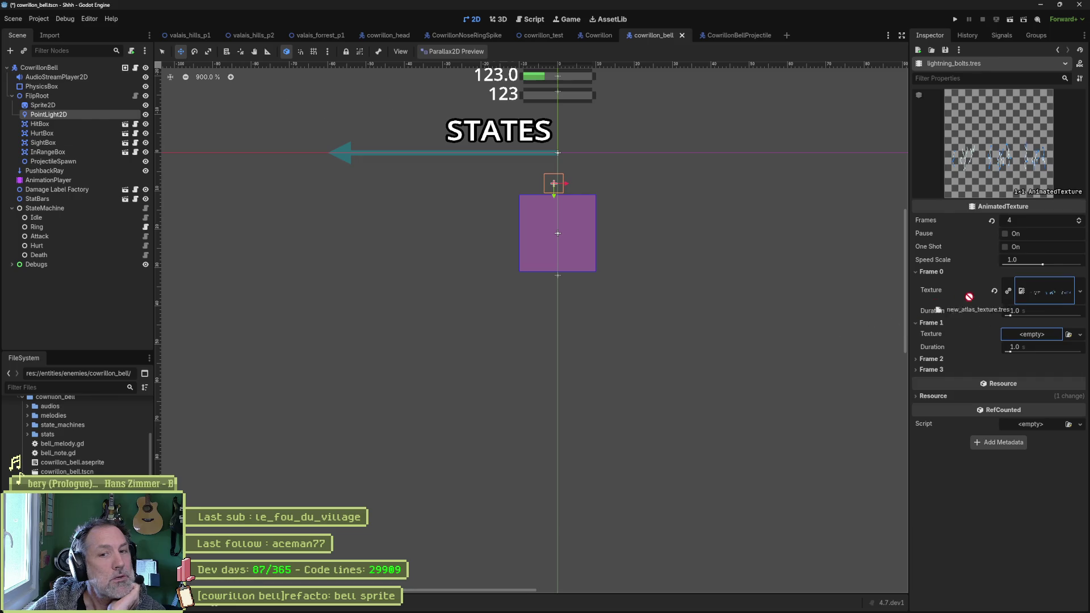
pyautogui.click(1047, 282)
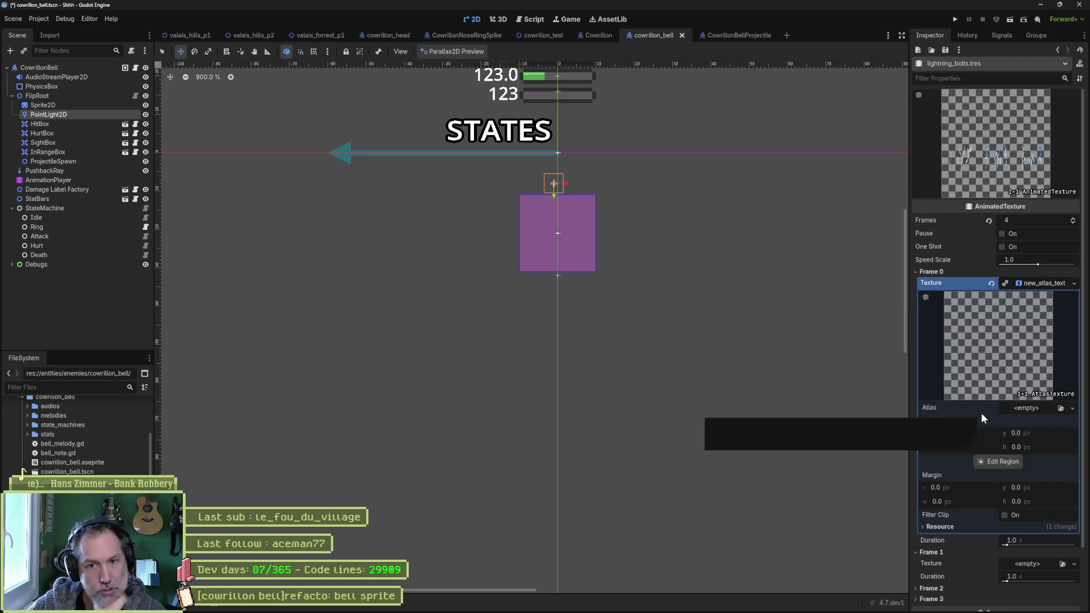
pyautogui.click(1074, 283)
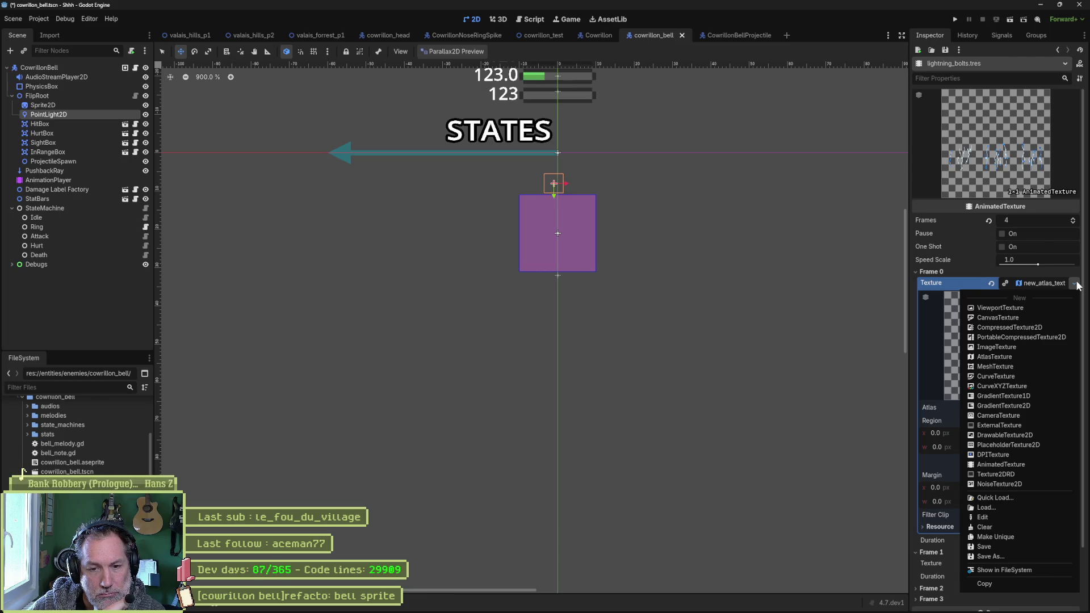
pyautogui.click(1077, 285)
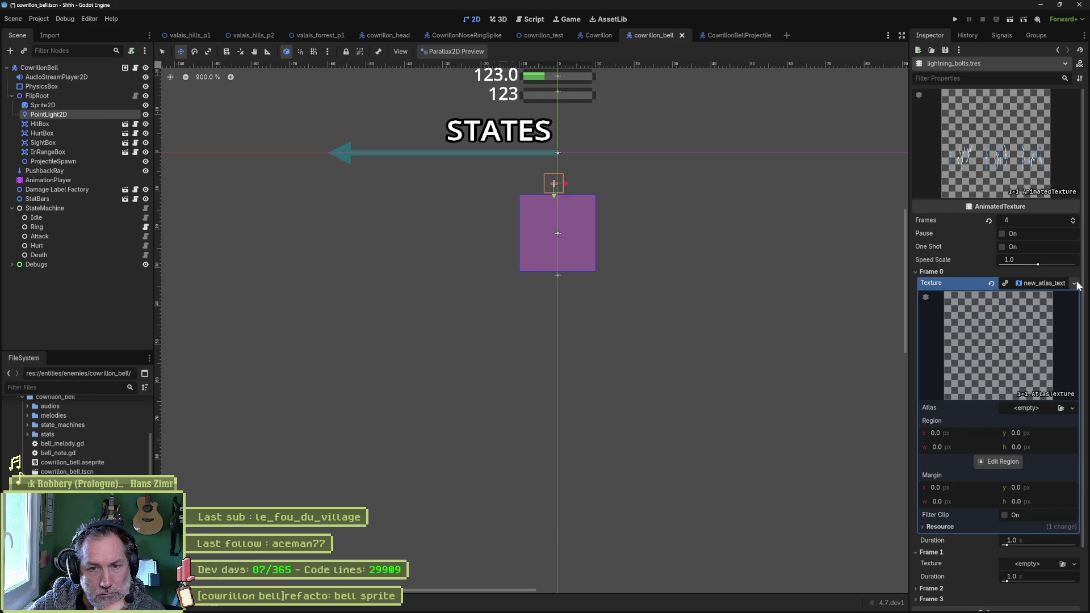
pyautogui.click(1072, 408)
pyautogui.press('Escape')
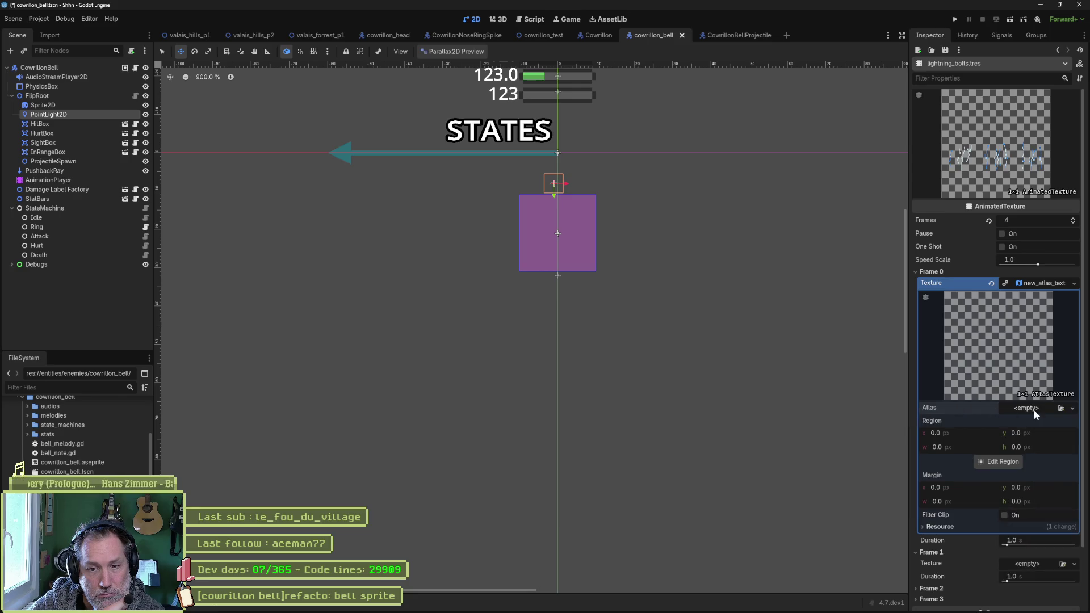
pyautogui.click(1033, 408)
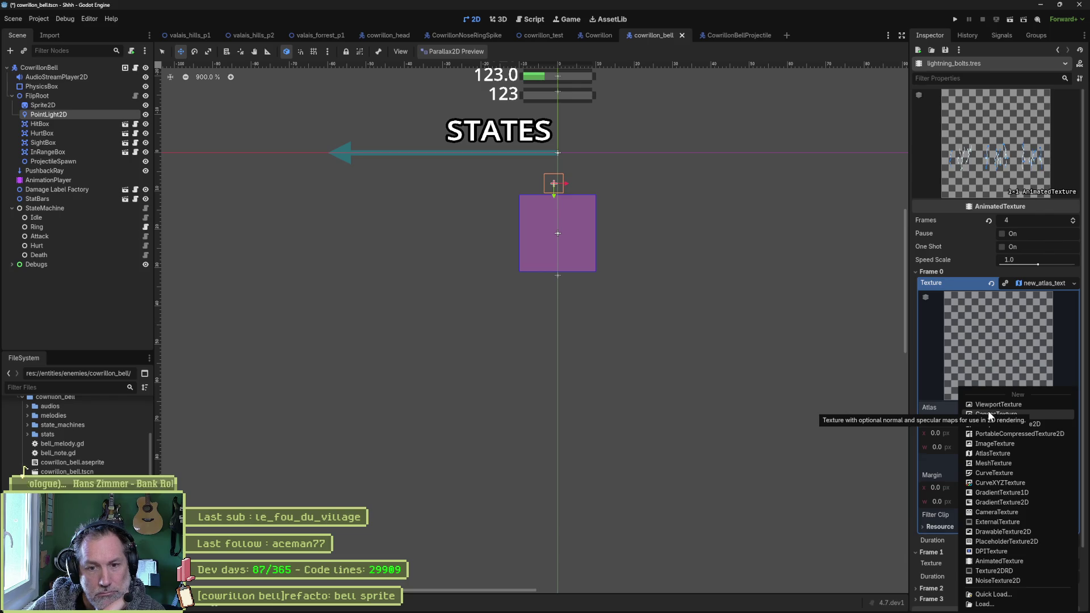
pyautogui.click(1016, 441)
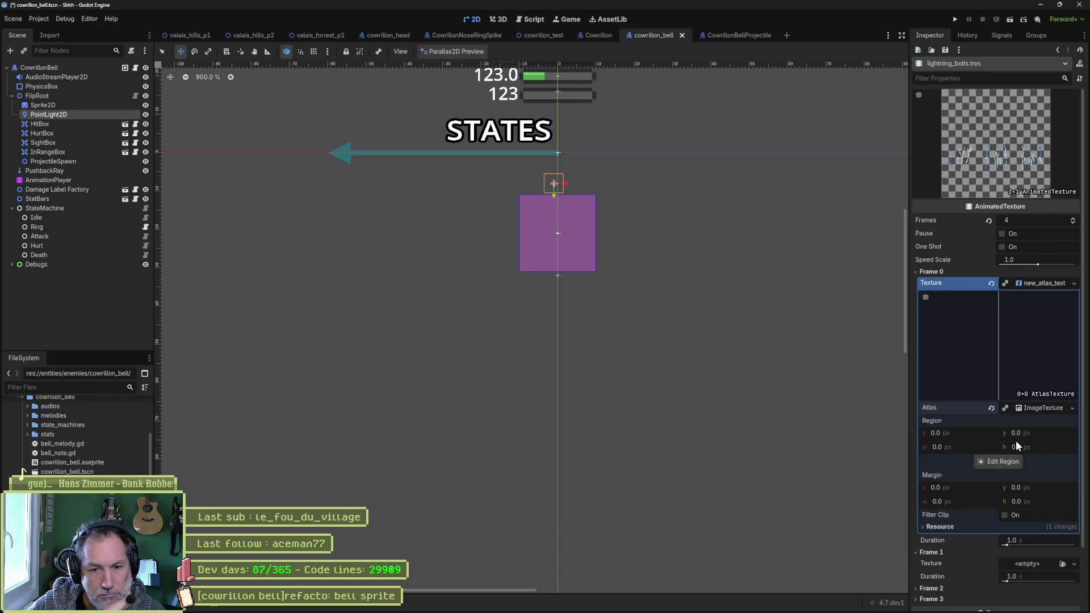
# - Revert the Frames property and set lightning_bolts to 2 frames
pyautogui.click(990, 284)
pyautogui.click(988, 220)
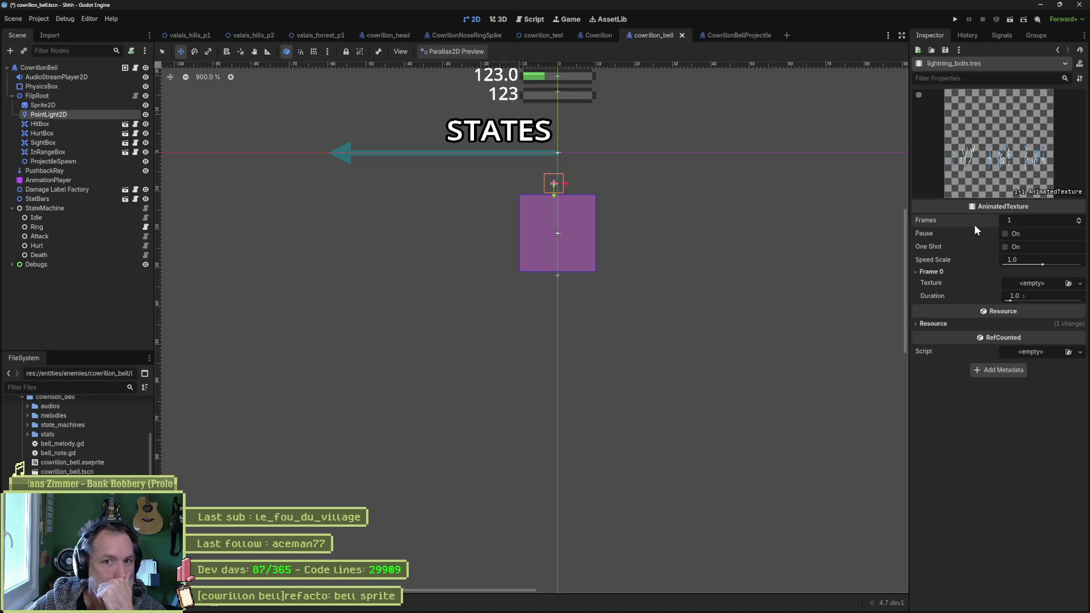
pyautogui.click(1078, 218)
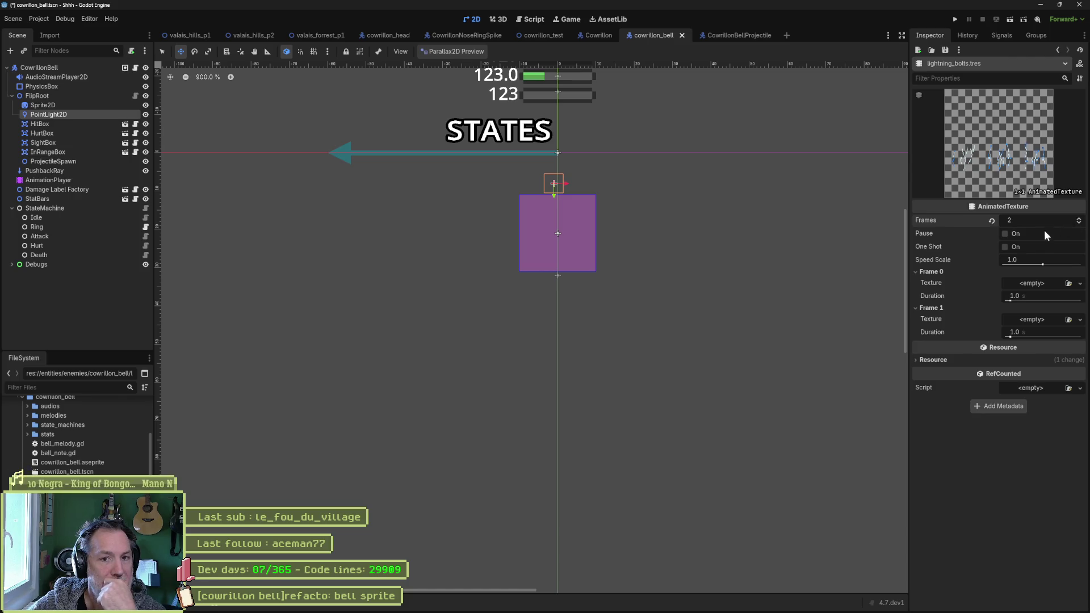